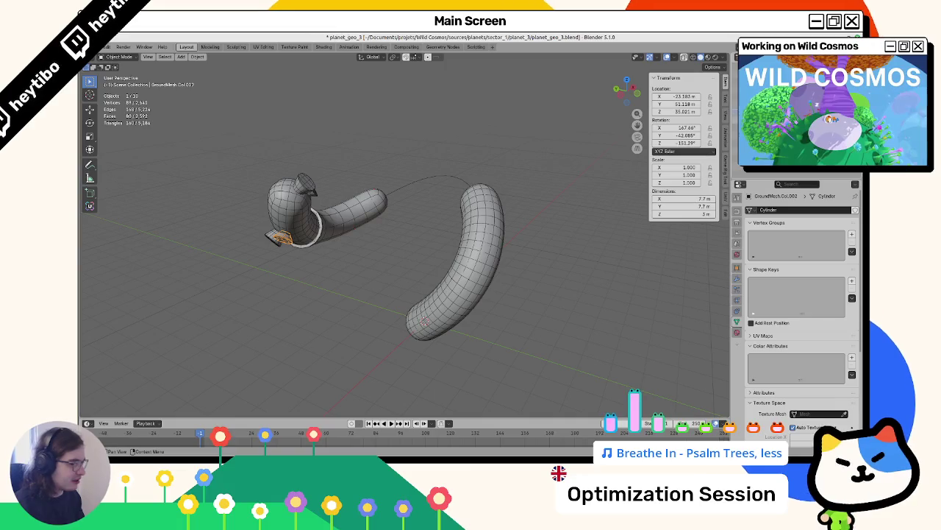
# Step: On the tube's PlanetEditor modifier, set Cave Mask to layer1 and Carve Depth to 1.000
pyautogui.click(471, 250)
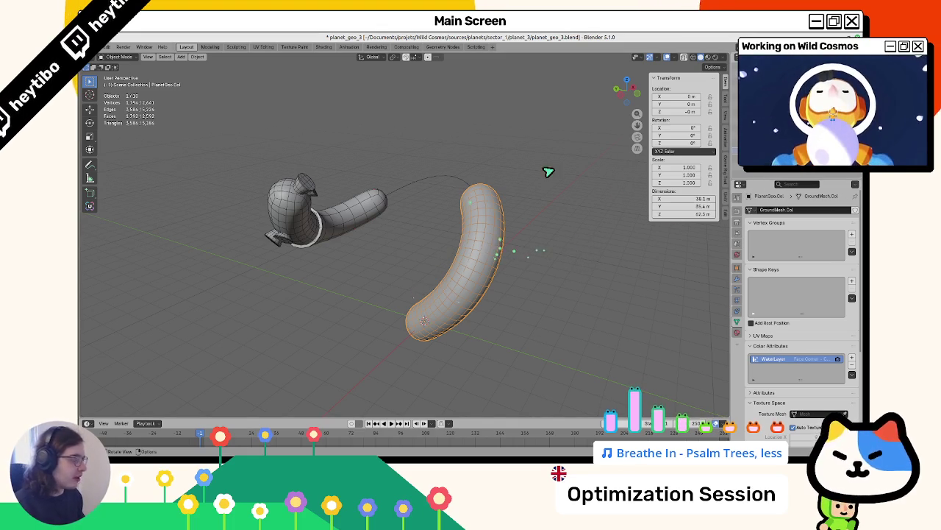
pyautogui.click(737, 279)
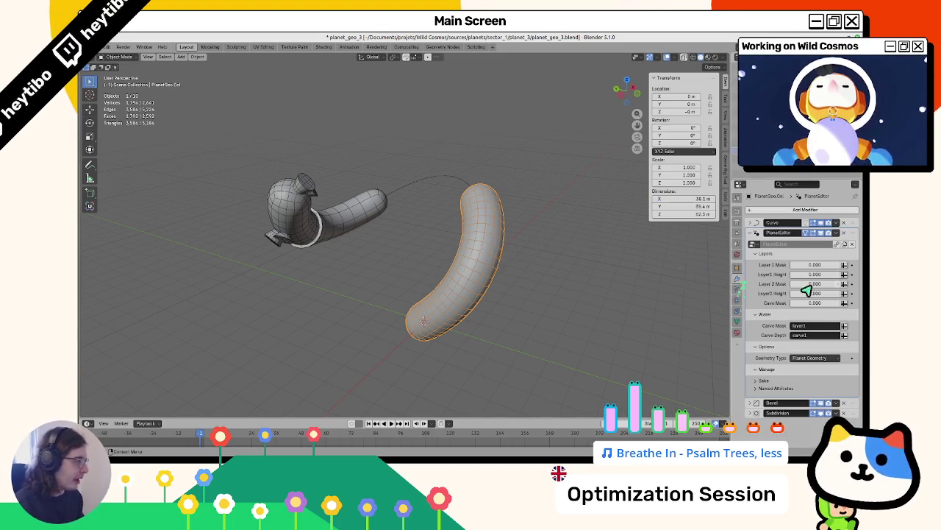
pyautogui.click(829, 326)
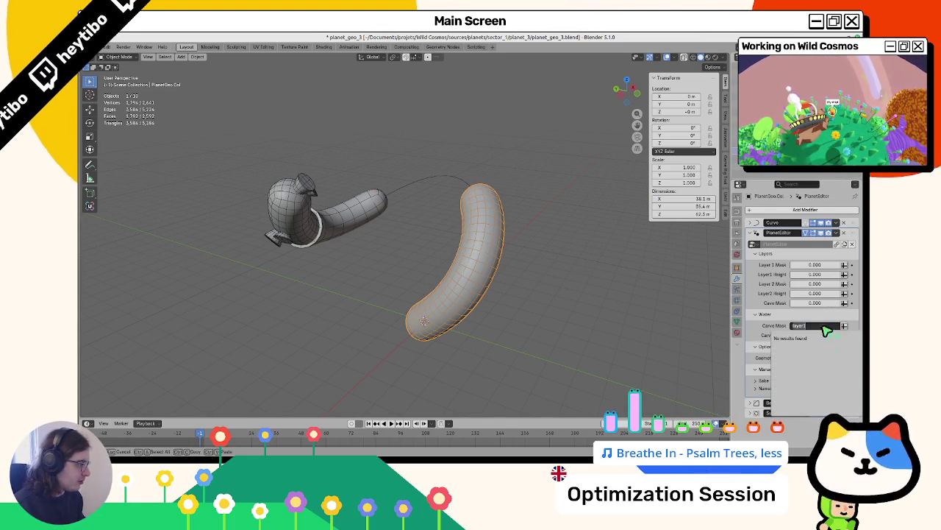
pyautogui.press('Return')
pyautogui.click(738, 321)
pyautogui.click(738, 280)
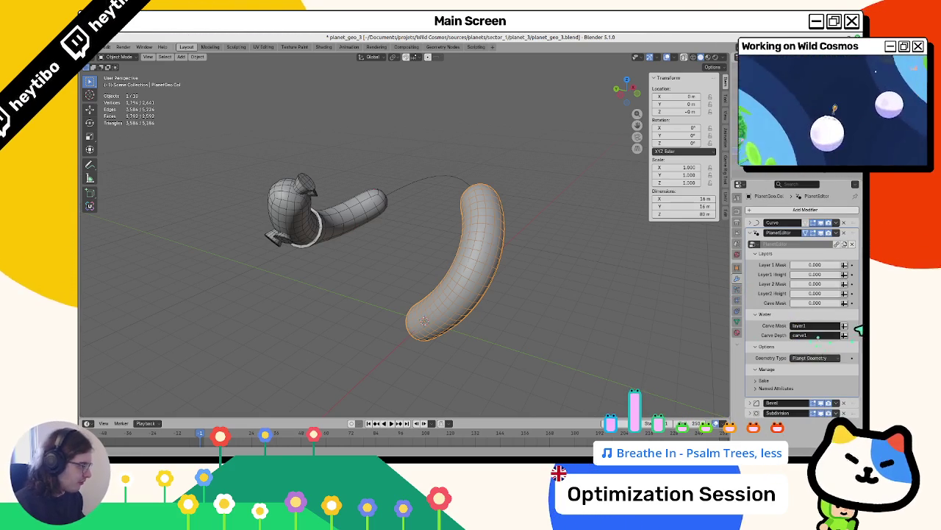
pyautogui.click(844, 334)
pyautogui.moveTo(834, 338); pyautogui.dragTo(831, 340)
pyautogui.doubleClick(832, 340)
pyautogui.press('Return')
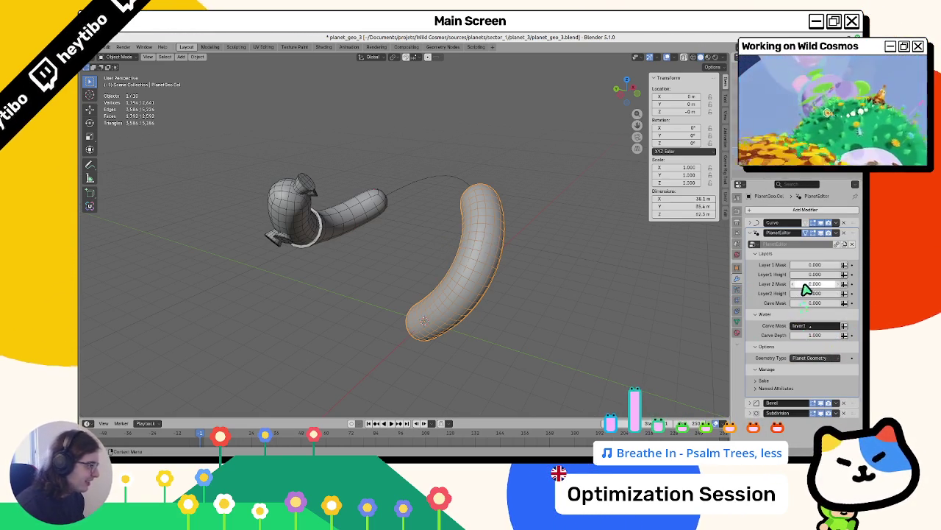
# Step: Undo the Layer1 Height change and save planet_geo_3.blend
pyautogui.moveTo(815, 264)
pyautogui.mouseDown()
pyautogui.moveTo(437, 267)
pyautogui.moveTo(432, 291)
pyautogui.mouseUp()
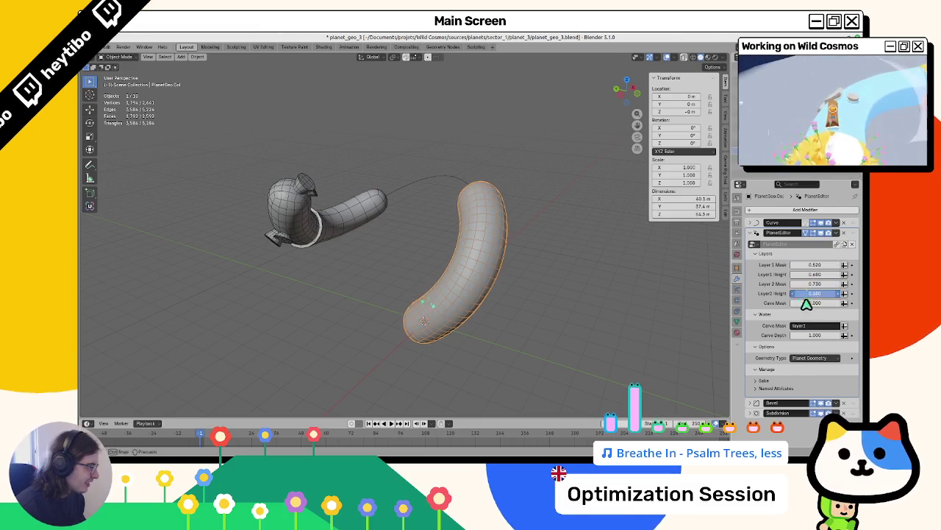
pyautogui.hotkey('ctrl', 'z')
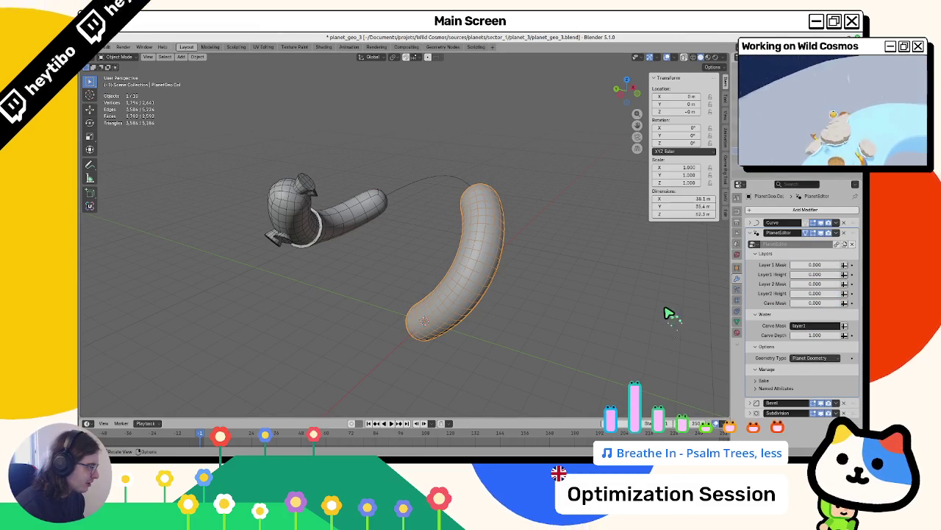
pyautogui.hotkey('ctrl', 's')
pyautogui.moveTo(798, 335); pyautogui.dragTo(828, 343)
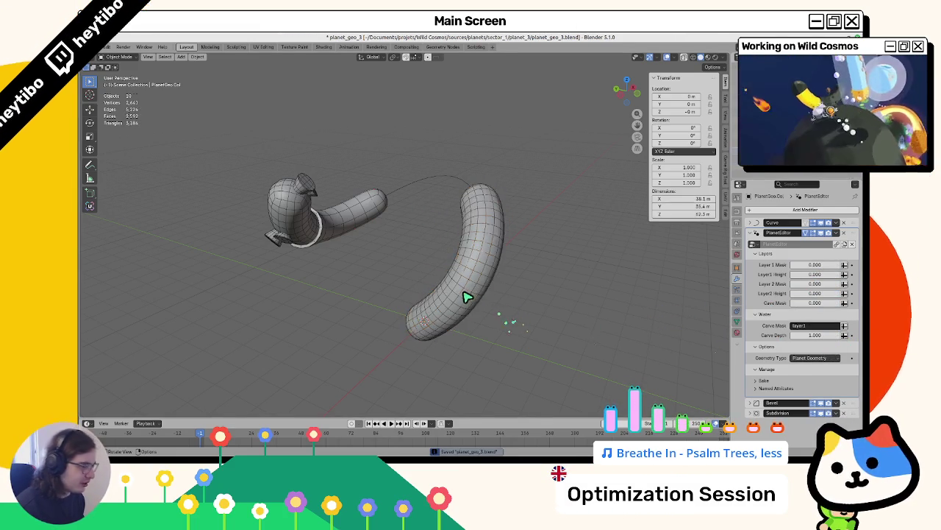
pyautogui.scroll(3, 504, 319)
# Step: Switch the tube to Vertex Paint and check its painted WaterLayer colours at the ends
pyautogui.hotkey('ctrl', 'Tab')
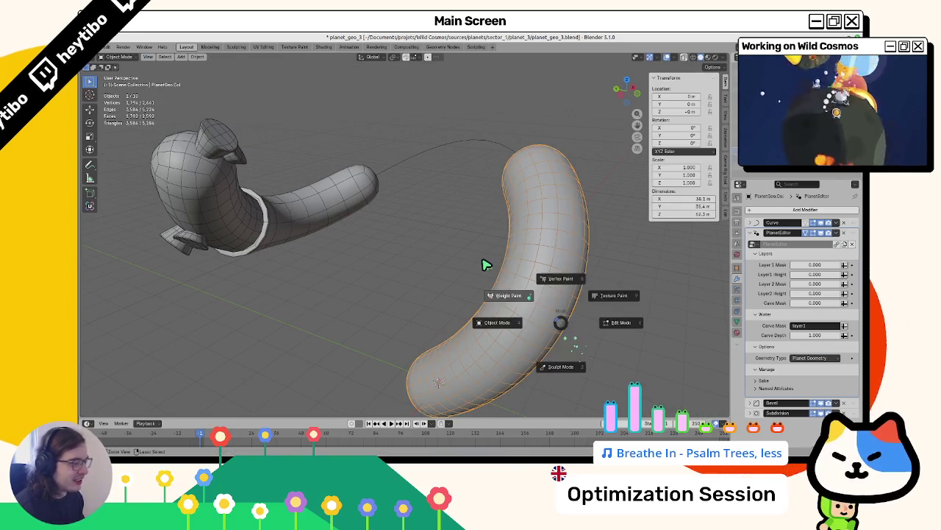
pyautogui.click(485, 265)
pyautogui.hotkey('ctrl', 'Tab')
pyautogui.click(448, 147)
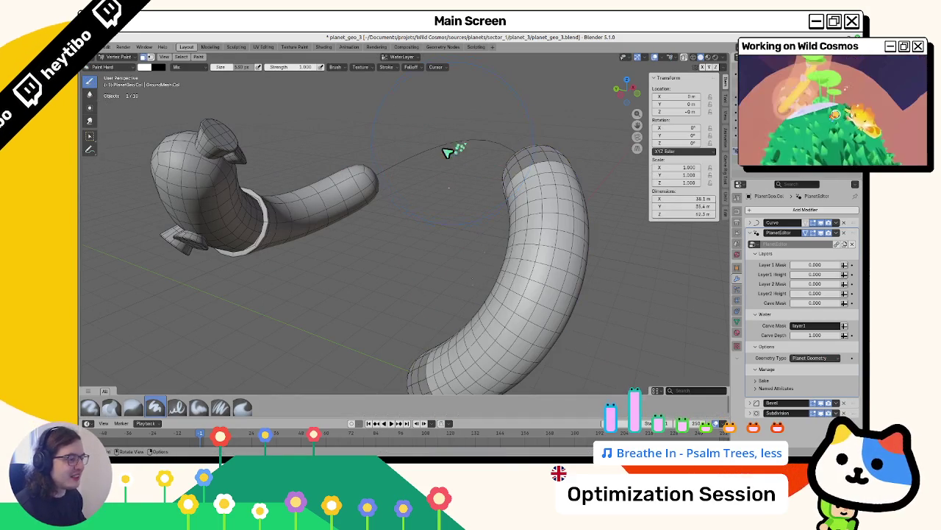
pyautogui.scroll(-4, 414, 218)
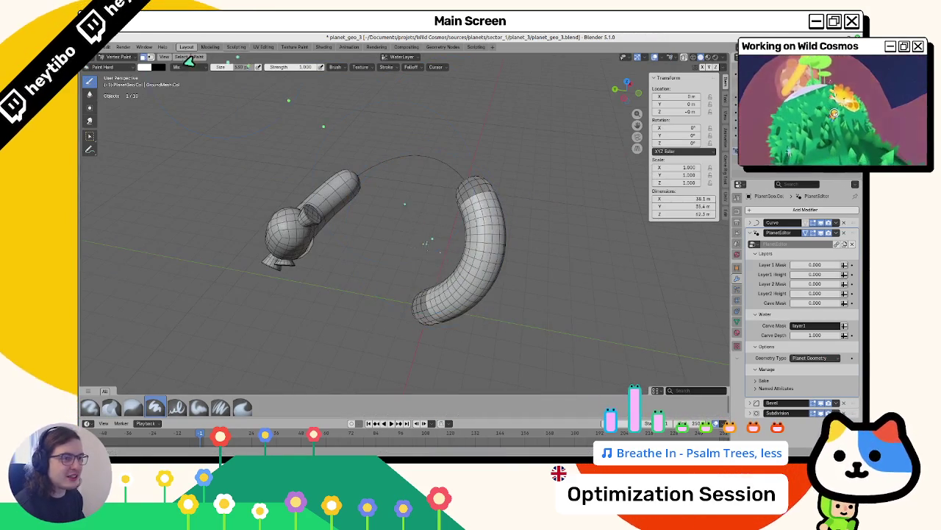
pyautogui.moveTo(382, 173); pyautogui.dragTo(394, 177)
pyautogui.click(408, 58)
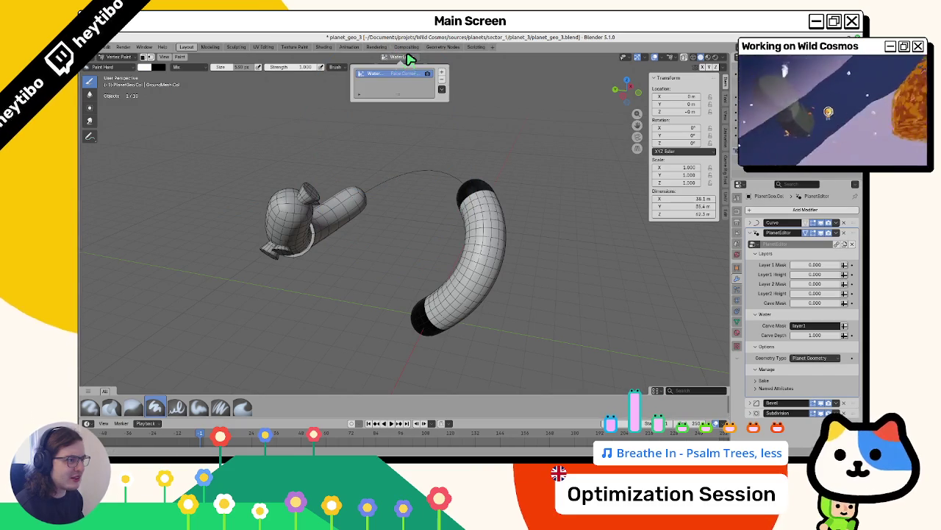
# Step: Return to Object Mode and set the modifier's Cave Mask to WaterLayer
pyautogui.hotkey('ctrl', 'Tab')
pyautogui.click(818, 326)
pyautogui.click(822, 335)
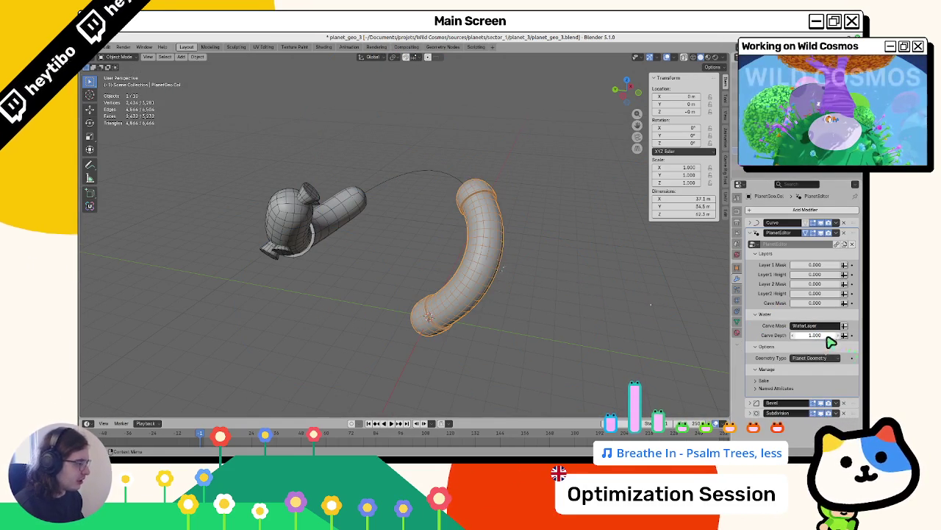
# Step: Deepen the tube's Carve Depth to 6.000
pyautogui.moveTo(827, 337); pyautogui.dragTo(825, 339)
pyautogui.click(637, 315)
pyautogui.moveTo(637, 315)
pyautogui.mouseDown()
pyautogui.moveTo(588, 320)
pyautogui.moveTo(528, 264)
pyautogui.mouseUp()
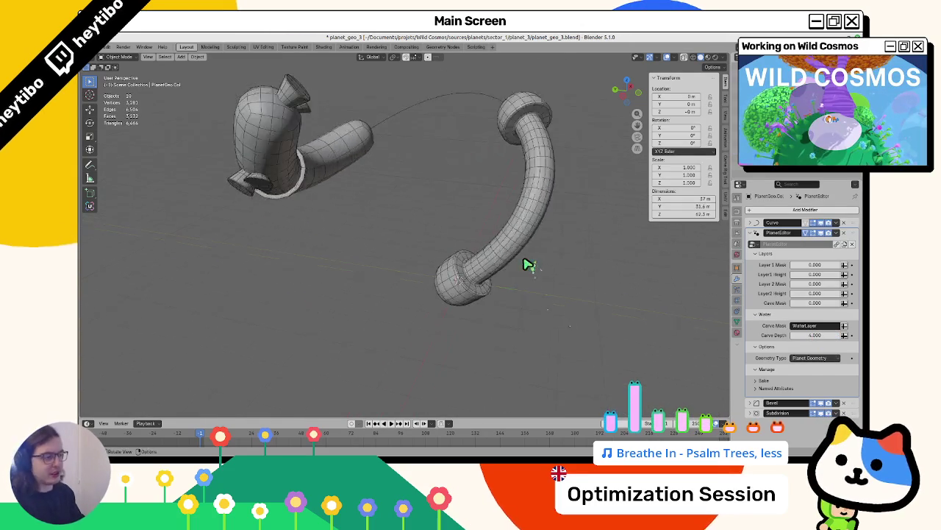
pyautogui.scroll(5, 523, 261)
# Step: Make a linked duplicate of the tube in place and name it WaterMesh
pyautogui.click(424, 266)
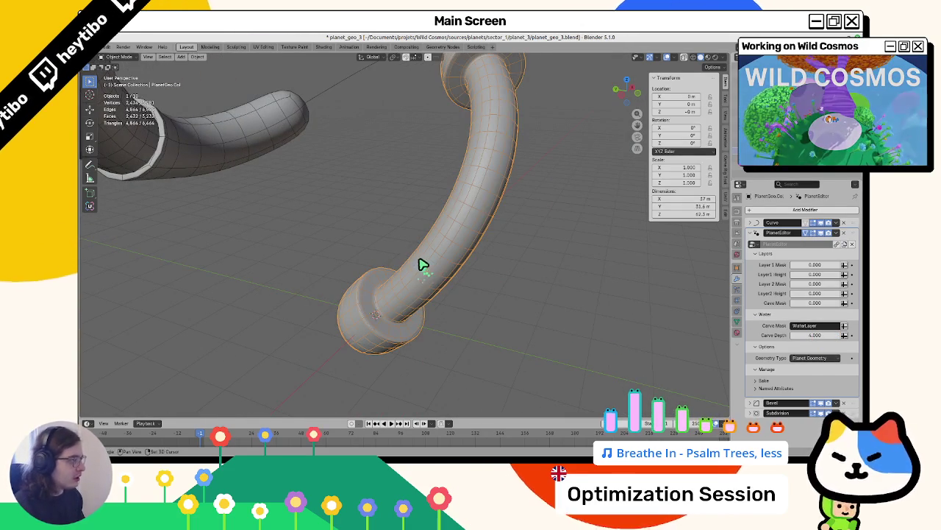
pyautogui.hotkey('alt', 'd')
pyautogui.rightClick(458, 263)
pyautogui.press('F2')
pyautogui.write('WaterMesh')
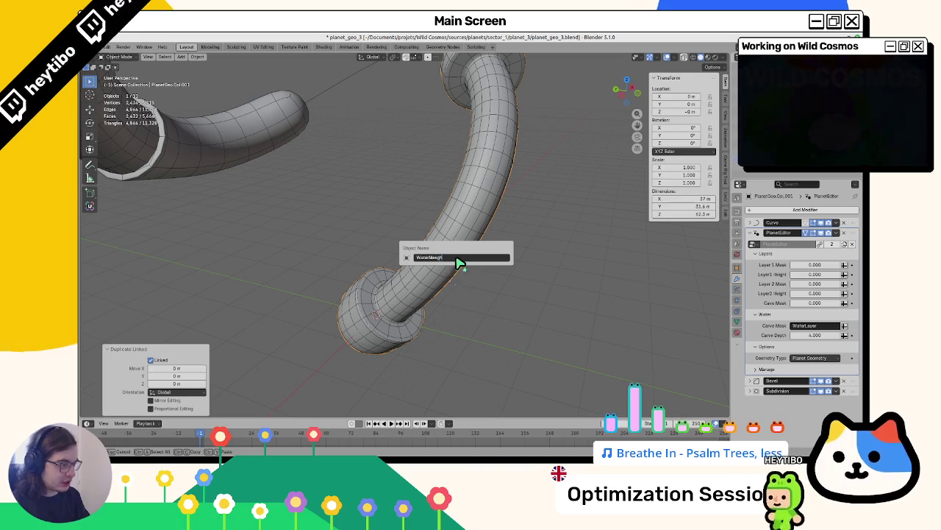
pyautogui.press('Return')
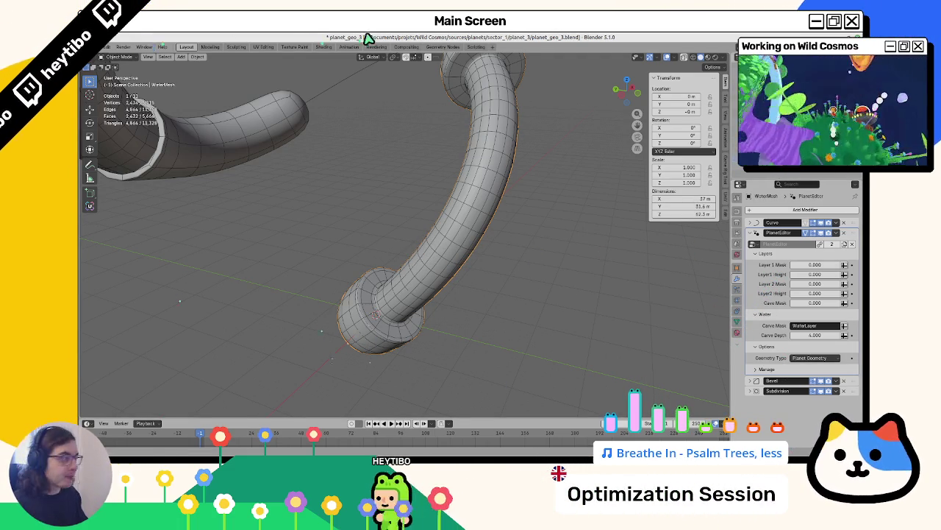
pyautogui.click(739, 312)
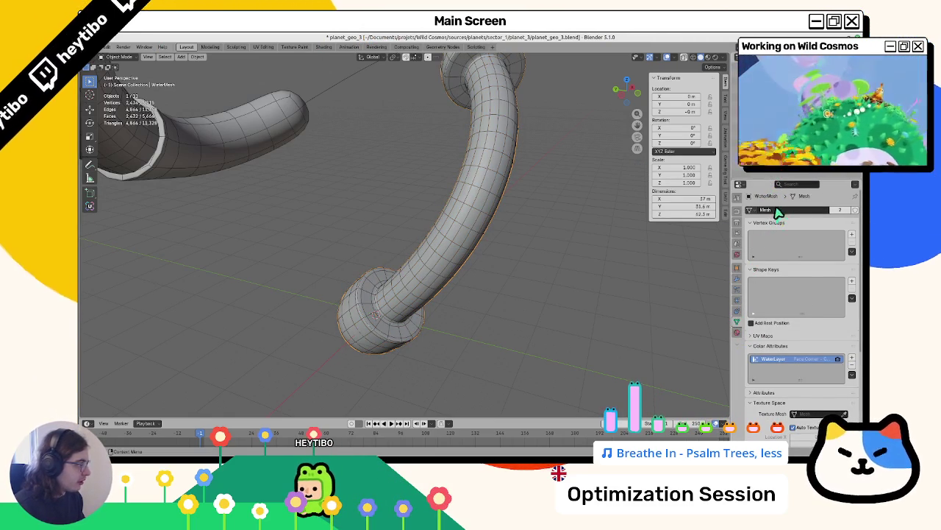
# Step: Set WaterMesh's PlanetEditor Geometry Type to Water Geometry
pyautogui.click(776, 166)
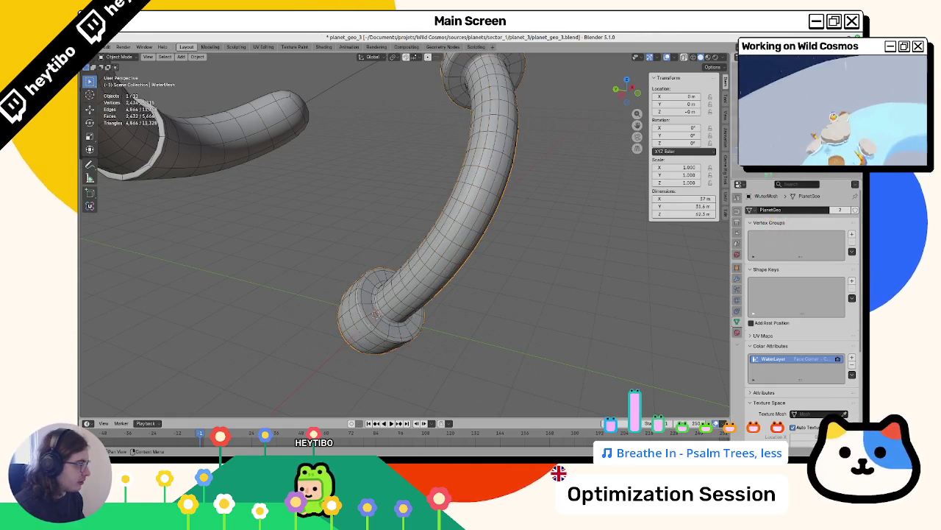
pyautogui.keyDown('shift'); pyautogui.click(451, 208); pyautogui.keyUp('shift')
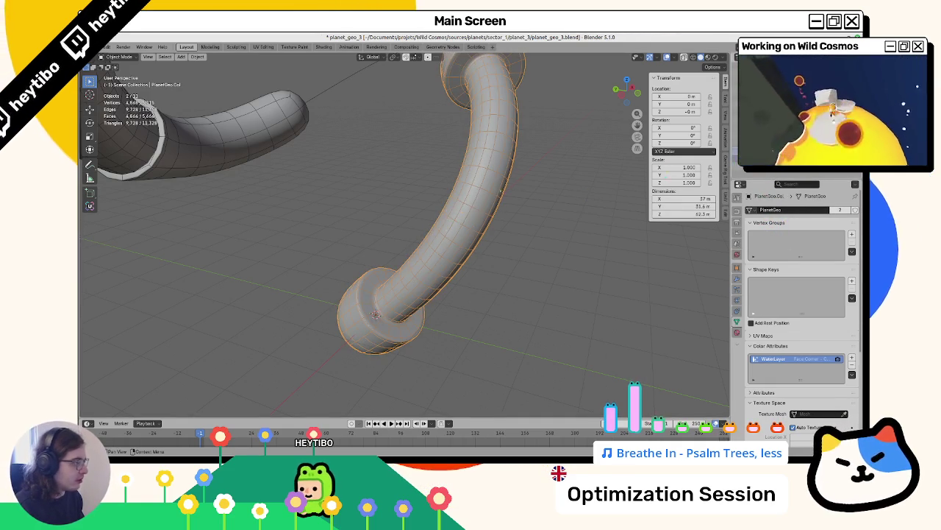
pyautogui.click(739, 283)
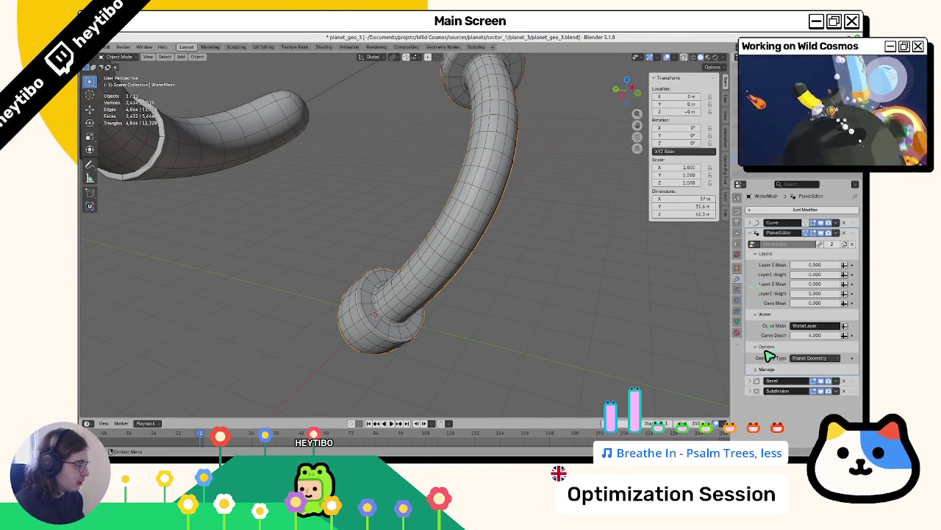
pyautogui.click(809, 383)
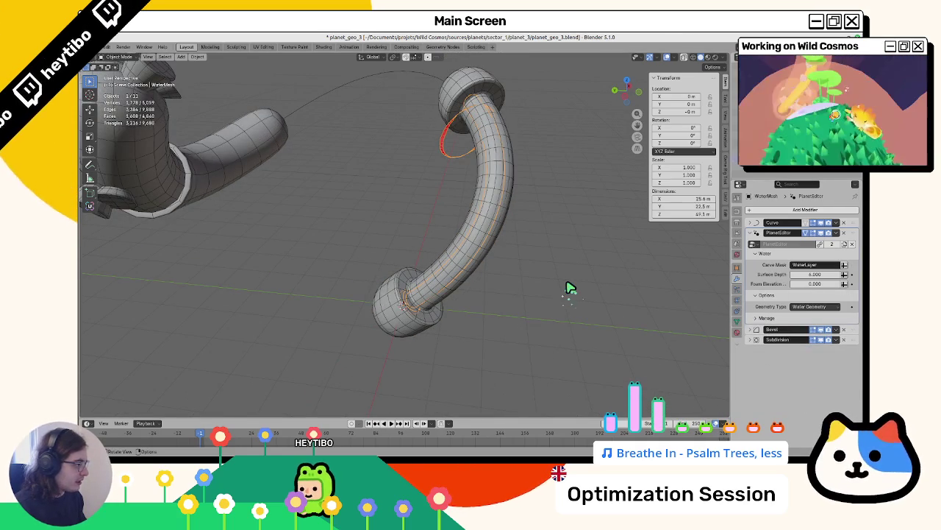
# Step: Try different WaterMesh Surface Depth values, resetting it to default in between
pyautogui.moveTo(815, 273); pyautogui.dragTo(794, 274)
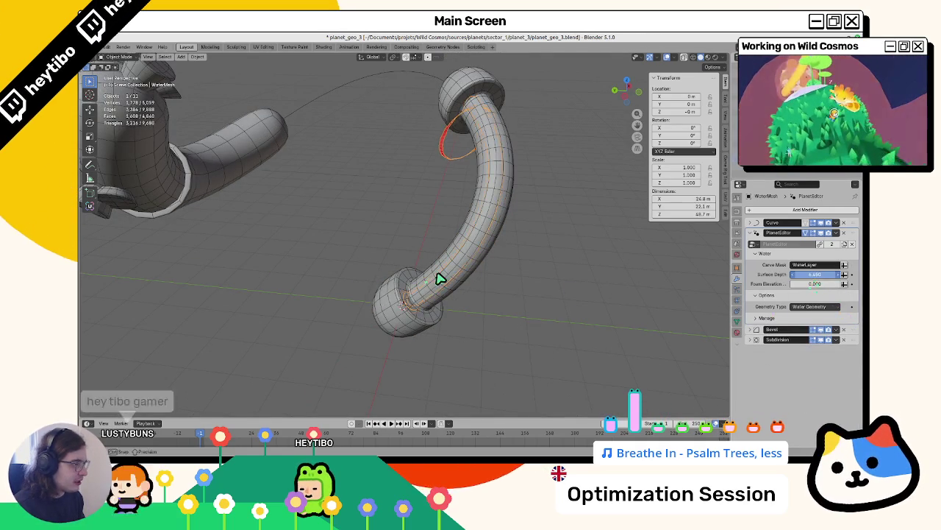
pyautogui.rightClick(832, 274)
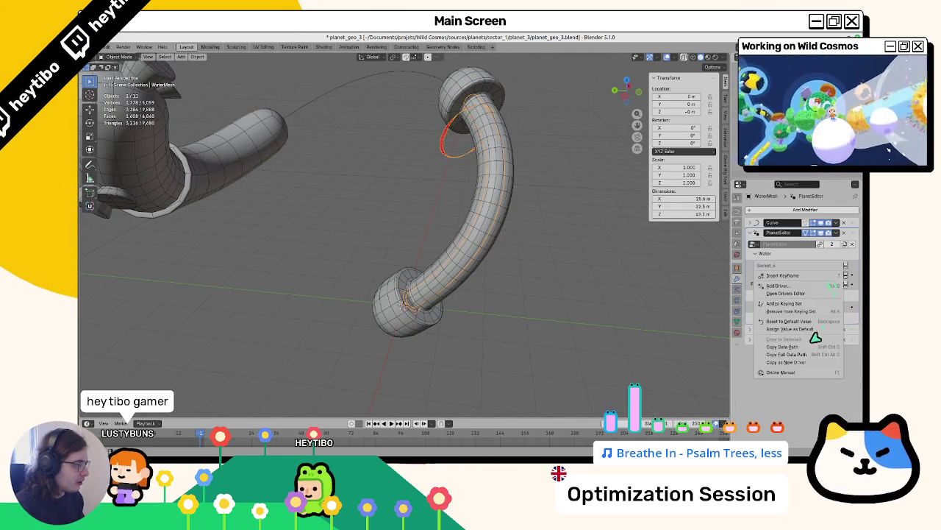
pyautogui.click(779, 322)
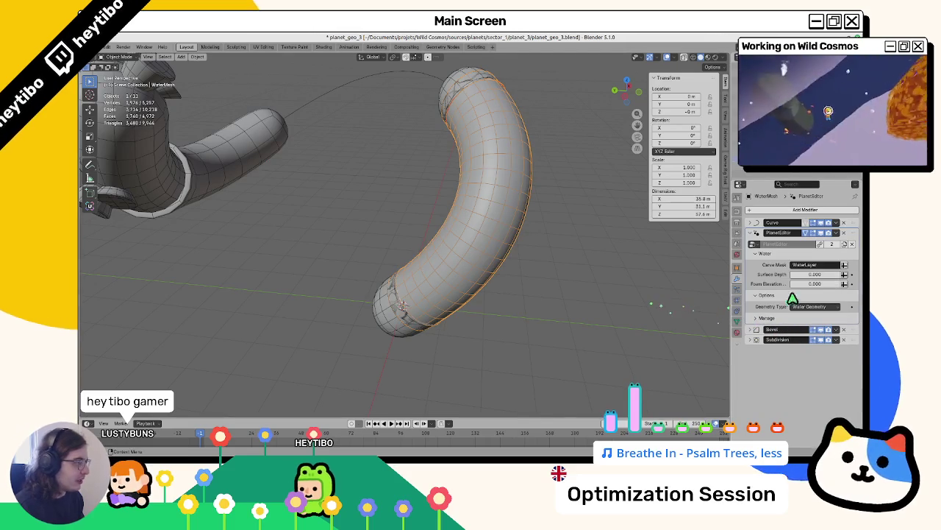
pyautogui.moveTo(809, 274)
pyautogui.mouseDown()
pyautogui.moveTo(389, 279)
pyautogui.moveTo(437, 290)
pyautogui.moveTo(389, 282)
pyautogui.moveTo(419, 294)
pyautogui.moveTo(520, 267)
pyautogui.moveTo(532, 226)
pyautogui.moveTo(547, 220)
pyautogui.mouseUp()
pyautogui.scroll(2, 519, 267)
# Step: Settle Surface Depth at 0.500 and reselect the water tube for a closer look
pyautogui.click(539, 285)
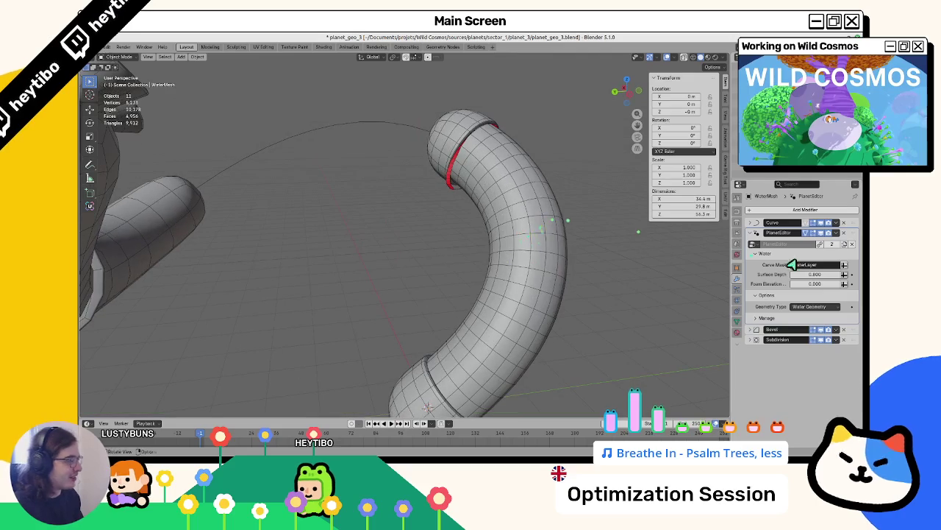
pyautogui.moveTo(821, 278); pyautogui.dragTo(821, 278)
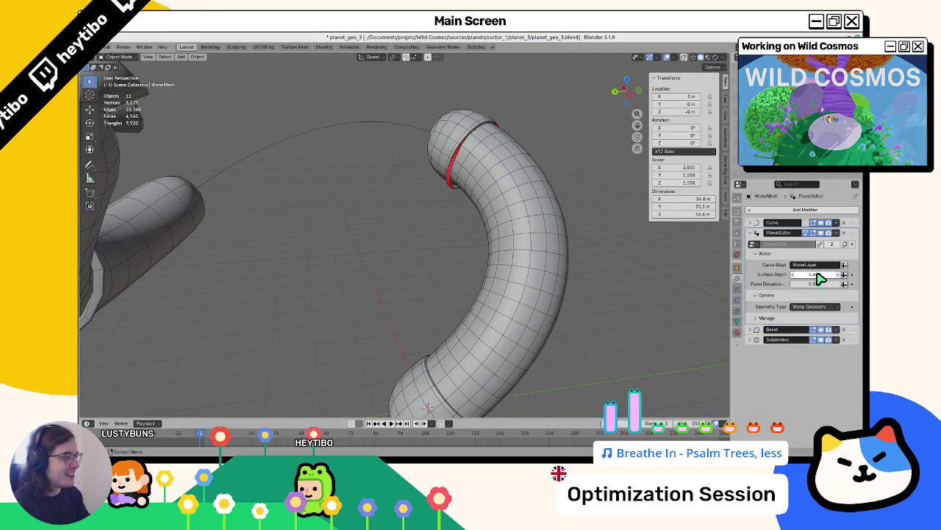
pyautogui.rightClick(527, 212)
pyautogui.press('Escape')
pyautogui.click(496, 188)
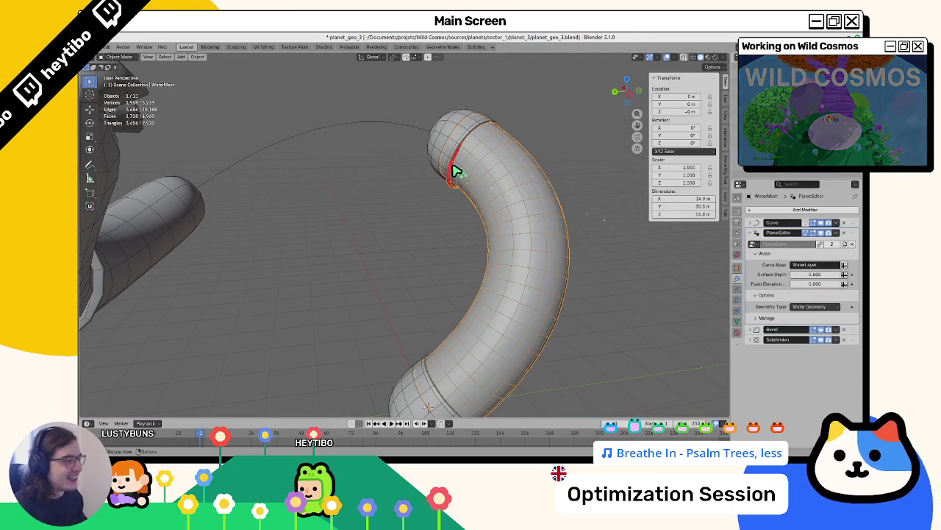
pyautogui.moveTo(456, 168)
pyautogui.mouseDown()
pyautogui.moveTo(529, 154)
pyautogui.moveTo(492, 243)
pyautogui.moveTo(330, 218)
pyautogui.moveTo(414, 231)
pyautogui.moveTo(347, 244)
pyautogui.moveTo(251, 228)
pyautogui.moveTo(395, 283)
pyautogui.moveTo(519, 262)
pyautogui.moveTo(300, 255)
pyautogui.moveTo(378, 364)
pyautogui.moveTo(389, 330)
pyautogui.moveTo(290, 308)
pyautogui.mouseUp()
# Step: Select the water tube and orbit until its red end cap faces the camera
pyautogui.scroll(5, 290, 308)
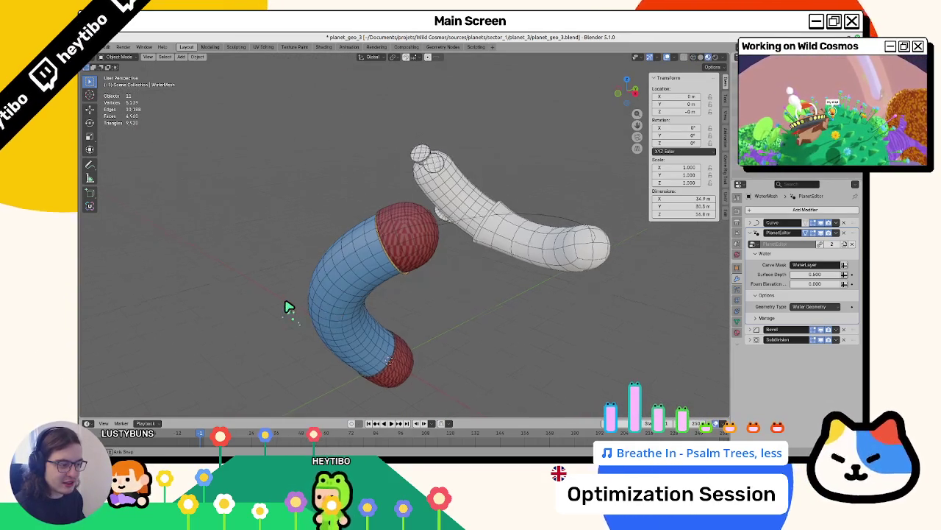
pyautogui.click(383, 293)
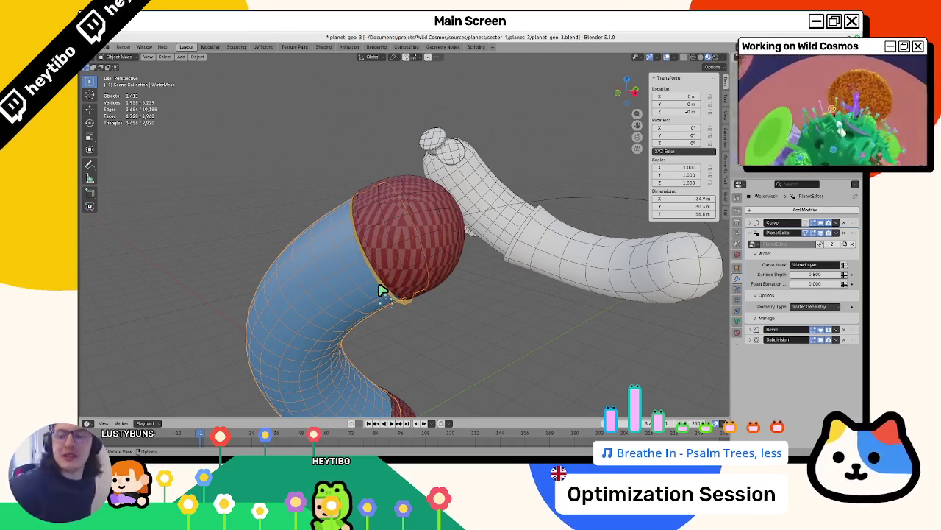
pyautogui.click(737, 331)
pyautogui.click(737, 278)
pyautogui.moveTo(489, 313)
pyautogui.mouseDown()
pyautogui.moveTo(368, 273)
pyautogui.moveTo(336, 235)
pyautogui.moveTo(400, 319)
pyautogui.moveTo(479, 346)
pyautogui.moveTo(519, 279)
pyautogui.moveTo(409, 273)
pyautogui.moveTo(437, 204)
pyautogui.moveTo(446, 245)
pyautogui.moveTo(383, 254)
pyautogui.mouseUp()
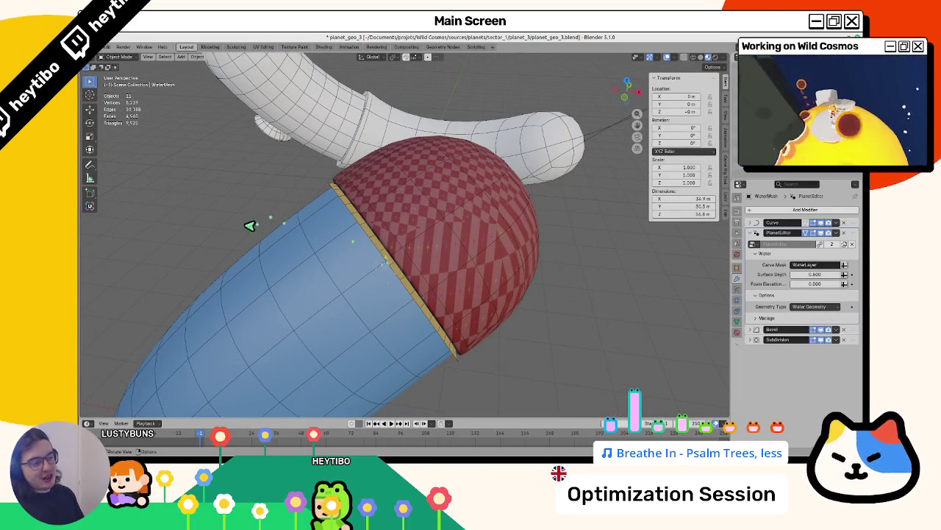
pyautogui.moveTo(250, 226)
pyautogui.mouseDown()
pyautogui.moveTo(271, 258)
pyautogui.moveTo(372, 238)
pyautogui.moveTo(437, 257)
pyautogui.moveTo(437, 275)
pyautogui.moveTo(420, 219)
pyautogui.moveTo(361, 273)
pyautogui.moveTo(456, 275)
pyautogui.moveTo(326, 304)
pyautogui.moveTo(478, 305)
pyautogui.moveTo(426, 313)
pyautogui.mouseUp()
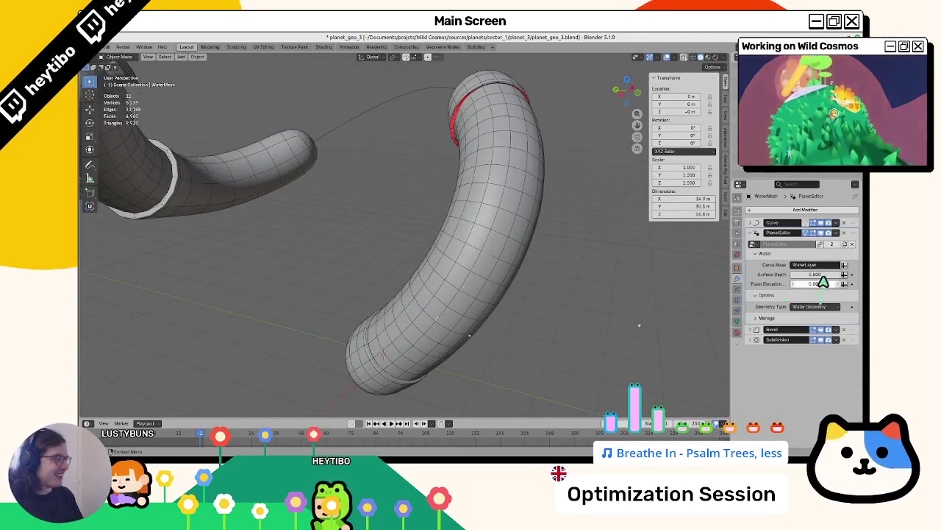
# Step: Raise WaterMesh's Surface Depth to 0.600
pyautogui.moveTo(823, 278); pyautogui.dragTo(846, 278)
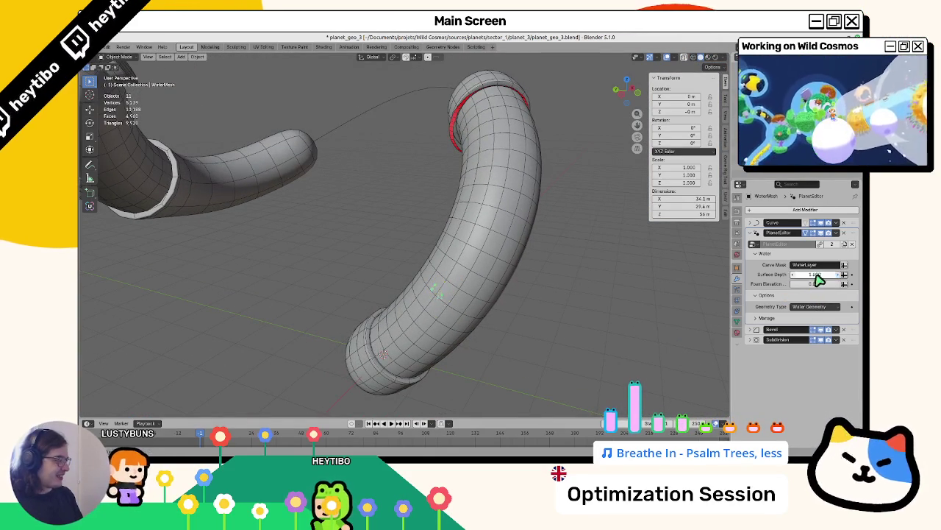
pyautogui.press('Return')
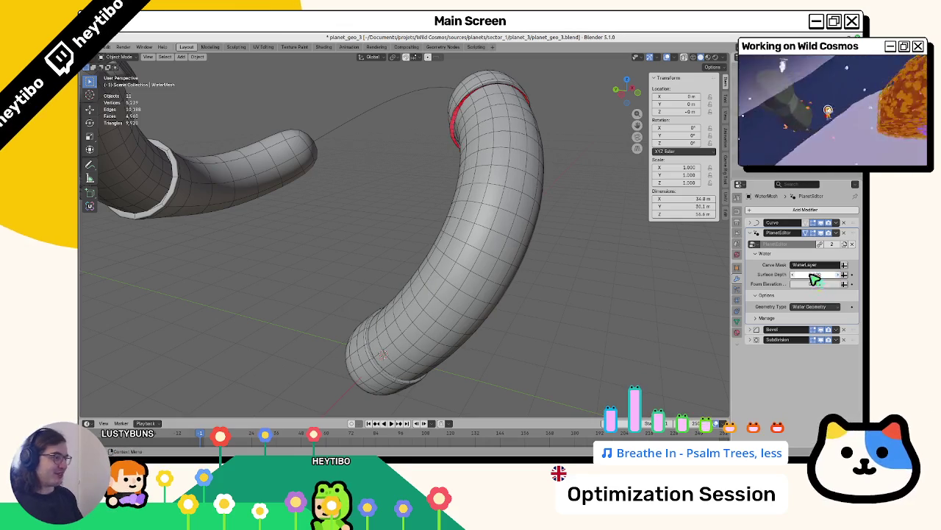
pyautogui.moveTo(401, 266); pyautogui.dragTo(407, 290)
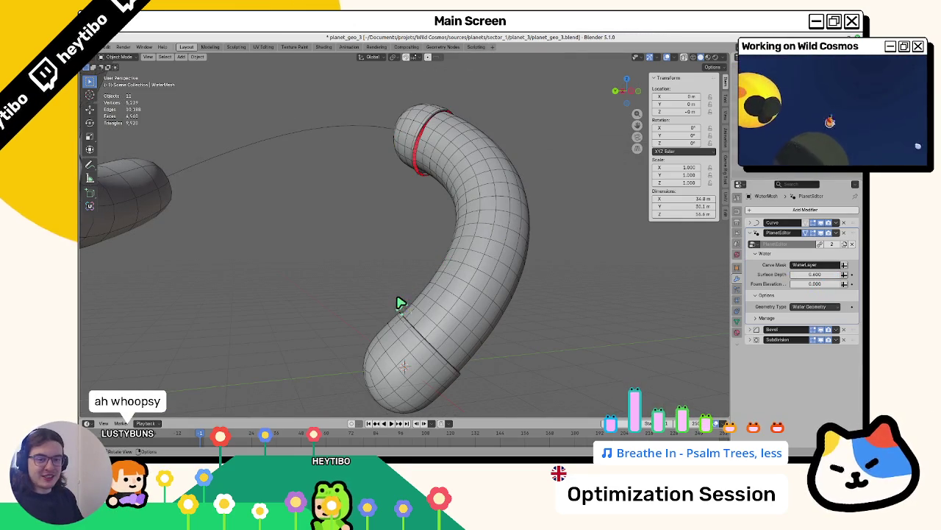
# Step: Zoom out to view both tubes and select the AtmosphereMesh
pyautogui.click(517, 214)
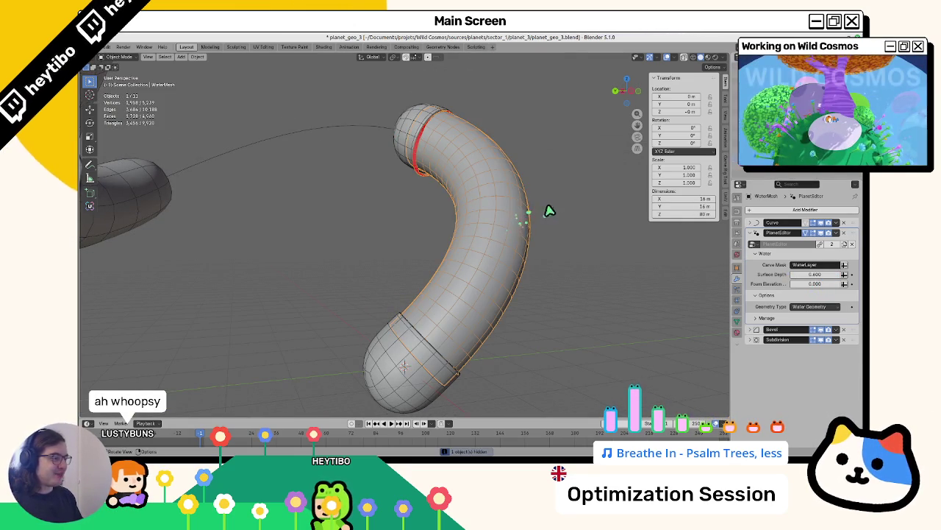
pyautogui.click(550, 211)
pyautogui.scroll(-5, 471, 280)
pyautogui.moveTo(470, 280)
pyautogui.mouseDown()
pyautogui.moveTo(534, 309)
pyautogui.moveTo(477, 286)
pyautogui.mouseUp()
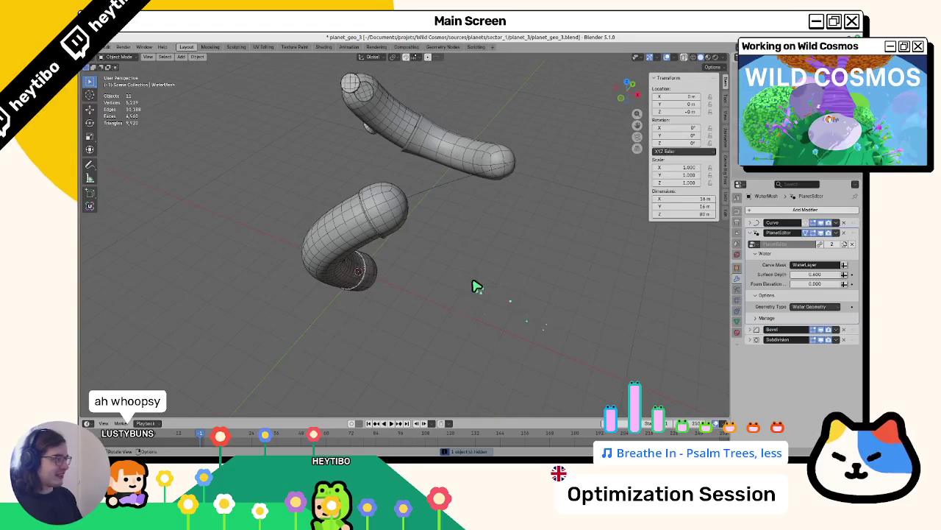
pyautogui.scroll(5, 474, 285)
pyautogui.click(413, 255)
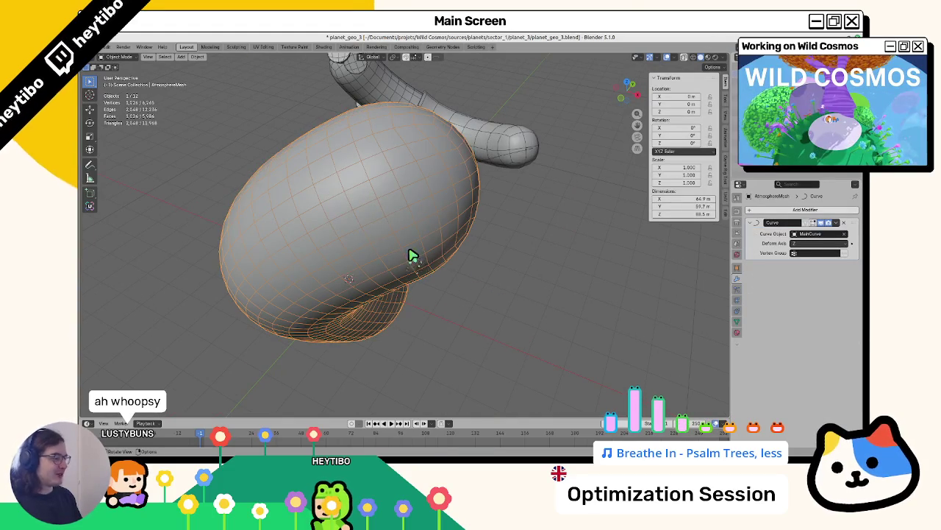
# Step: Hide and reveal AtmosphereMesh to inspect the tubes inside it
pyautogui.press('h')
pyautogui.hotkey('alt', 'h')
pyautogui.click(473, 253)
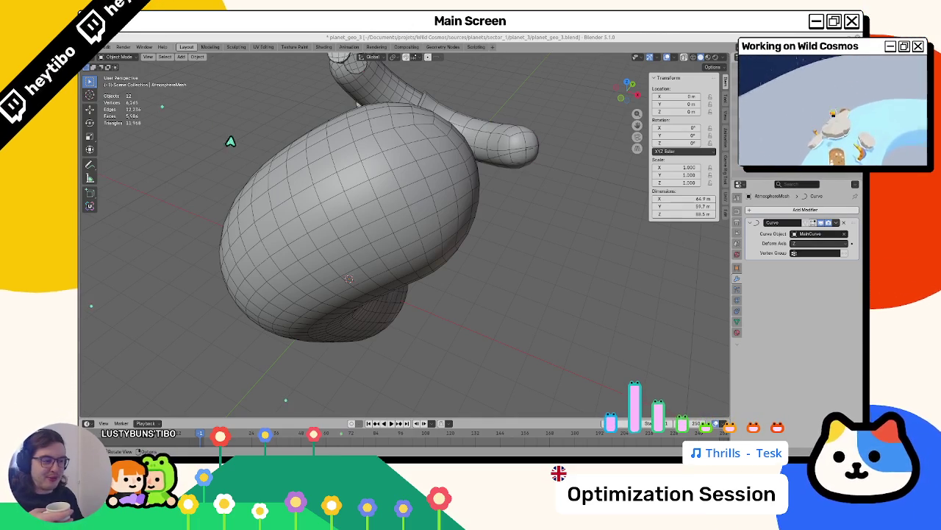
pyautogui.click(283, 175)
pyautogui.press('h')
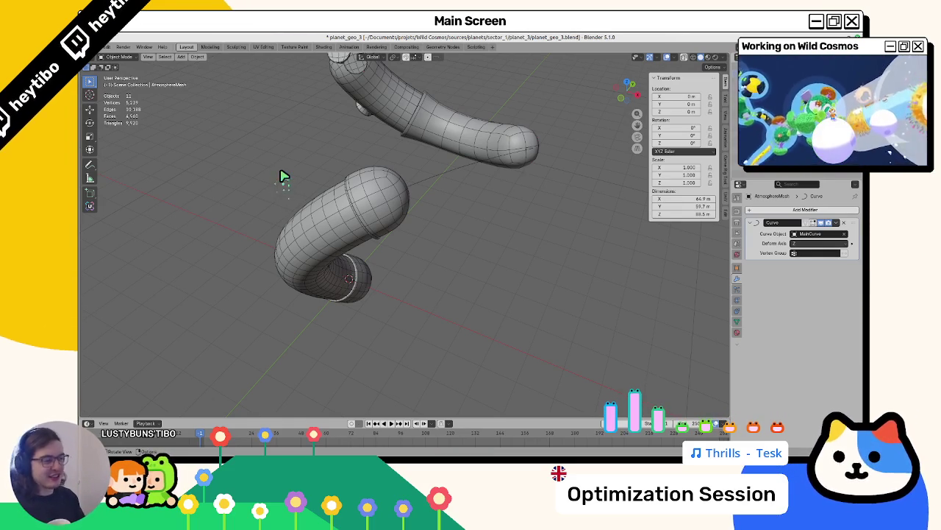
pyautogui.moveTo(308, 237); pyautogui.dragTo(414, 221)
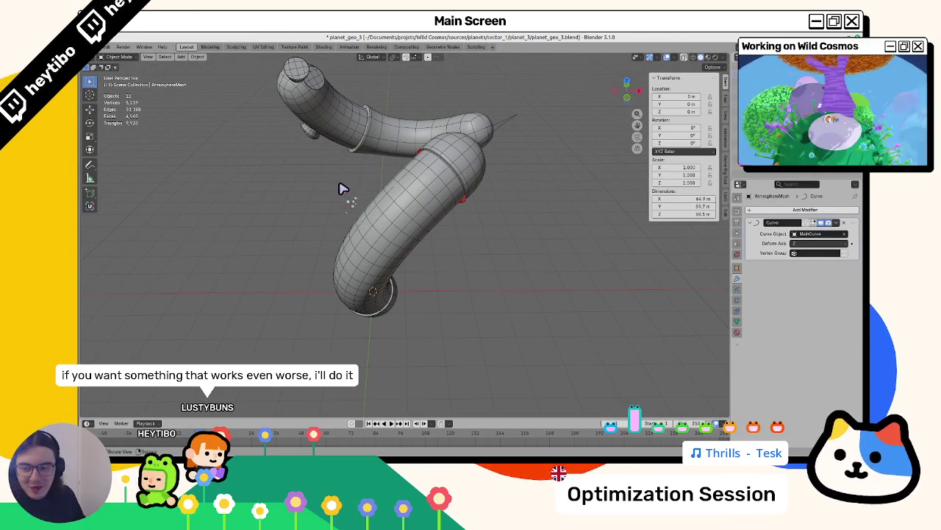
# Step: Step back through undo history to restore the atmosphere mesh's earlier capsule shape
pyautogui.hotkey('ctrl', 'z')
pyautogui.hotkey('ctrl', 'z')
pyautogui.hotkey('ctrl', 'z')
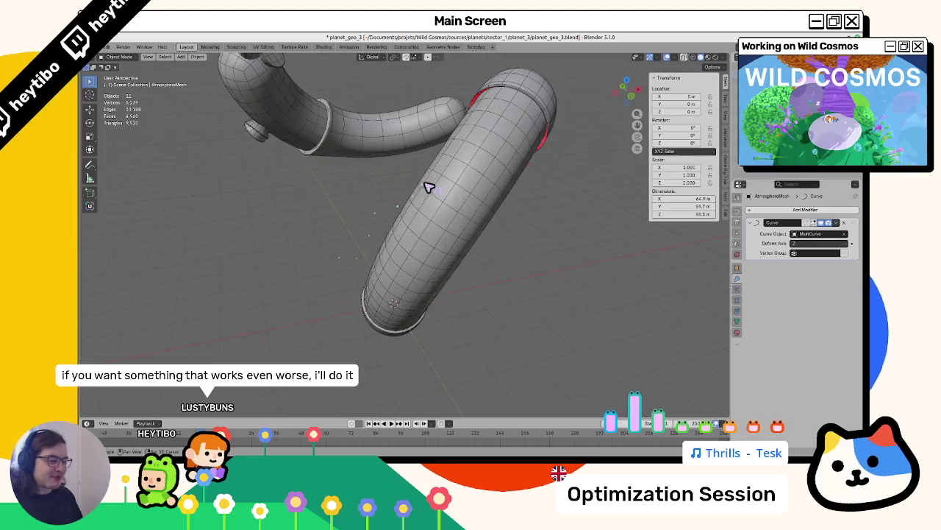
pyautogui.hotkey('ctrl', 'shift', 'z')
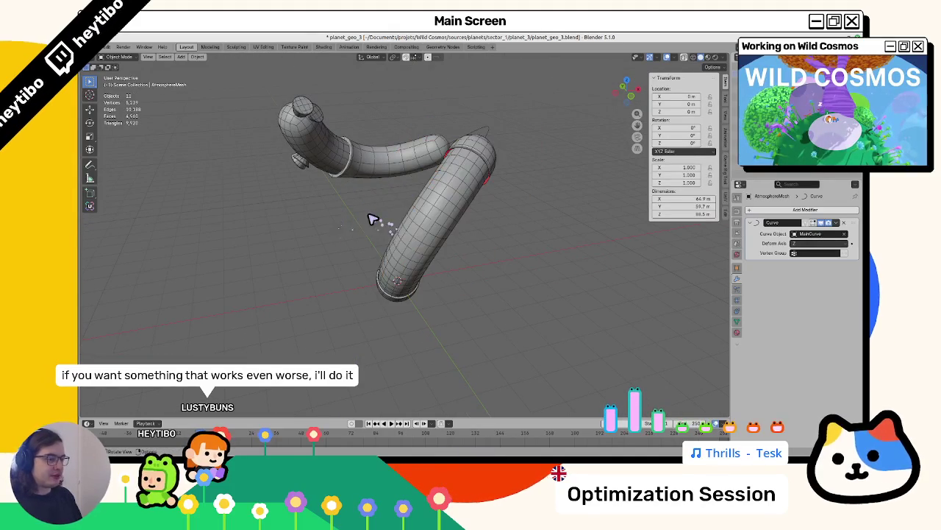
pyautogui.hotkey('ctrl', 'z')
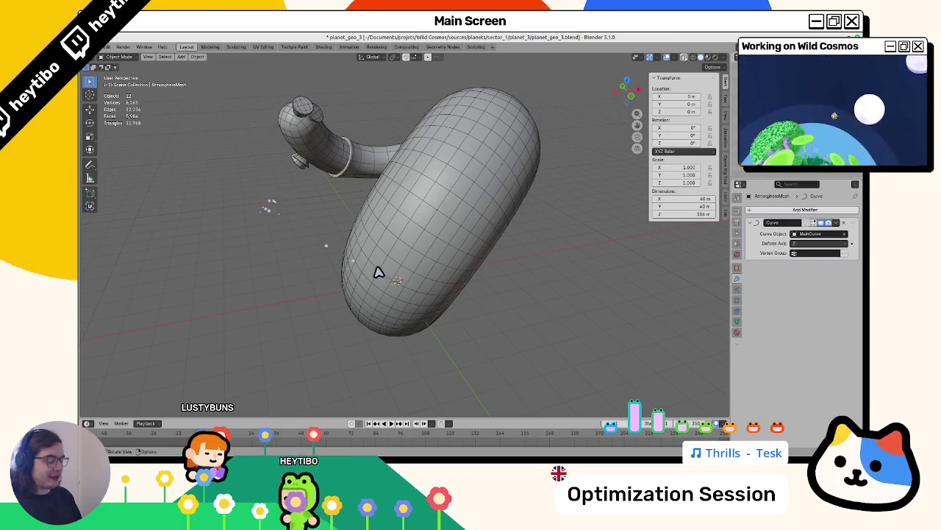
pyautogui.moveTo(378, 271); pyautogui.dragTo(488, 266)
# Step: Hide AtmosphereMesh to view the tubes, then select and deselect all objects
pyautogui.press('h')
pyautogui.moveTo(483, 212)
pyautogui.mouseDown()
pyautogui.moveTo(448, 260)
pyautogui.moveTo(414, 275)
pyautogui.moveTo(307, 245)
pyautogui.moveTo(351, 292)
pyautogui.moveTo(422, 287)
pyautogui.moveTo(308, 215)
pyautogui.moveTo(326, 301)
pyautogui.moveTo(368, 316)
pyautogui.moveTo(454, 307)
pyautogui.moveTo(465, 276)
pyautogui.moveTo(389, 274)
pyautogui.mouseUp()
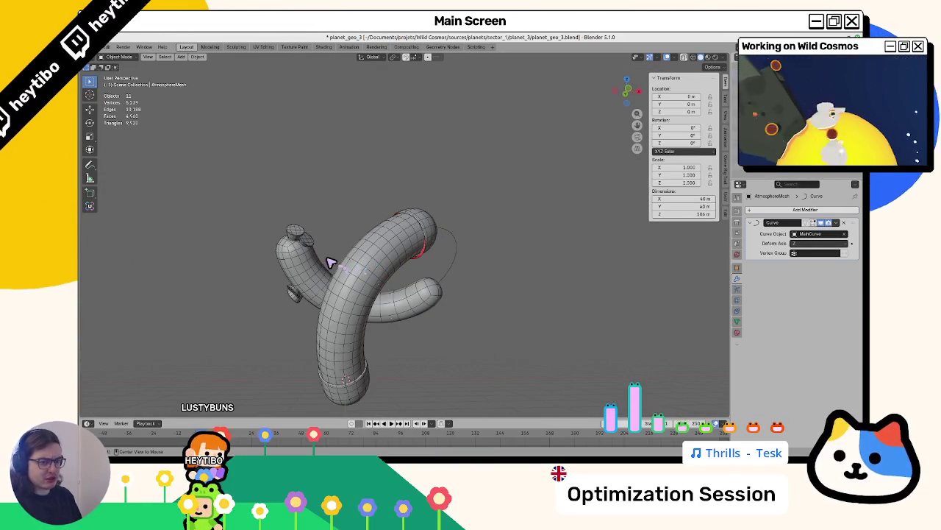
pyautogui.press('a')
pyautogui.moveTo(324, 263)
pyautogui.mouseDown()
pyautogui.moveTo(267, 264)
pyautogui.moveTo(263, 294)
pyautogui.moveTo(335, 258)
pyautogui.moveTo(324, 264)
pyautogui.mouseUp()
pyautogui.hotkey('alt', 'a')
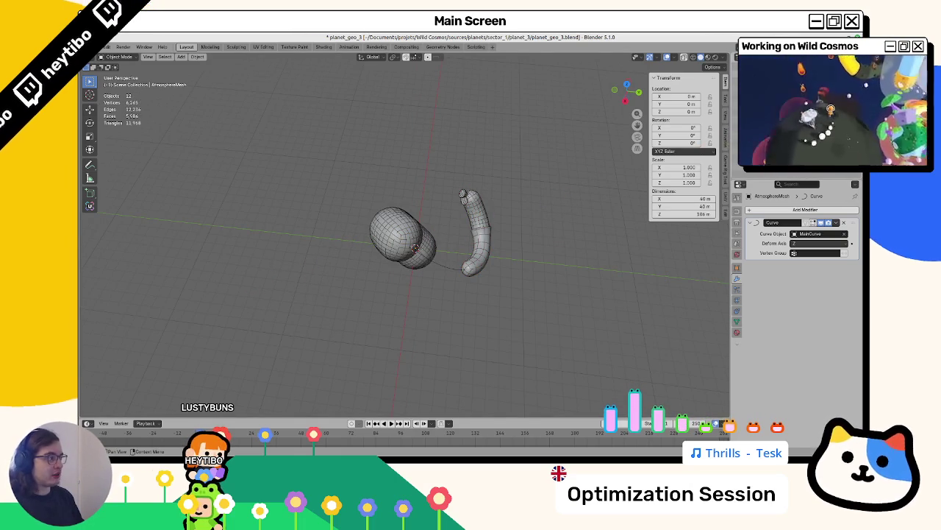
# Step: Select the ground sphere and water mesh, cancelling an accidental move
pyautogui.click(400, 235)
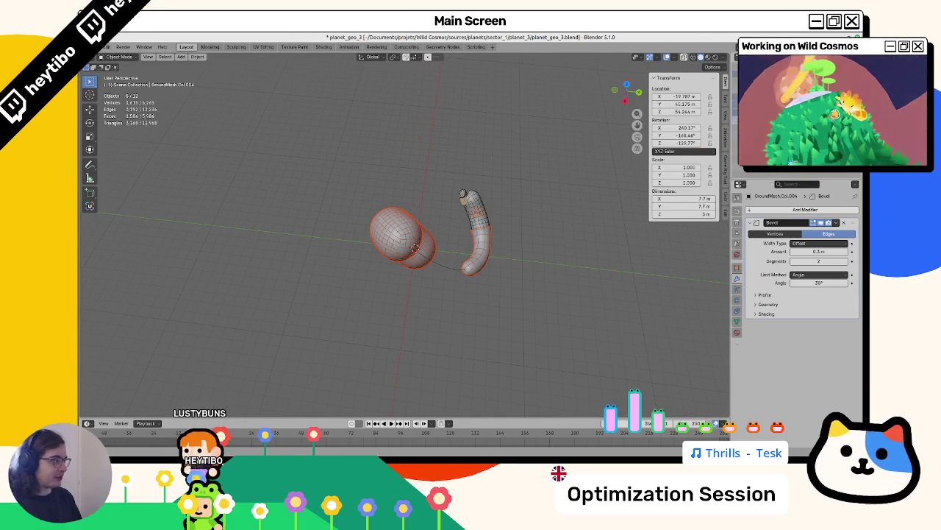
pyautogui.click(809, 103)
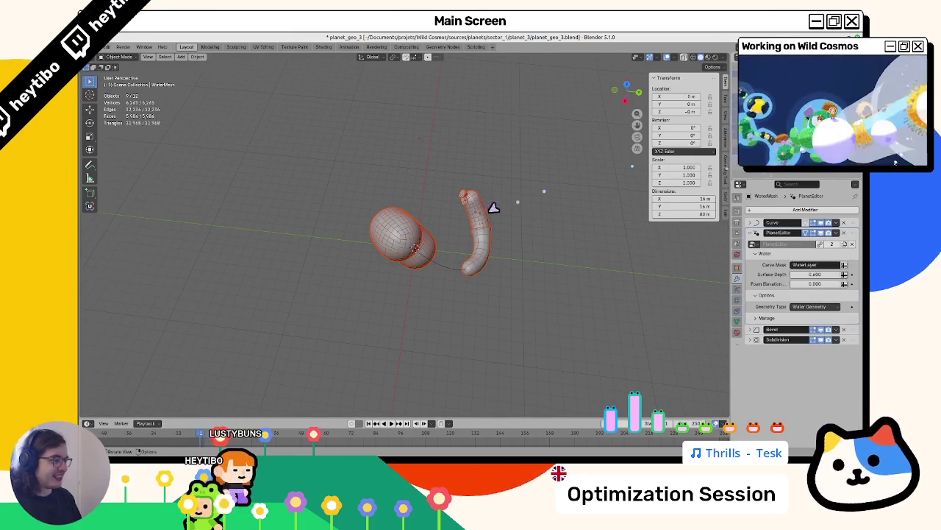
pyautogui.press('g')
pyautogui.press('Escape')
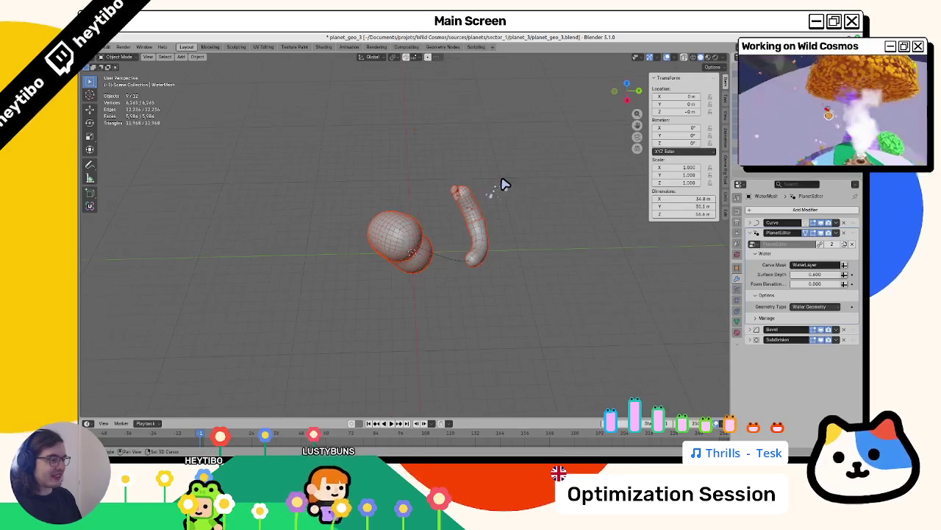
pyautogui.scroll(4, 504, 184)
# Step: Add the top cap, lava tube and atmosphere mesh to the selection and open the File menu
pyautogui.click(454, 94)
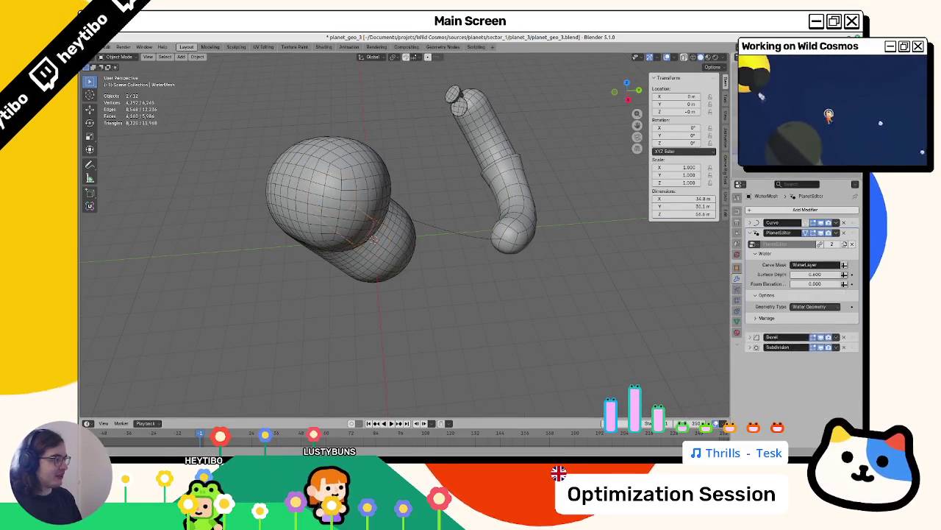
pyautogui.click(457, 103)
pyautogui.click(457, 105)
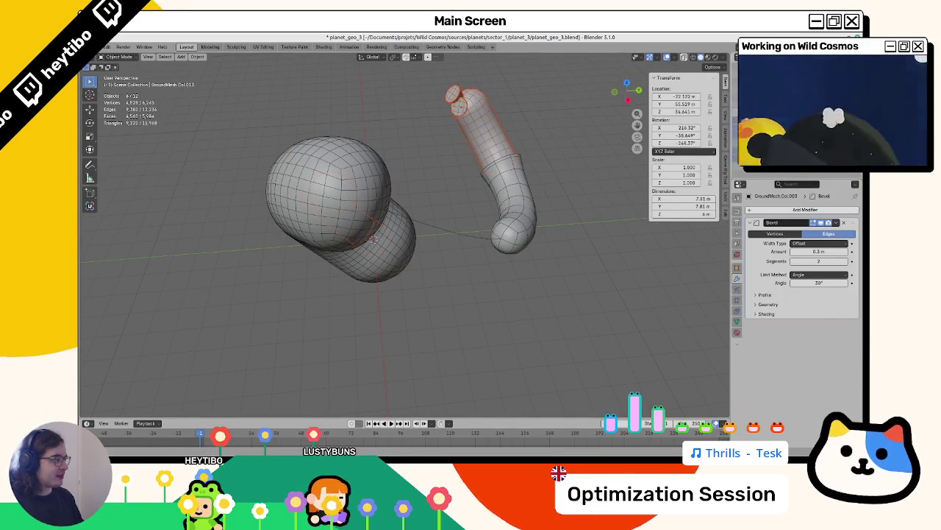
pyautogui.click(446, 189)
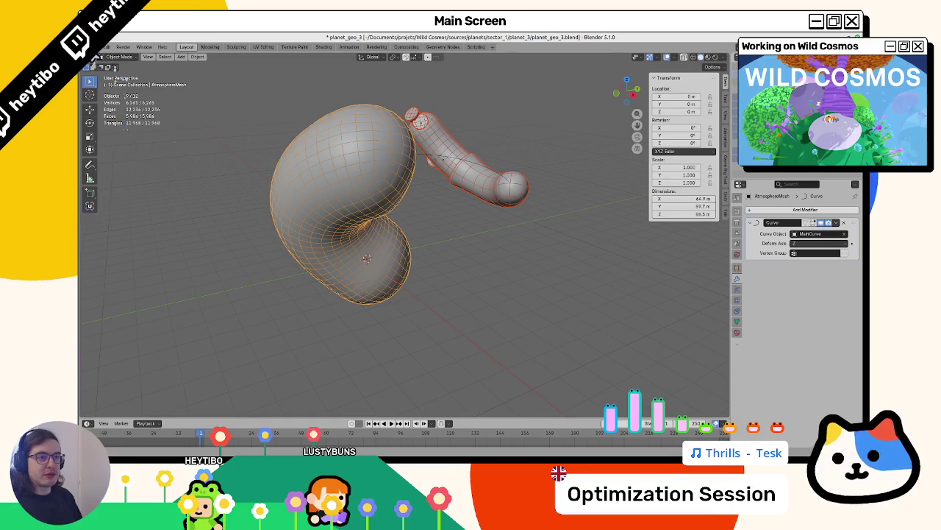
pyautogui.click(103, 46)
# Step: Start a glTF 2.0 export, then cancel it without saving
pyautogui.moveTo(138, 166)
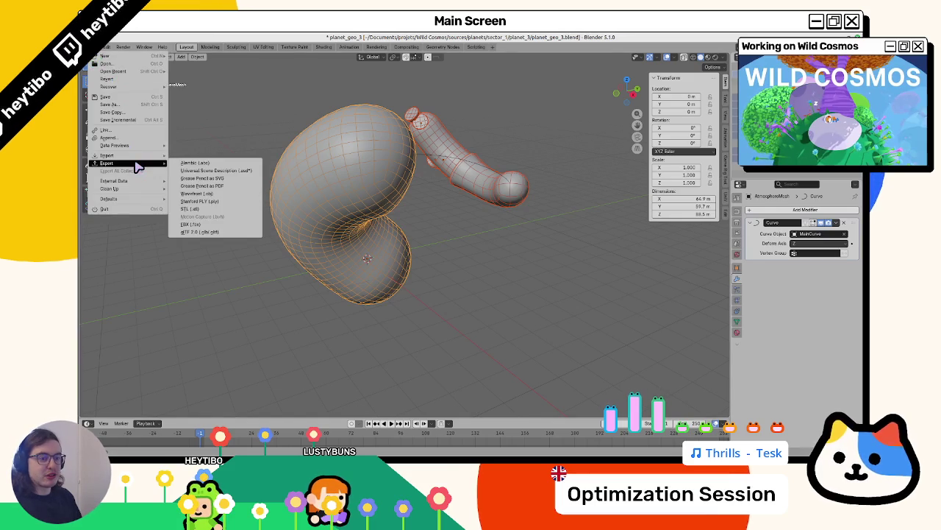
pyautogui.click(232, 233)
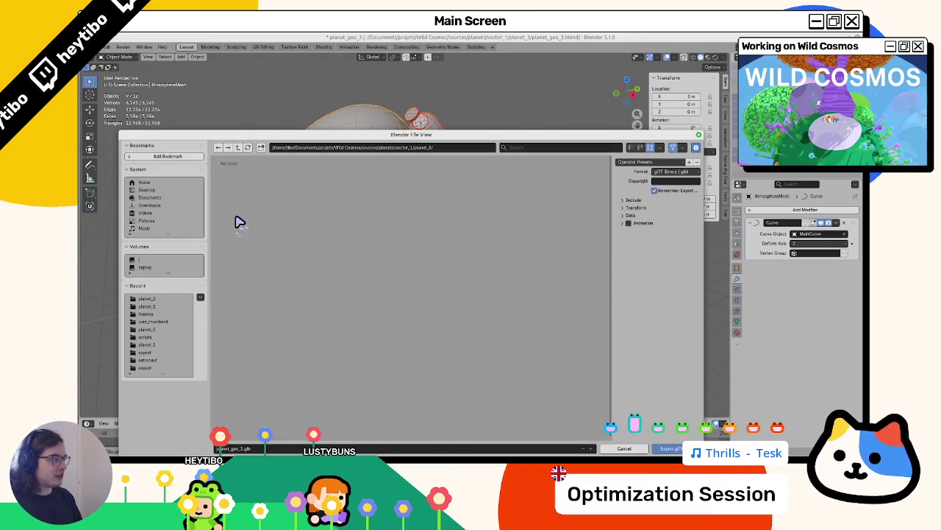
pyautogui.press('Escape')
# Step: Hide the atmosphere blob and orbit around the curved WaterMesh tube
pyautogui.click(430, 162)
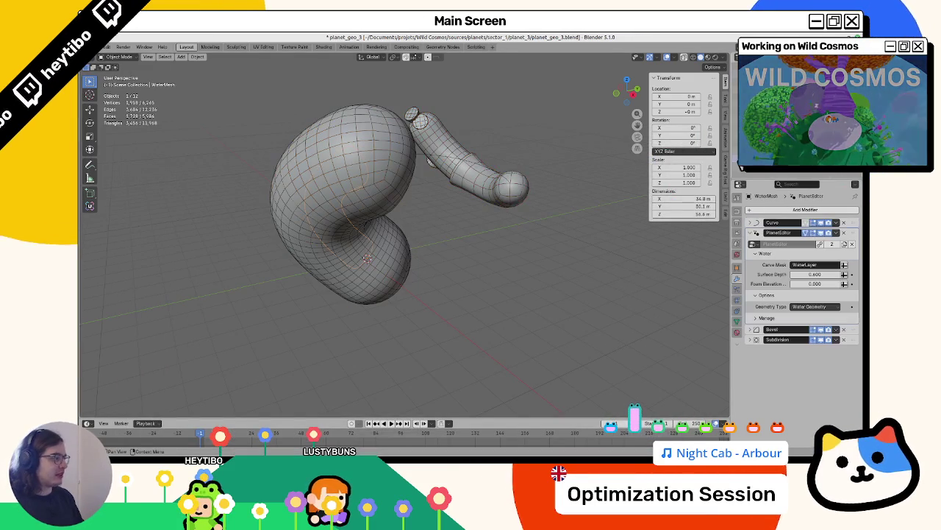
pyautogui.click(386, 188)
pyautogui.press('h')
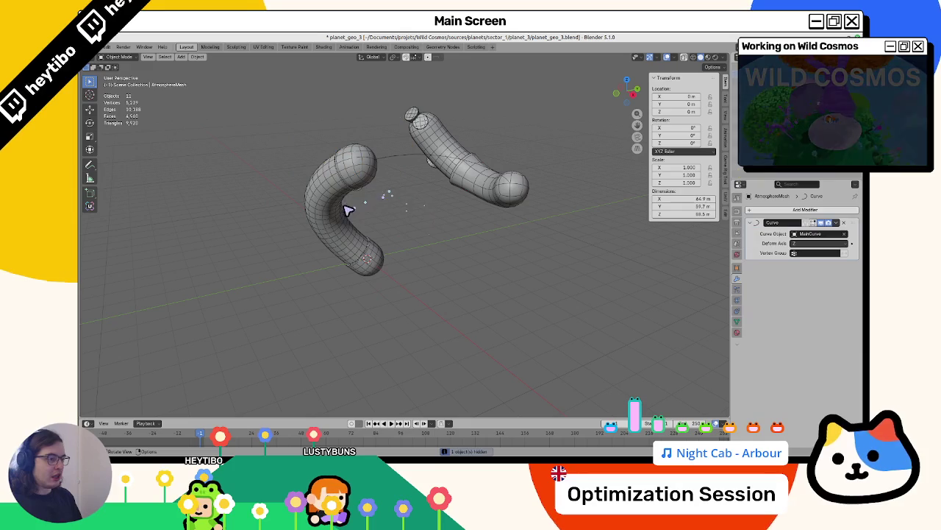
pyautogui.click(346, 210)
pyautogui.moveTo(346, 211)
pyautogui.mouseDown()
pyautogui.moveTo(409, 189)
pyautogui.moveTo(388, 197)
pyautogui.moveTo(405, 242)
pyautogui.moveTo(392, 247)
pyautogui.mouseUp()
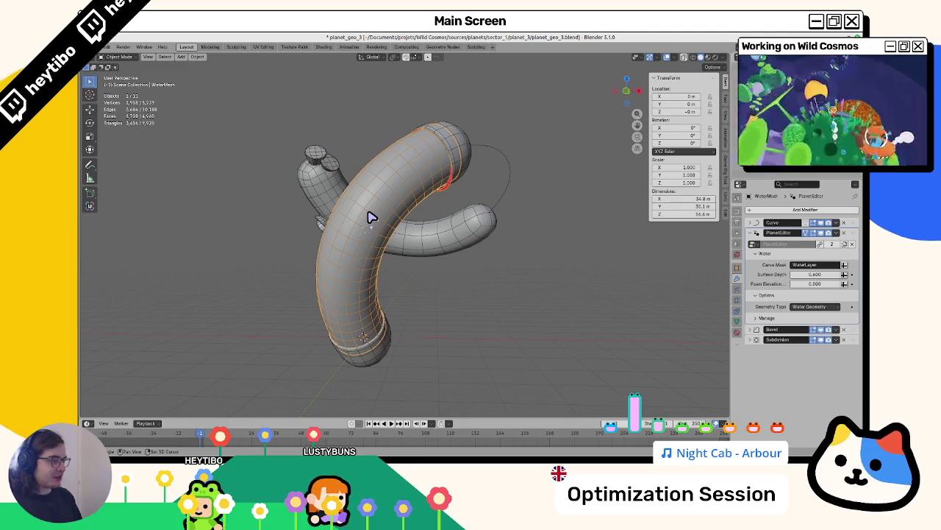
# Step: Delete the old vertical tube object
pyautogui.hotkey('shift', 'd')
pyautogui.rightClick(401, 194)
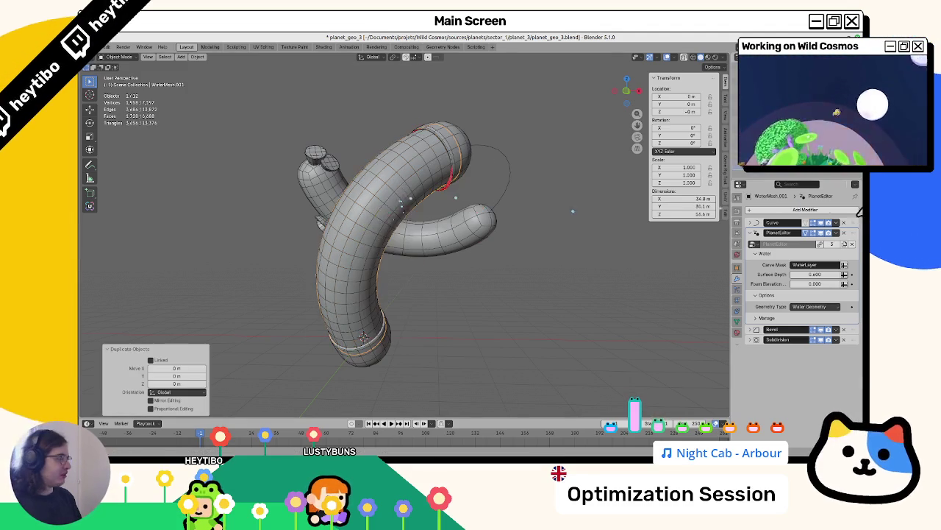
pyautogui.hotkey('ctrl', 'x')
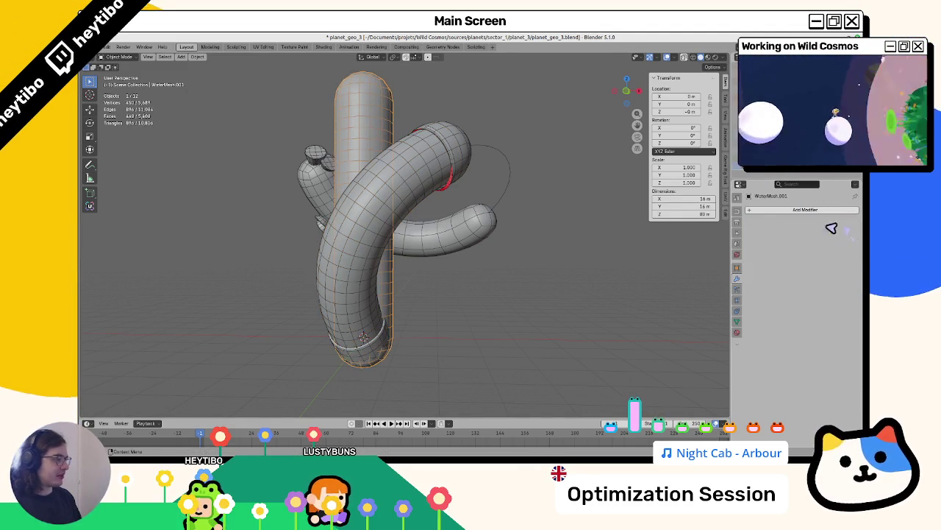
pyautogui.press('Delete')
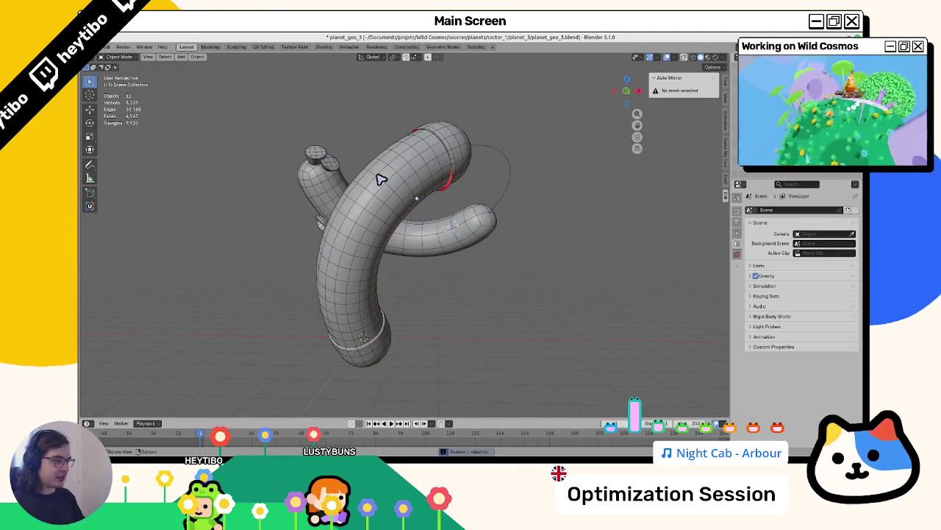
# Step: Duplicate the water tube in place, strip all its modifiers, and enter Edit Mode
pyautogui.click(380, 179)
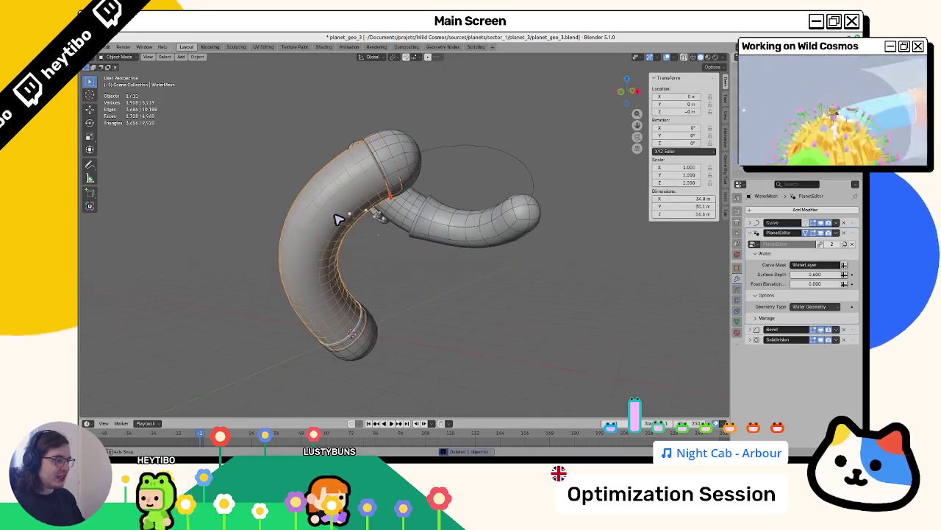
pyautogui.moveTo(380, 211)
pyautogui.mouseDown()
pyautogui.moveTo(364, 183)
pyautogui.moveTo(353, 270)
pyautogui.moveTo(330, 305)
pyautogui.moveTo(316, 292)
pyautogui.mouseUp()
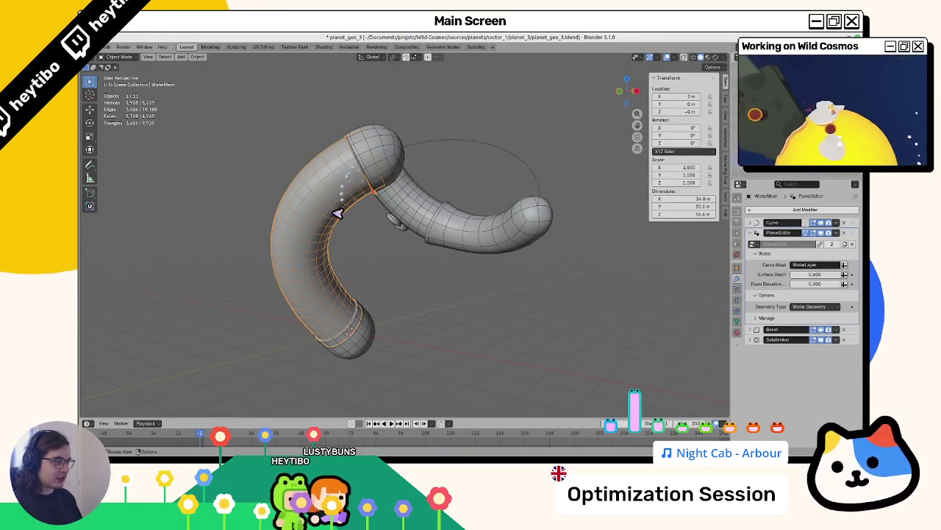
pyautogui.hotkey('shift', 'd')
pyautogui.press('Escape')
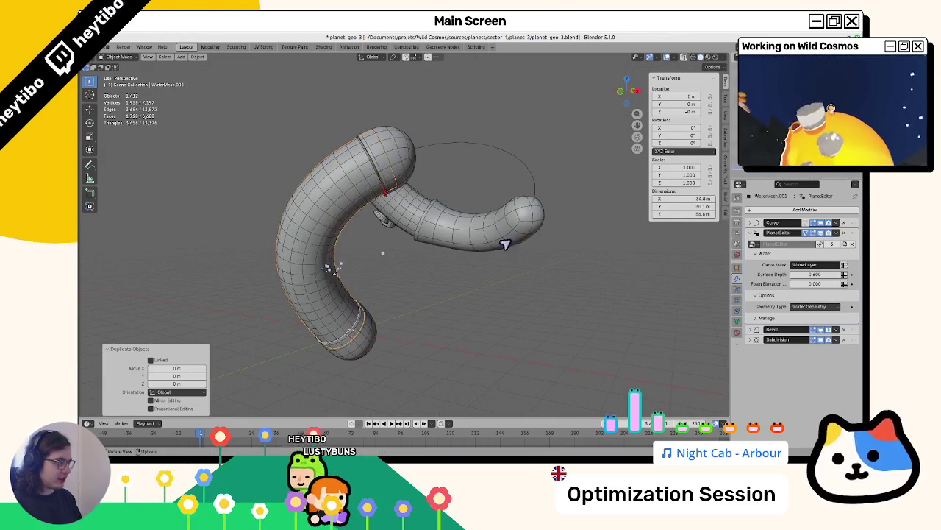
pyautogui.hotkey('ctrl', 'shift', 'x')
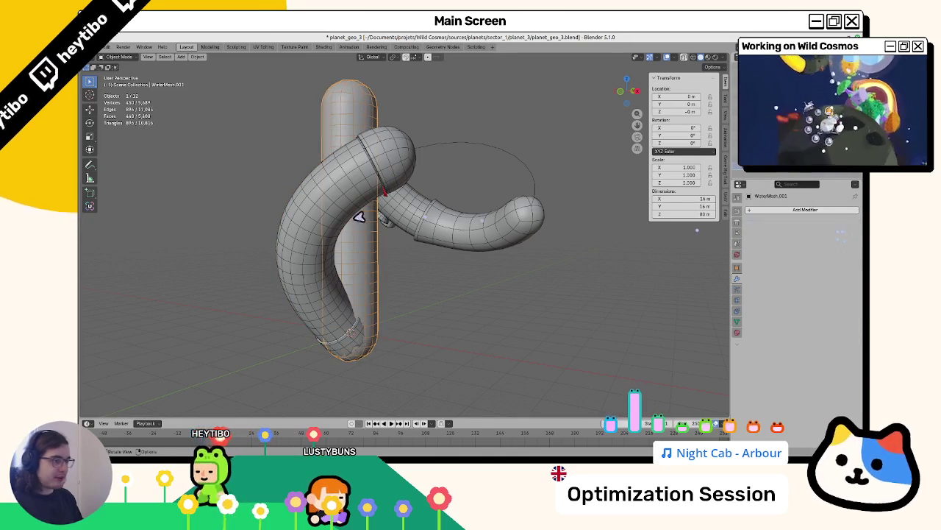
pyautogui.press('Tab')
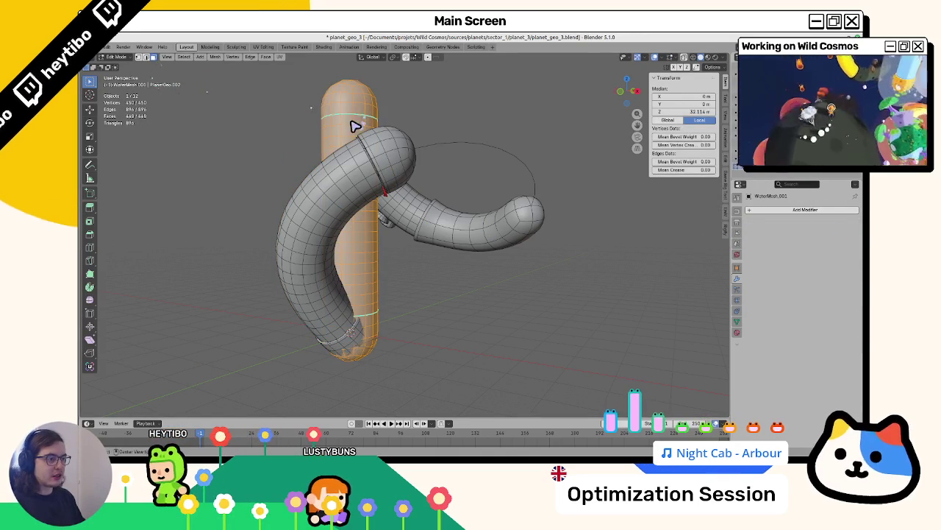
# Step: Select both rounded end caps of the cylinder and delete their faces
pyautogui.keyDown('alt'); pyautogui.click(354, 127); pyautogui.keyUp('alt')
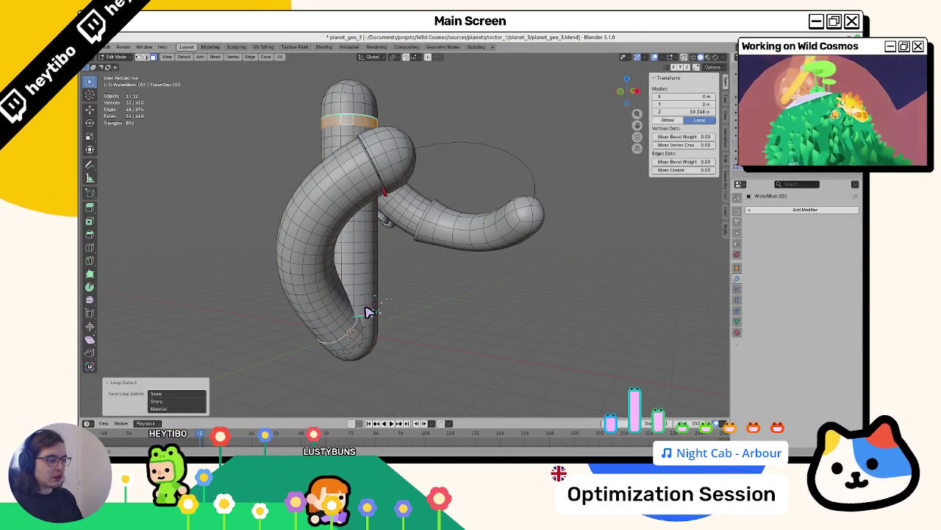
pyautogui.keyDown('alt'); pyautogui.click(356, 94); pyautogui.keyUp('alt')
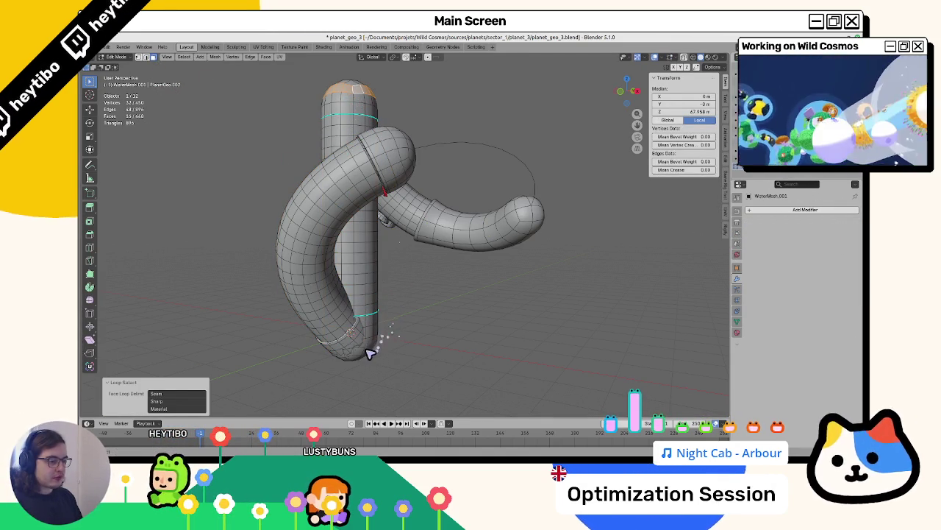
pyautogui.press('ctrl+KP_Add')
pyautogui.press('ctrl+KP_Add')
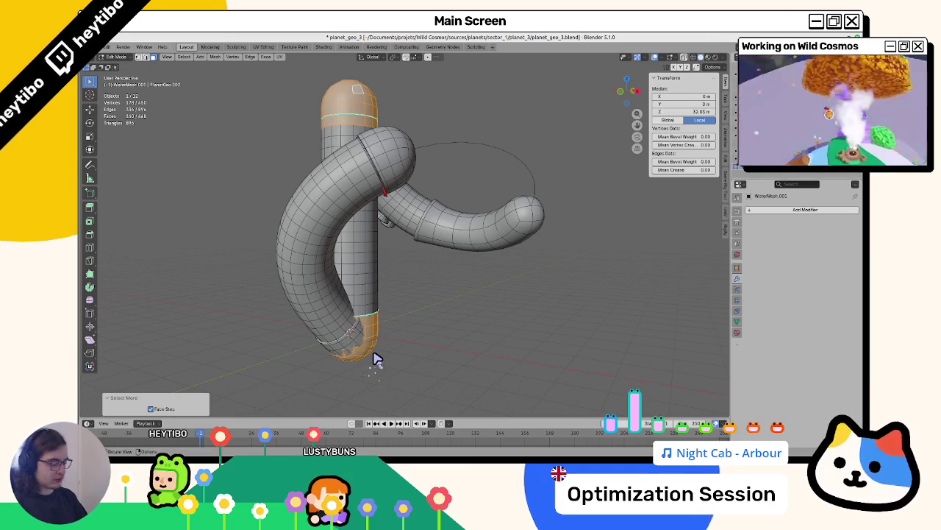
pyautogui.press('x')
pyautogui.click(374, 358)
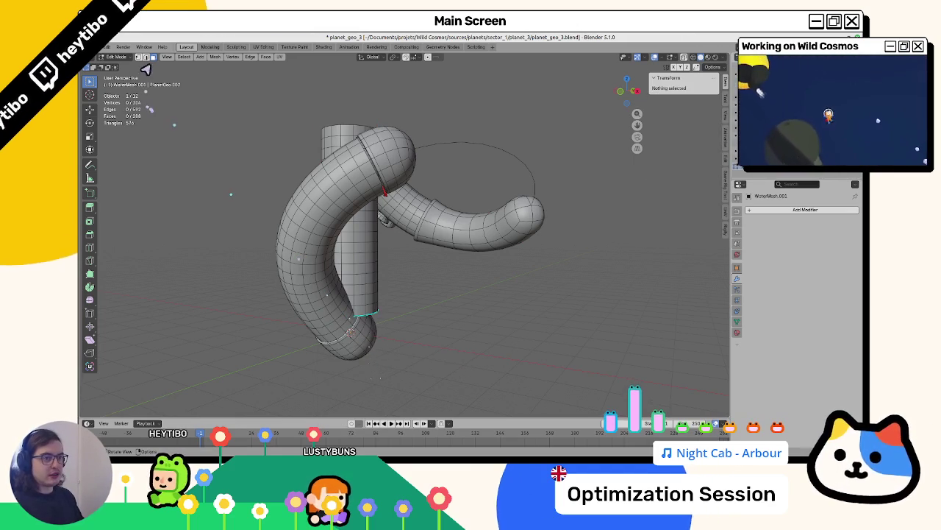
# Step: Close the top opening with a Grid Fill cap
pyautogui.keyDown('alt'); pyautogui.click(350, 119); pyautogui.keyUp('alt')
pyautogui.press('KP_7')
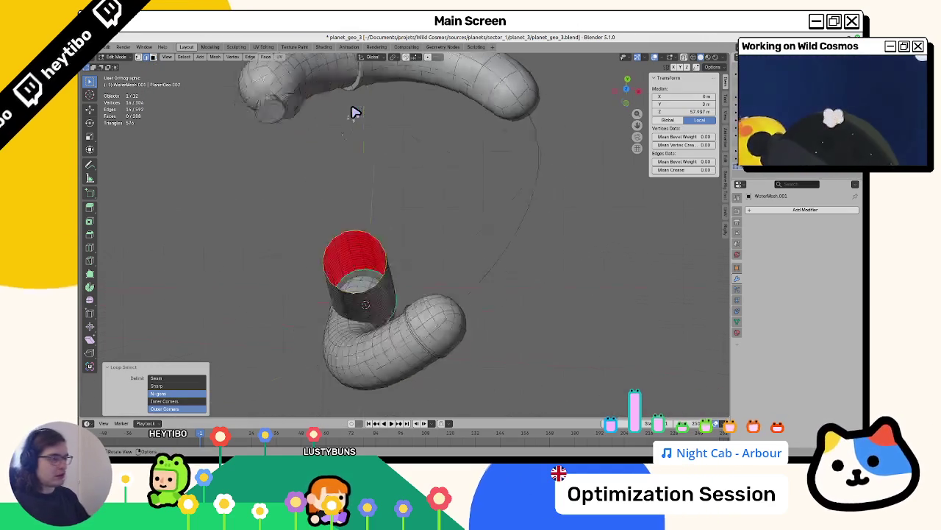
pyautogui.press('KP_Decimal')
pyautogui.press('F3')
pyautogui.write('grif')
pyautogui.press('Return')
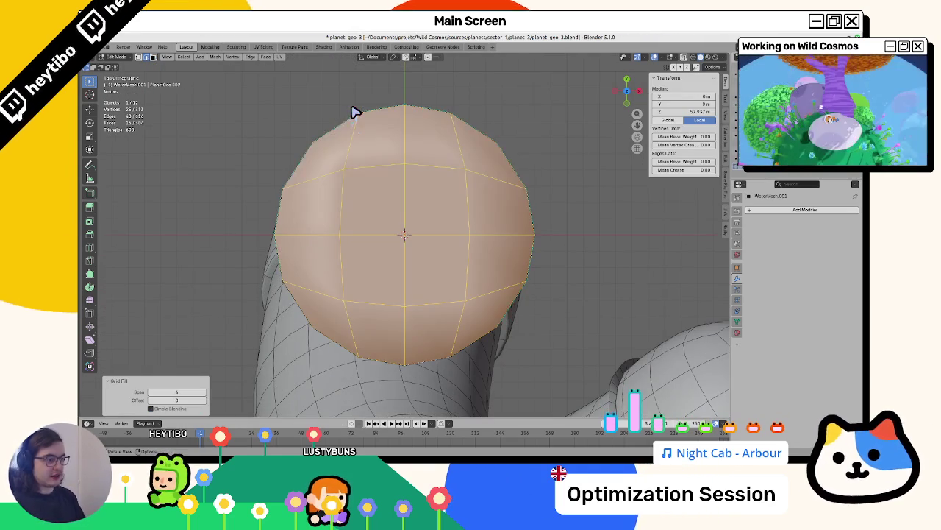
# Step: Grid Fill the bottom opening too, comparing it via undo and redo
pyautogui.scroll(-7, 378, 203)
pyautogui.moveTo(405, 242); pyautogui.dragTo(432, 212)
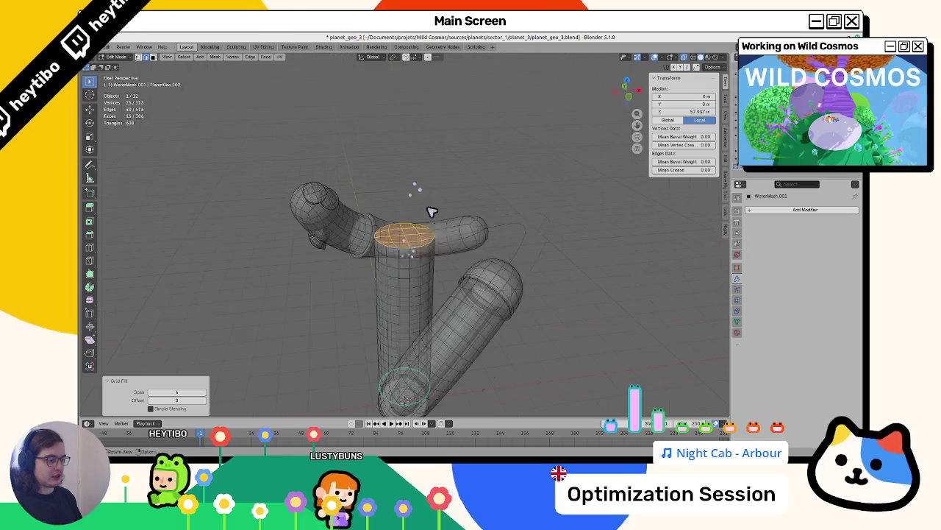
pyautogui.keyDown('alt'); pyautogui.click(390, 390); pyautogui.keyUp('alt')
pyautogui.press('F3')
pyautogui.press('Return')
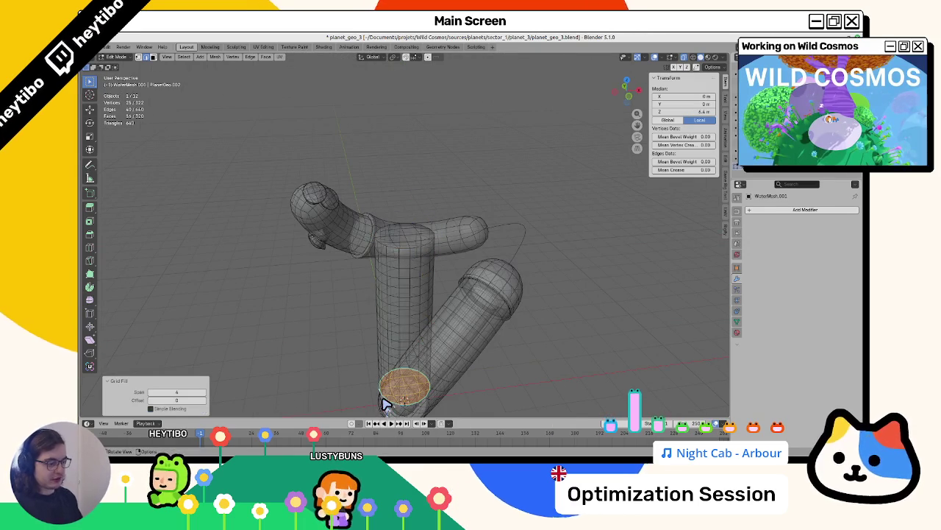
pyautogui.press('KP_7')
pyautogui.press('Tab')
pyautogui.press('Tab')
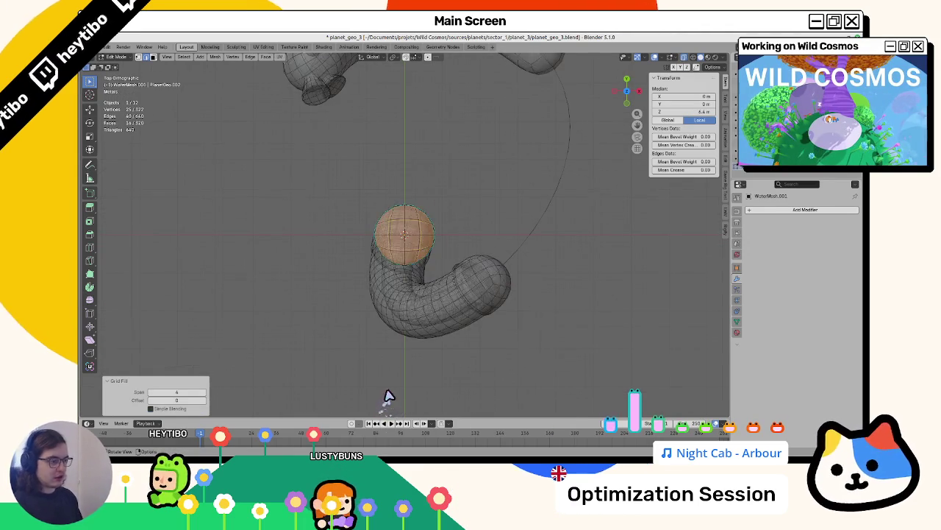
pyautogui.press('KP_Decimal')
pyautogui.hotkey('ctrl', 'z')
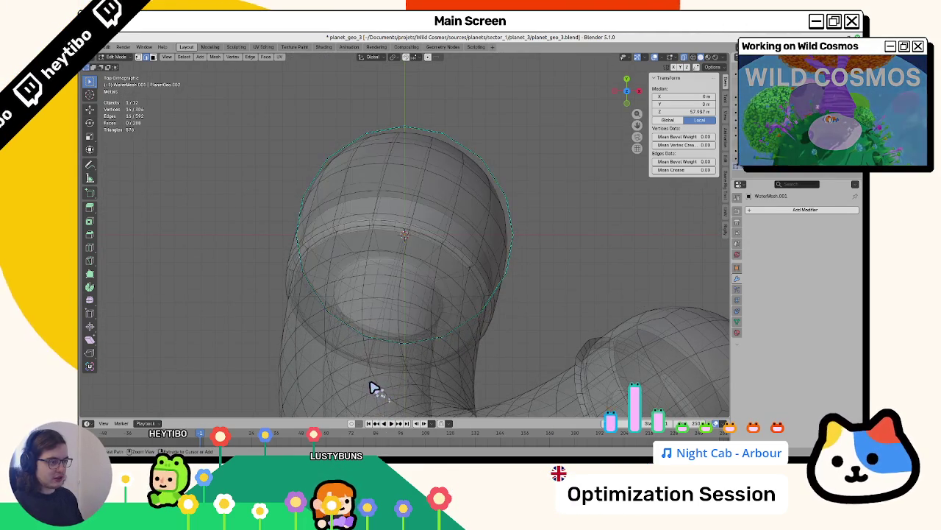
pyautogui.hotkey('ctrl', 'shift', 'z')
pyautogui.moveTo(362, 384)
pyautogui.mouseDown()
pyautogui.moveTo(385, 315)
pyautogui.moveTo(412, 288)
pyautogui.moveTo(401, 131)
pyautogui.moveTo(362, 151)
pyautogui.moveTo(330, 216)
pyautogui.moveTo(422, 209)
pyautogui.moveTo(417, 223)
pyautogui.moveTo(294, 257)
pyautogui.moveTo(304, 279)
pyautogui.moveTo(326, 279)
pyautogui.mouseUp()
# Step: Select the capped cylinder, then the curved water tube, and copy the tube's modifiers onto the cylinder
pyautogui.press('Tab')
pyautogui.scroll(-3, 430, 275)
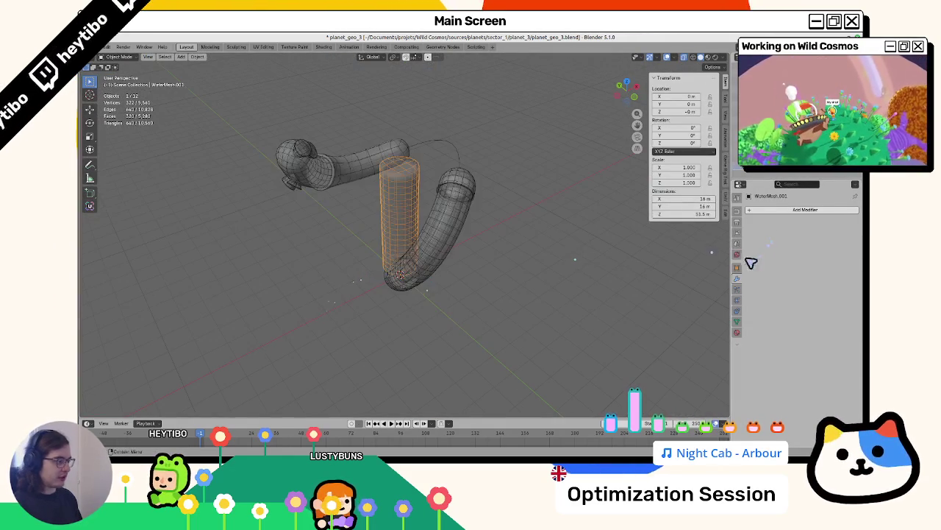
pyautogui.scroll(3, 450, 259)
pyautogui.click(495, 102)
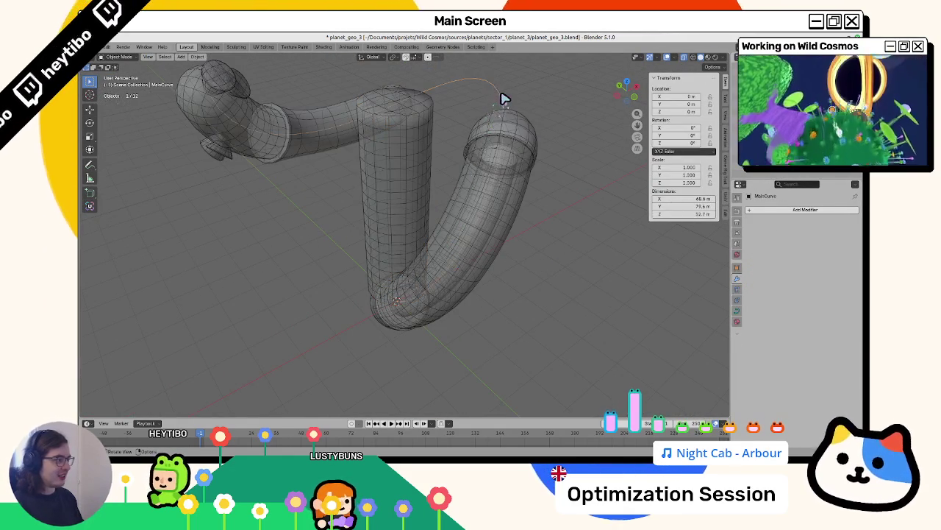
pyautogui.click(411, 180)
pyautogui.keyDown('shift'); pyautogui.click(454, 223); pyautogui.keyUp('shift')
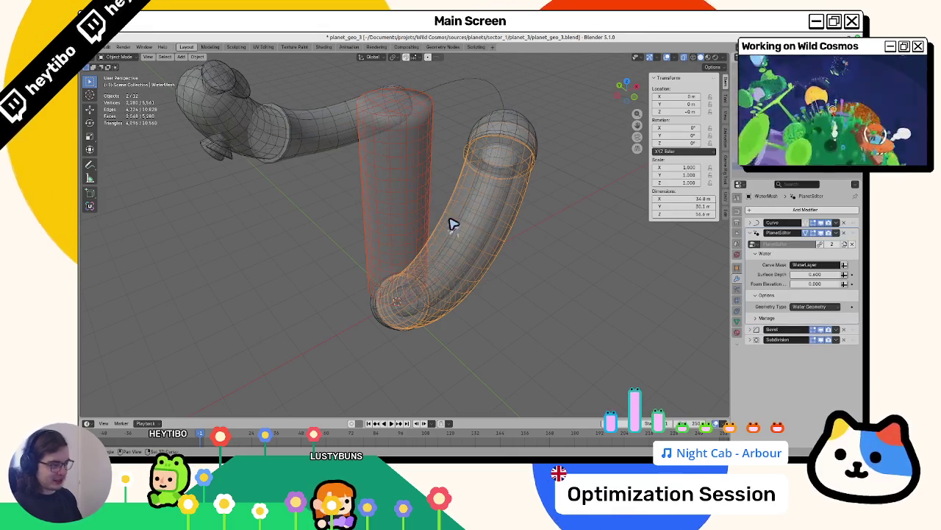
pyautogui.hotkey('ctrl', 'j')
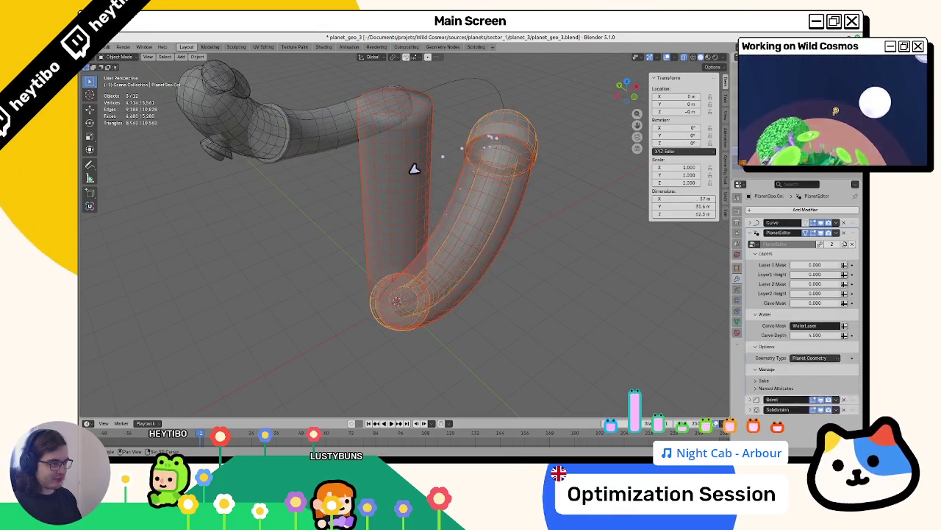
pyautogui.hotkey('ctrl', 'z')
pyautogui.hotkey('ctrl', 'shift', 'z')
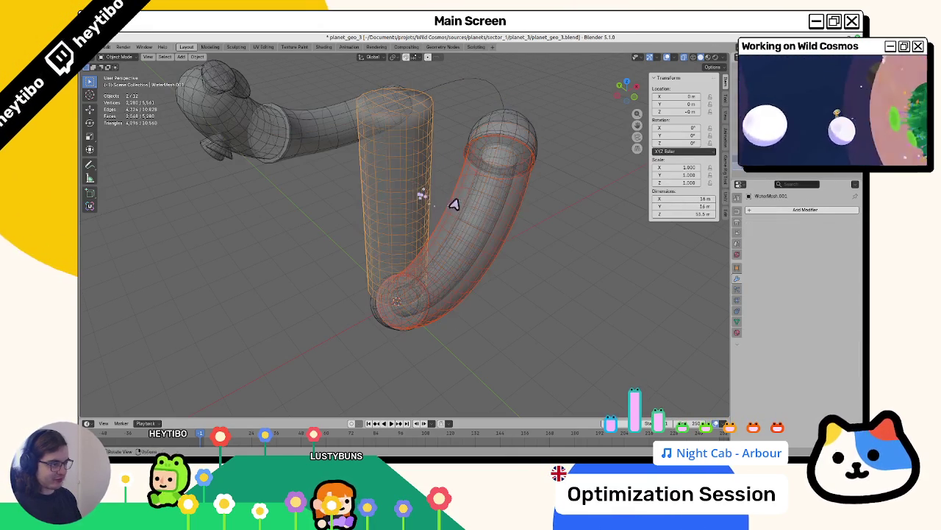
pyautogui.hotkey('ctrl', 'z')
pyautogui.hotkey('ctrl', 'l')
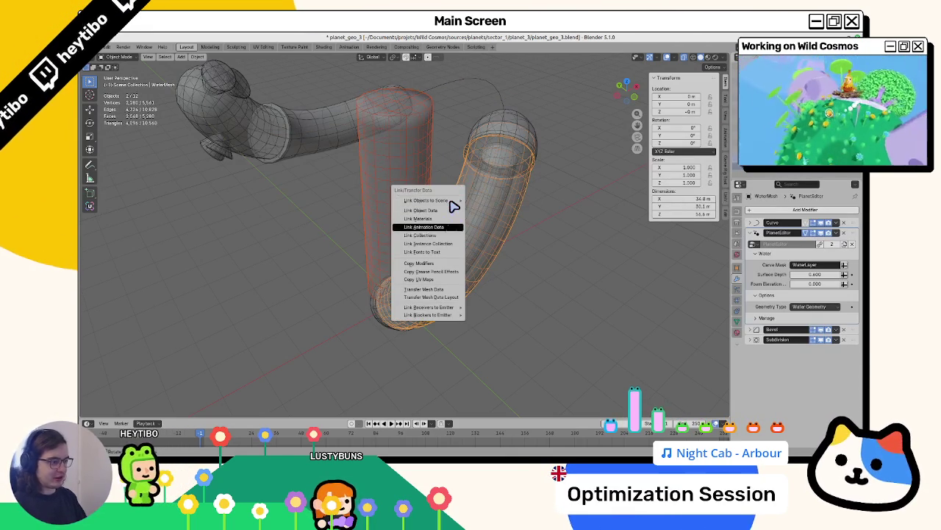
pyautogui.press('Down')
pyautogui.press('Return')
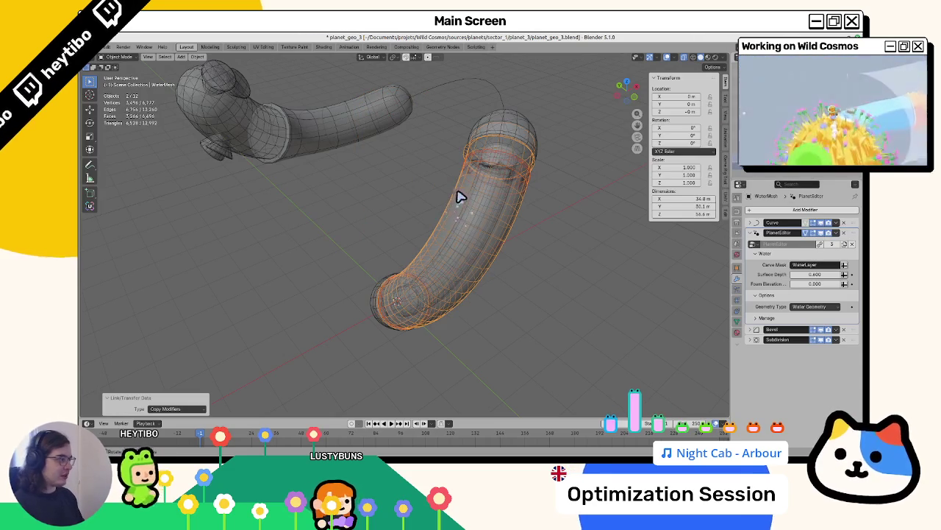
# Step: Strip the PlanetEditor, Bevel and Subdivision modifiers from the cylinder, keeping only Curve
pyautogui.click(497, 169)
pyautogui.click(844, 233)
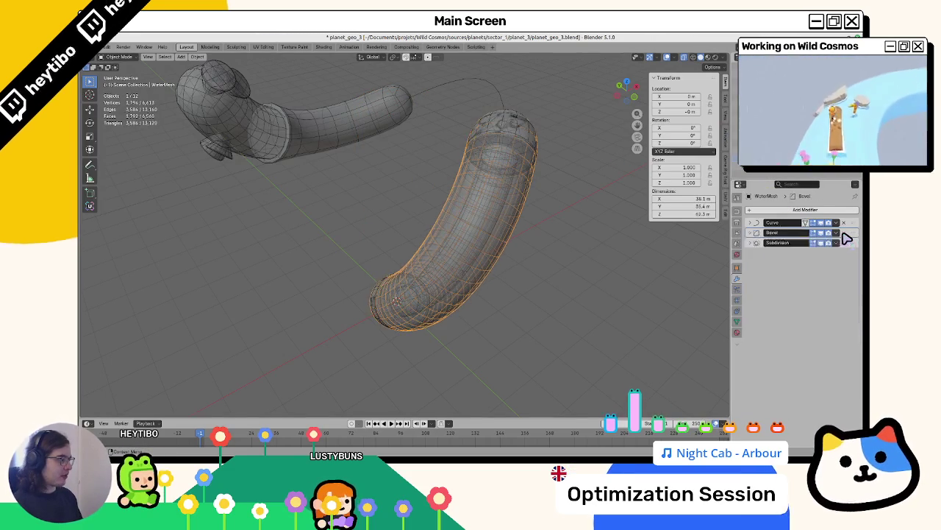
pyautogui.click(844, 233)
pyautogui.click(844, 233)
pyautogui.hotkey('ctrl', '1')
pyautogui.moveTo(523, 273); pyautogui.dragTo(483, 296)
pyautogui.hotkey('ctrl', 'z')
pyautogui.hotkey('ctrl', 'z')
pyautogui.hotkey('ctrl', 'z')
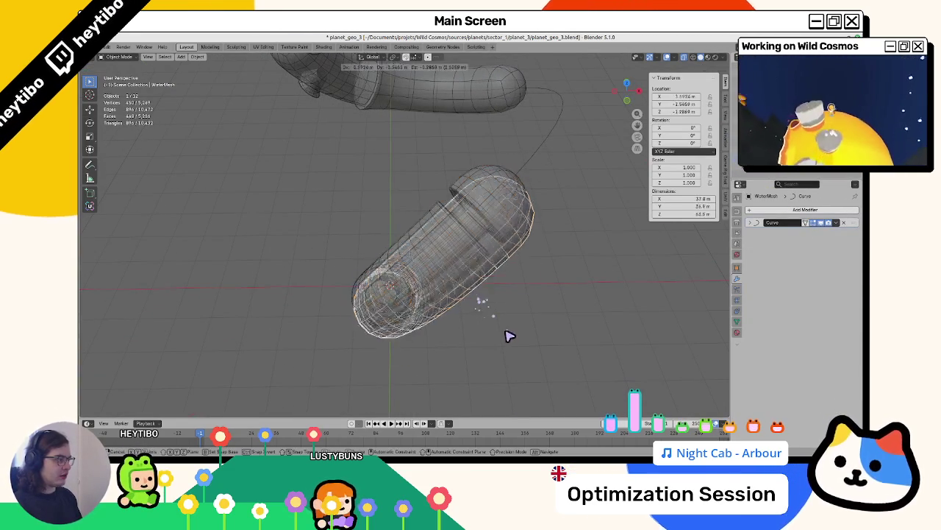
pyautogui.hotkey('ctrl', 'z')
pyautogui.hotkey('ctrl', 'z')
pyautogui.hotkey('ctrl', 'z')
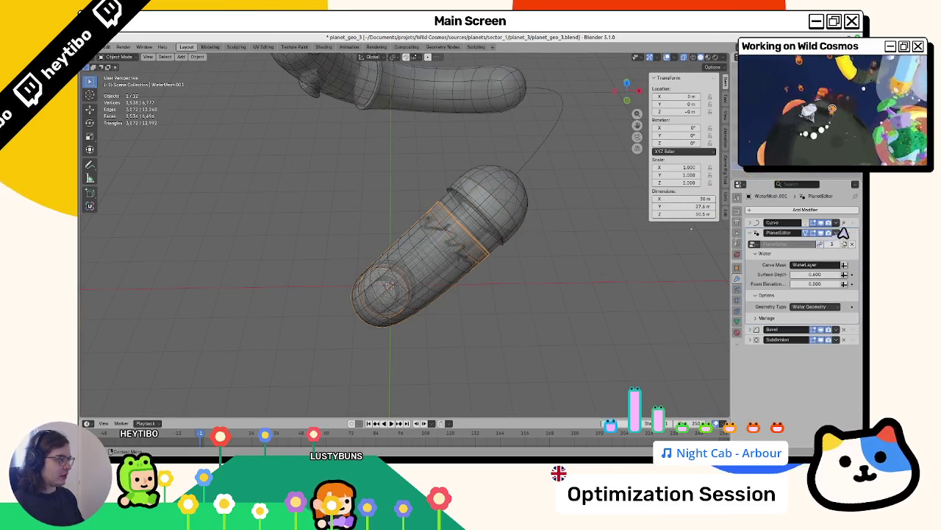
pyautogui.hotkey('ctrl', 'z')
pyautogui.hotkey('ctrl', 'z')
pyautogui.hotkey('ctrl', 'z')
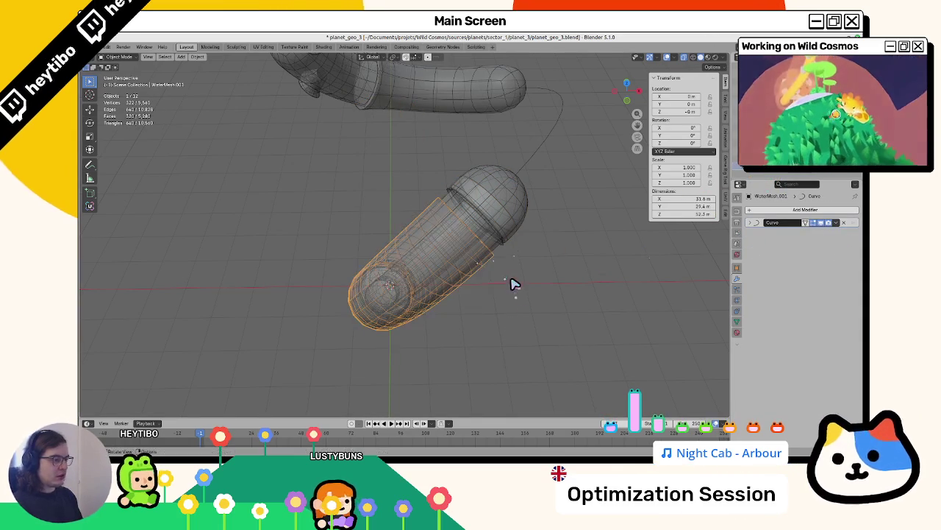
# Step: Change the straight tube's thickness with Shrink/Fatten in Edit Mode
pyautogui.hotkey('ctrl', 'z')
pyautogui.hotkey('ctrl', 'z')
pyautogui.hotkey('ctrl', 'z')
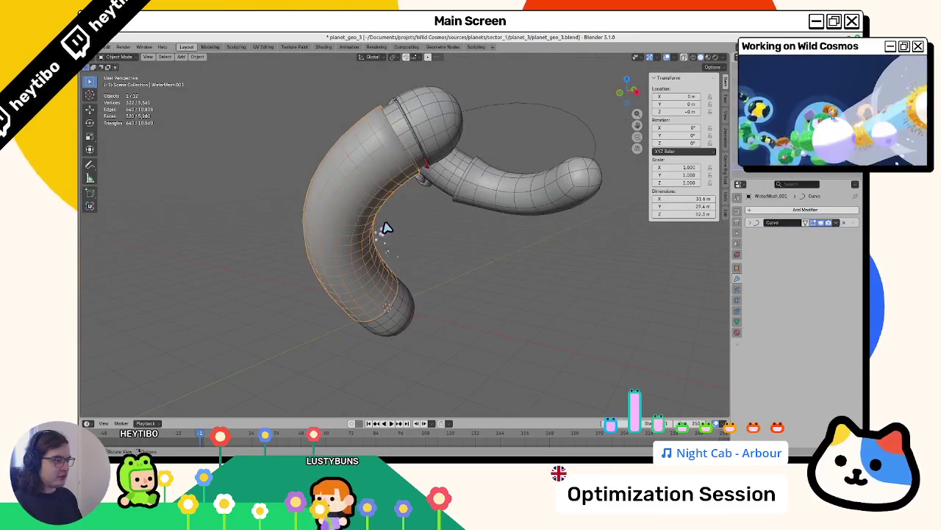
pyautogui.hotkey('alt', 's')
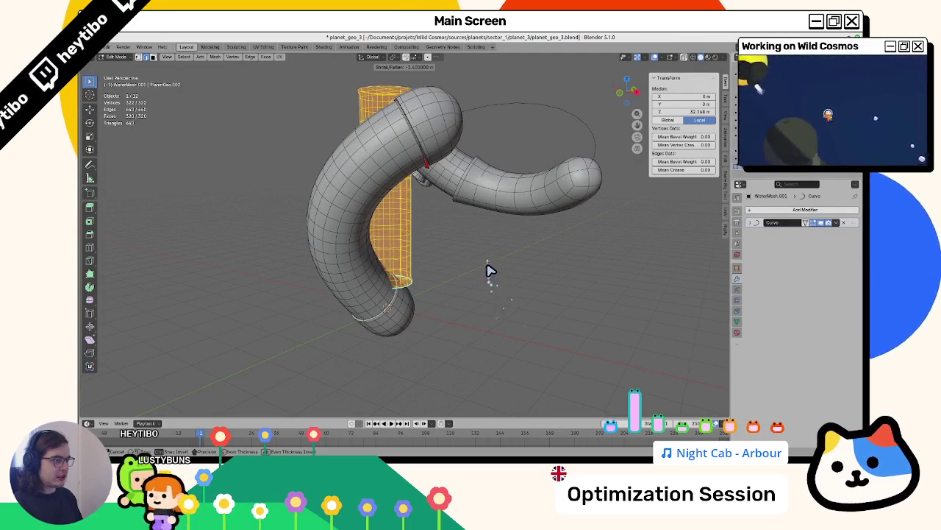
pyautogui.click(493, 254)
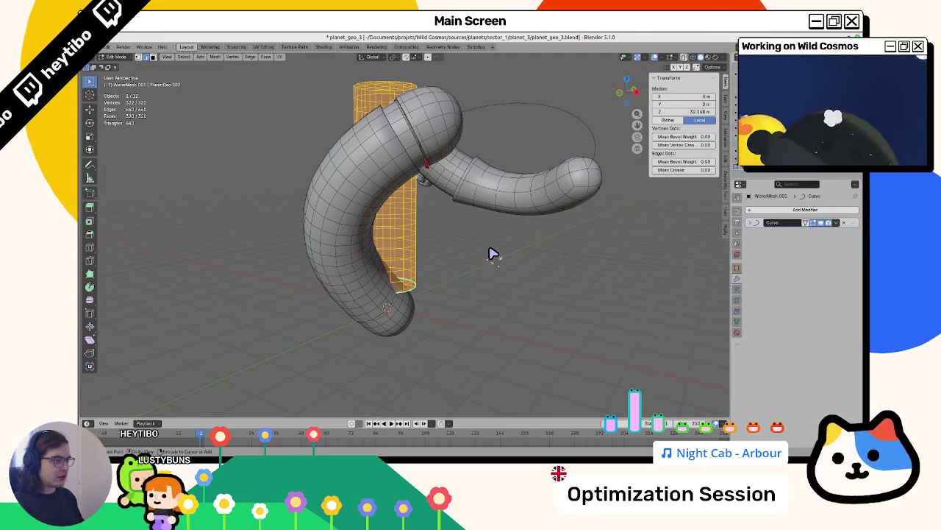
pyautogui.hotkey('alt', 's')
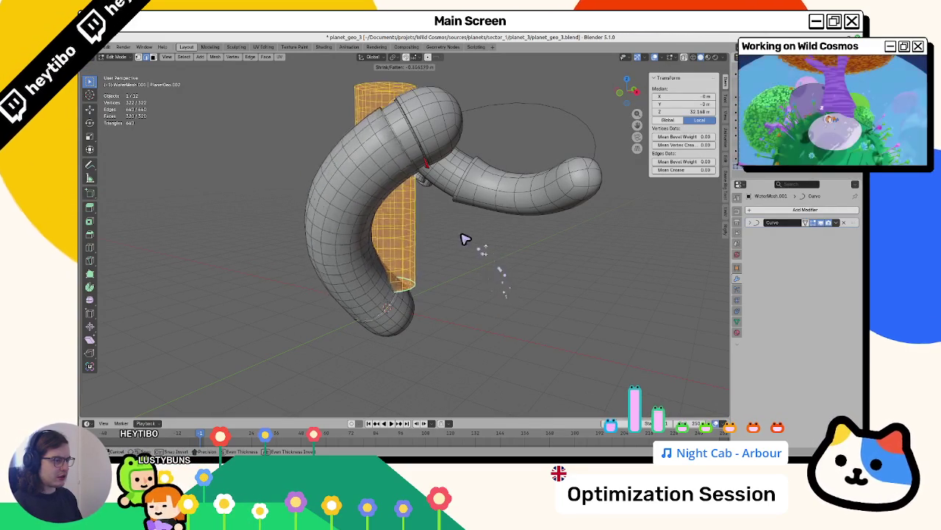
pyautogui.moveTo(473, 264)
pyautogui.mouseDown()
pyautogui.moveTo(473, 280)
pyautogui.moveTo(441, 219)
pyautogui.moveTo(444, 234)
pyautogui.mouseUp()
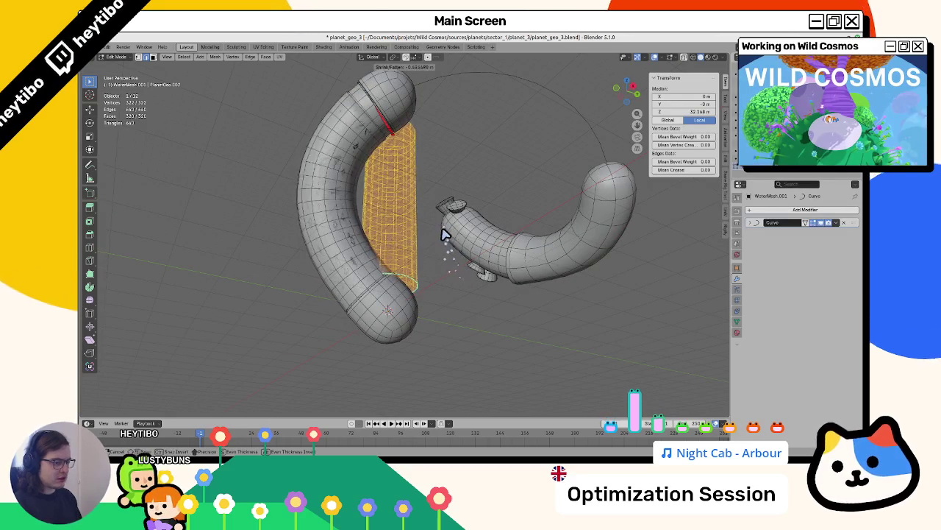
pyautogui.click(446, 244)
# Step: Return to Object Mode and reselect only the straight water tube WaterMesh.001
pyautogui.hotkey('ctrl', '1')
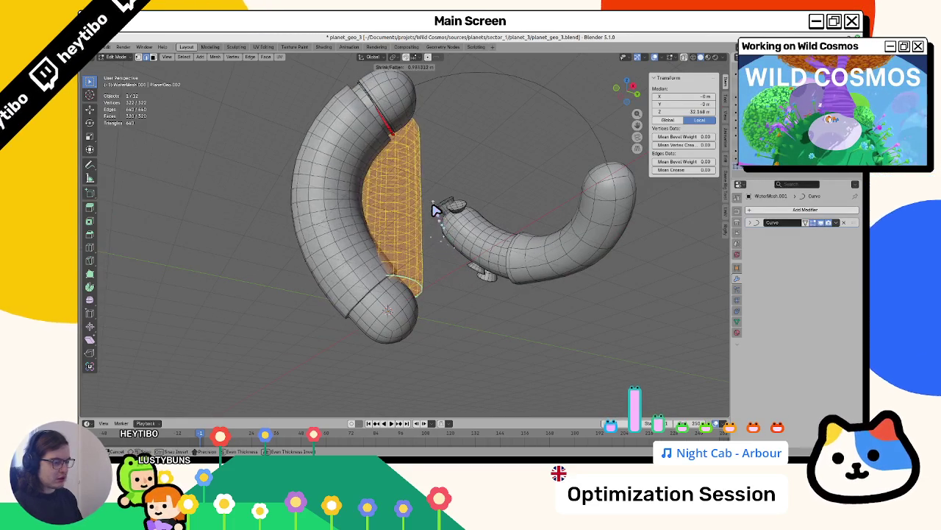
pyautogui.moveTo(437, 206)
pyautogui.mouseDown()
pyautogui.moveTo(441, 242)
pyautogui.moveTo(432, 238)
pyautogui.mouseUp()
pyautogui.press('Tab')
pyautogui.keyDown('shift'); pyautogui.click(431, 235); pyautogui.keyUp('shift')
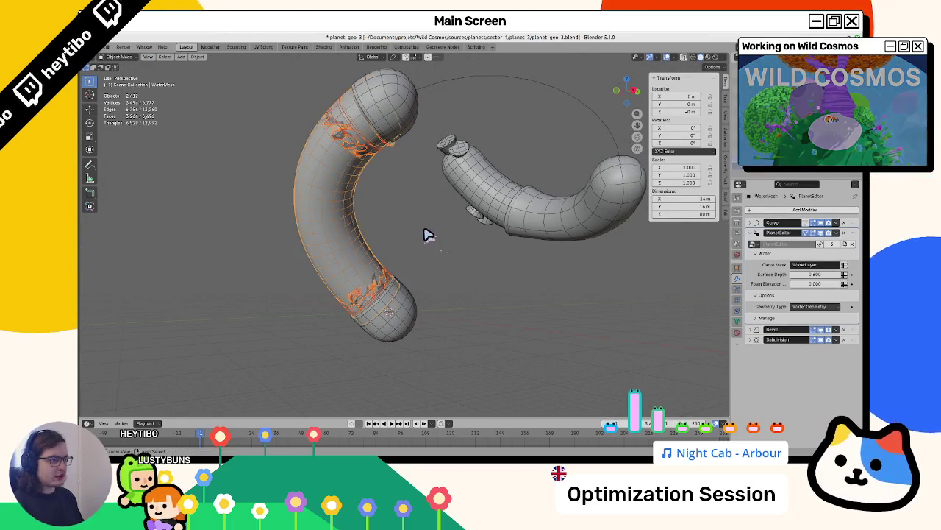
pyautogui.click(422, 233)
# Step: Restore the accidentally deleted water tube and its modifiers with undo and redo
pyautogui.press('Tab')
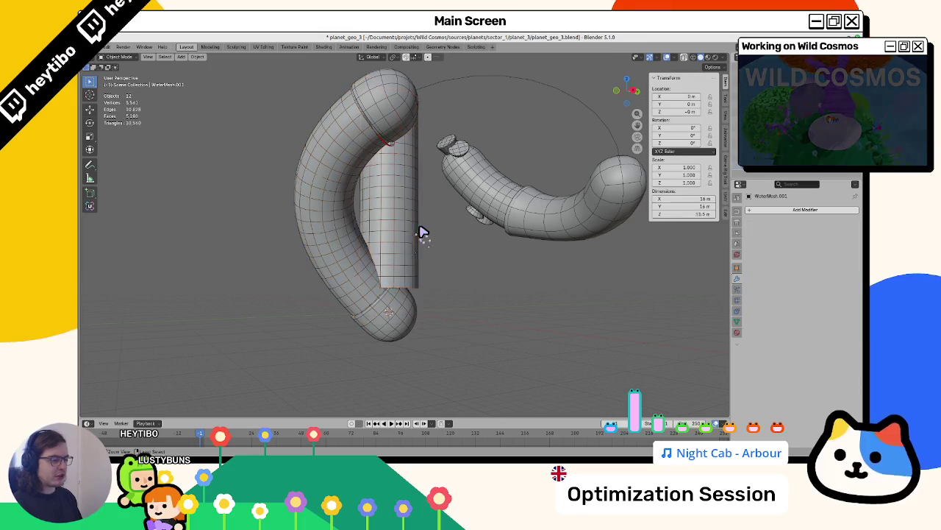
pyautogui.press('Tab')
pyautogui.press('Delete')
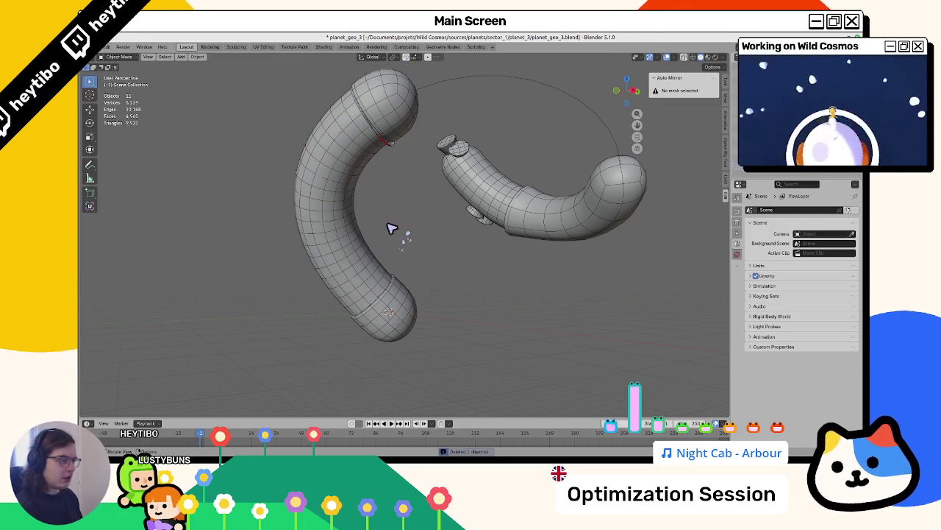
pyautogui.hotkey('ctrl', 'z')
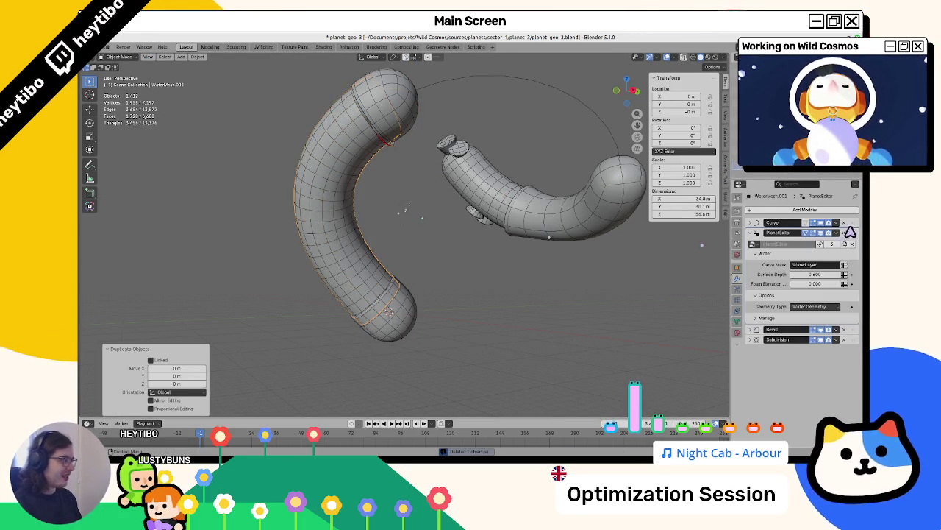
pyautogui.hotkey('ctrl', 'z')
pyautogui.hotkey('ctrl', 'shift', 'z')
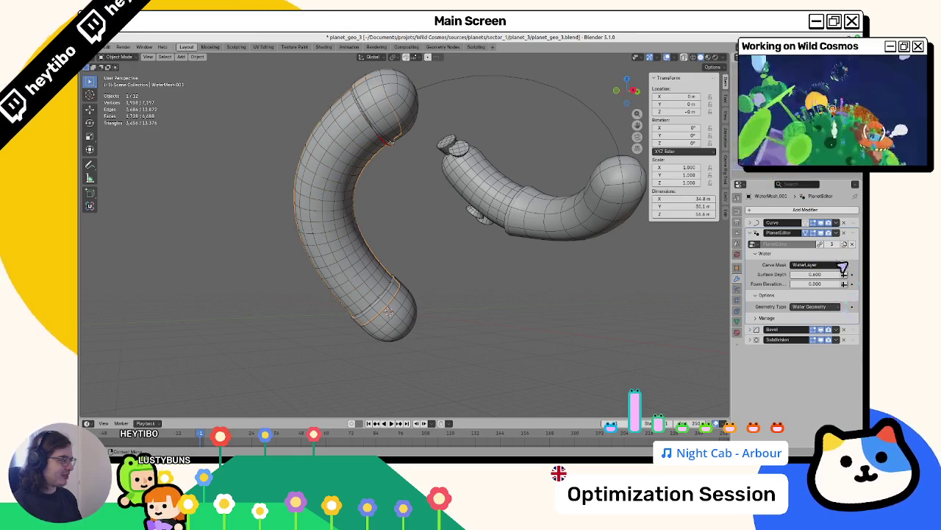
# Step: Collapse the PlanetEditor modifier and begin Shrink/Fatten on the tube mesh in Edit Mode
pyautogui.click(849, 235)
pyautogui.press('Tab')
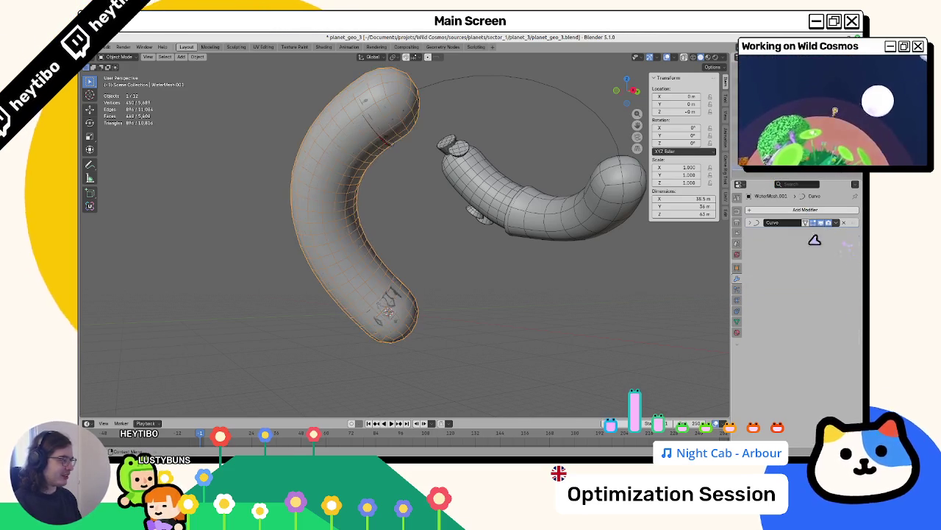
pyautogui.hotkey('alt', 's')
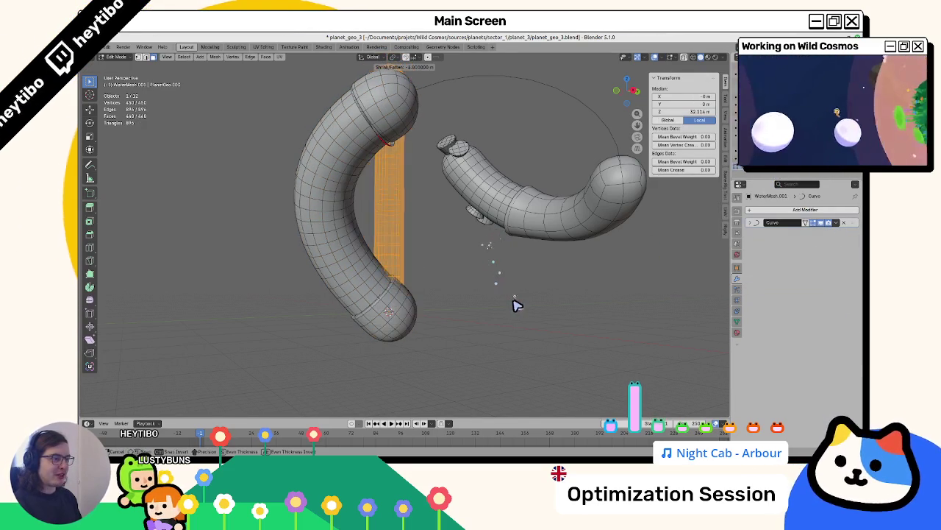
# Step: Confirm the tube thickness, then select both end loops and grow the selection over the caps
pyautogui.click(506, 245)
pyautogui.moveTo(509, 243)
pyautogui.mouseDown()
pyautogui.moveTo(488, 309)
pyautogui.moveTo(470, 277)
pyautogui.moveTo(384, 241)
pyautogui.moveTo(259, 124)
pyautogui.mouseUp()
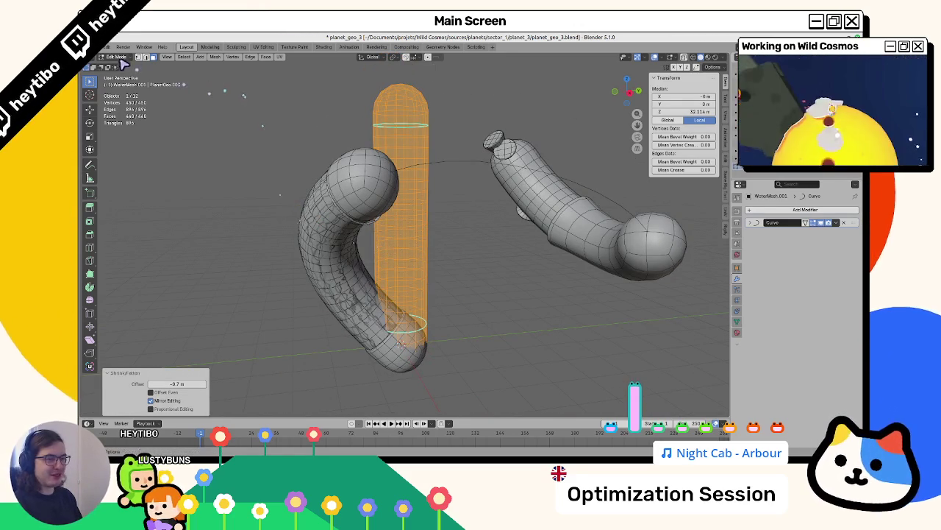
pyautogui.keyDown('alt'); pyautogui.click(397, 103); pyautogui.keyUp('alt')
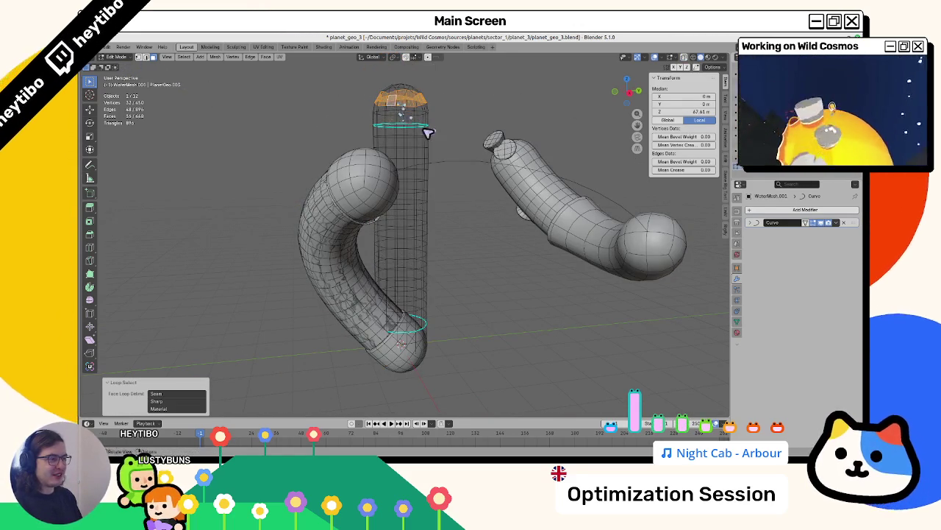
pyautogui.moveTo(481, 195)
pyautogui.mouseDown()
pyautogui.moveTo(412, 383)
pyautogui.moveTo(449, 316)
pyautogui.moveTo(420, 316)
pyautogui.mouseUp()
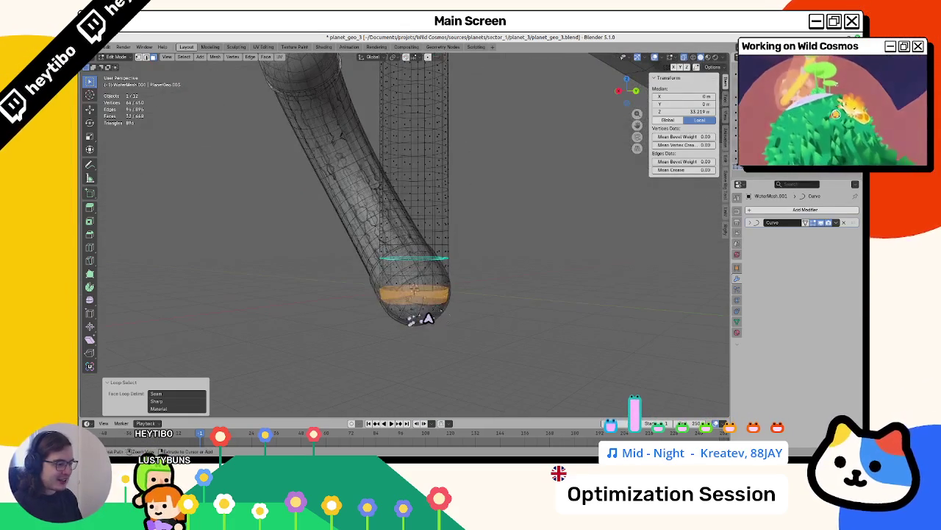
pyautogui.keyDown('alt'); pyautogui.click(418, 315); pyautogui.keyUp('alt')
pyautogui.scroll(-5, 474, 321)
pyautogui.scroll(1, 474, 321)
pyautogui.press('ctrl+KP_Add')
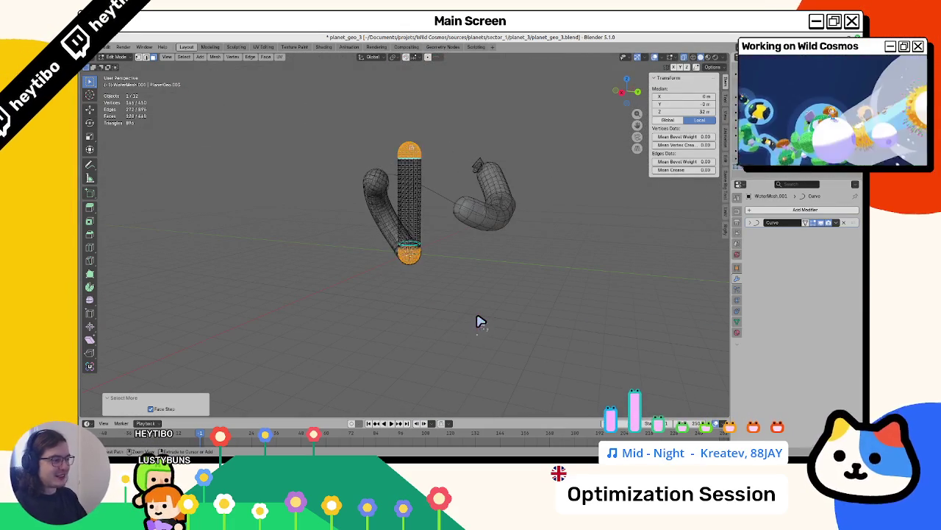
pyautogui.scroll(10, 478, 321)
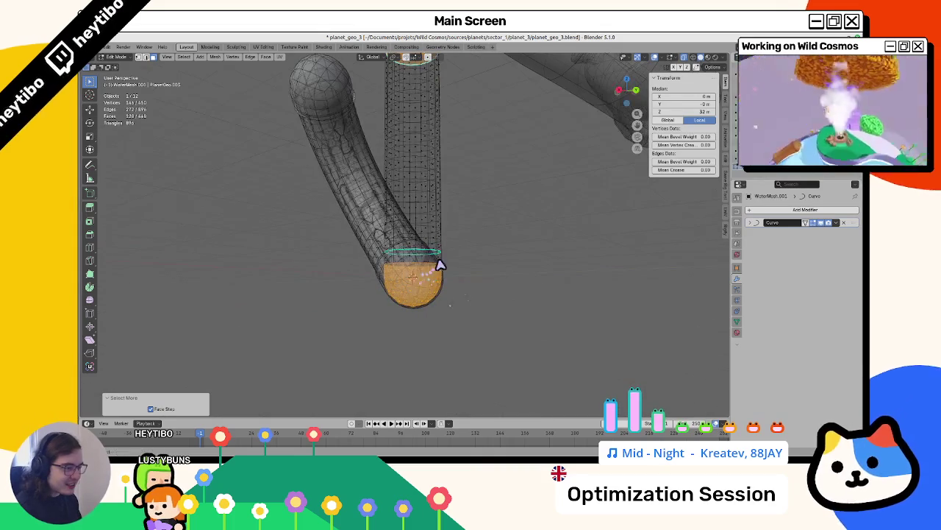
pyautogui.keyDown('alt'); pyautogui.click(447, 269); pyautogui.keyUp('alt')
pyautogui.scroll(-5, 450, 270)
# Step: Delete the rounded end-cap faces of the tube
pyautogui.press('x')
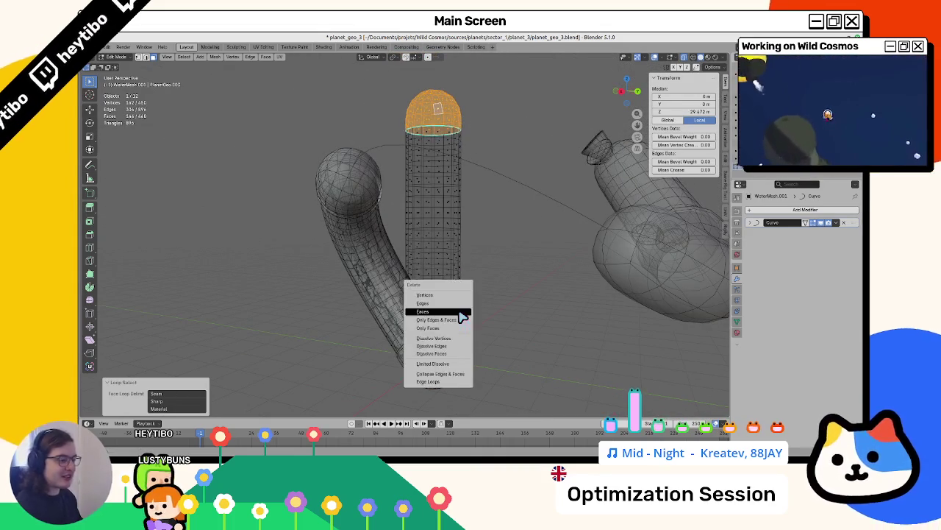
pyautogui.click(456, 316)
pyautogui.press('Tab')
pyautogui.moveTo(452, 318)
pyautogui.mouseDown()
pyautogui.moveTo(491, 297)
pyautogui.moveTo(414, 298)
pyautogui.moveTo(458, 290)
pyautogui.moveTo(446, 300)
pyautogui.mouseUp()
pyautogui.hotkey('ctrl', 'z')
pyautogui.hotkey('ctrl', 'z')
pyautogui.press('x')
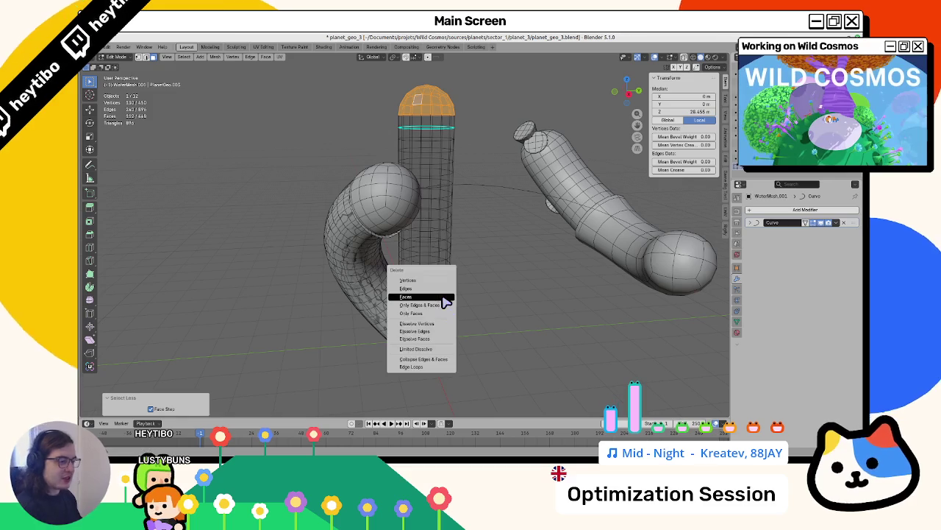
pyautogui.click(446, 298)
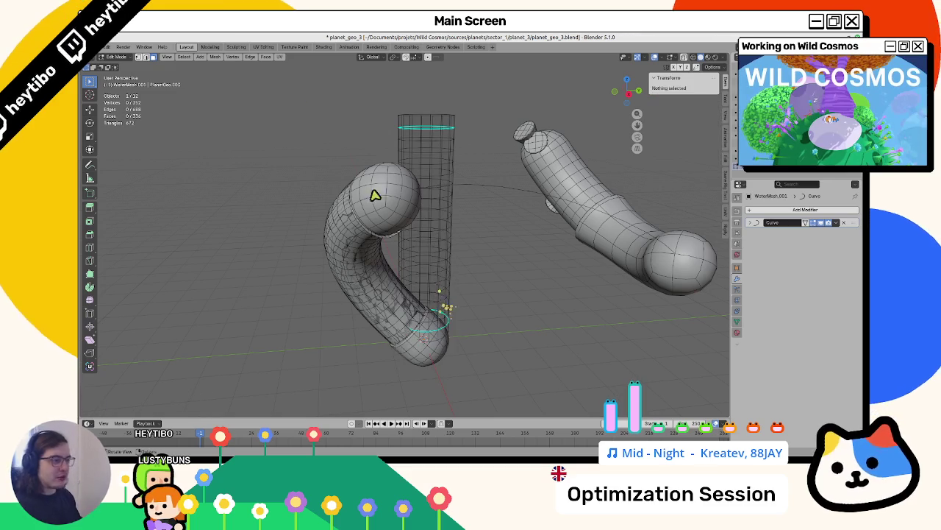
# Step: Grid Fill the open end loops to create flat caps
pyautogui.keyDown('alt'); pyautogui.click(435, 120); pyautogui.keyUp('alt')
pyautogui.press('F3')
pyautogui.write('grid')
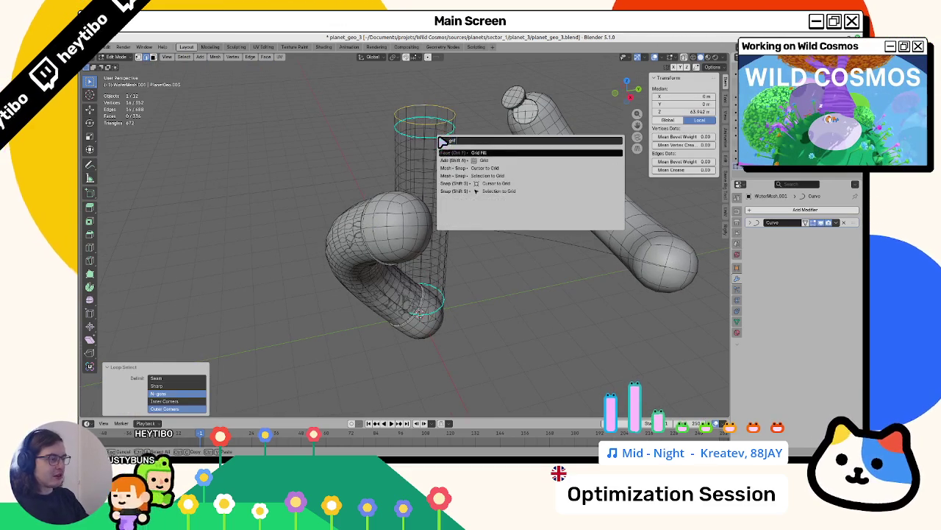
pyautogui.press('Return')
pyautogui.press('KP_7')
pyautogui.moveTo(426, 219); pyautogui.dragTo(399, 140)
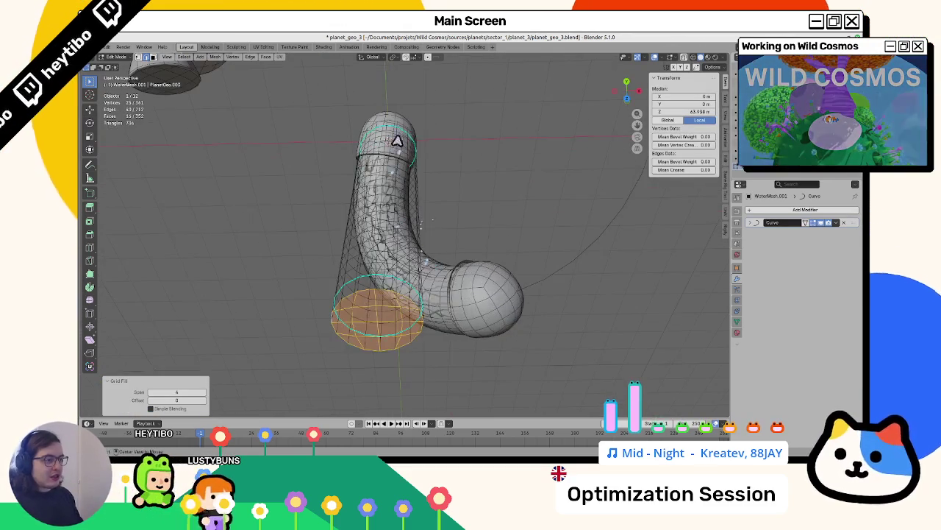
pyautogui.hotkey('ctrl', 'z')
pyautogui.press('F3')
pyautogui.press('Return')
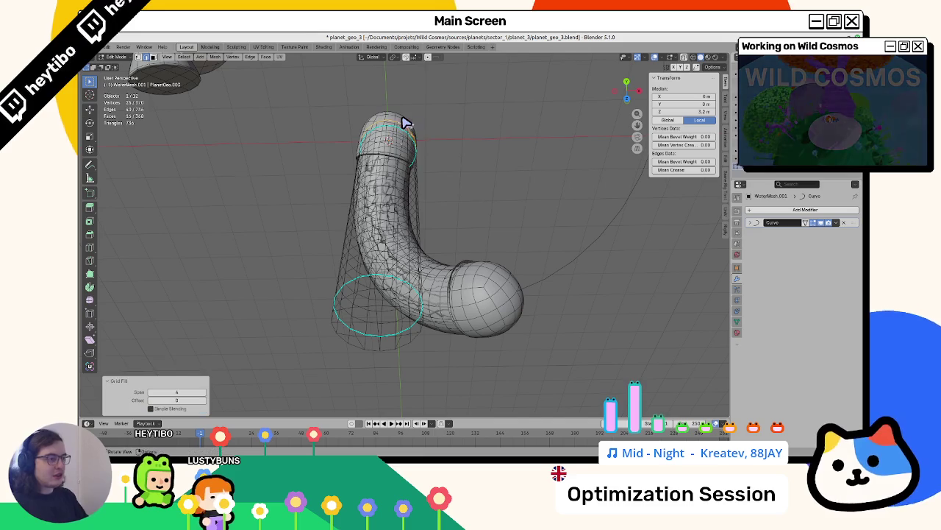
# Step: Mark the cap edges sharp from vertices and return to Object Mode
pyautogui.hotkey('alt', 'z')
pyautogui.press('KP_7')
pyautogui.hotkey('ctrl', 'e')
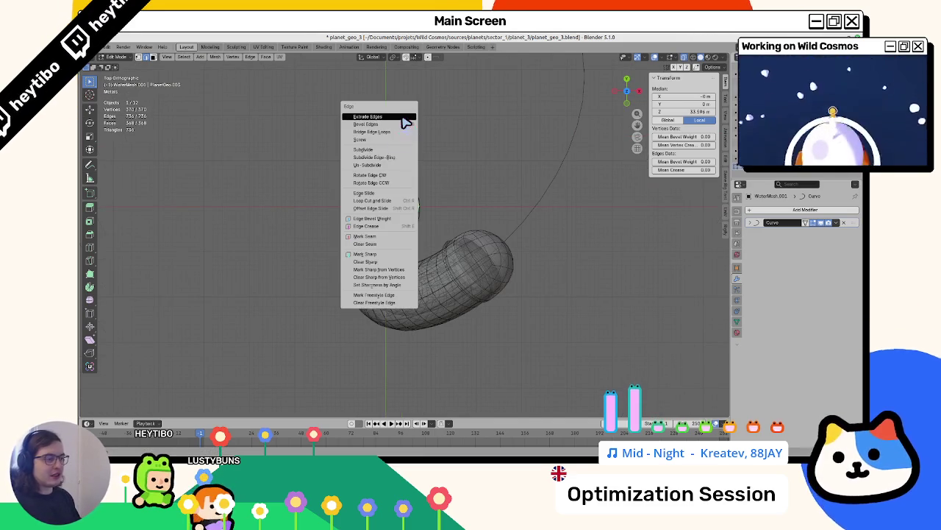
pyautogui.click(368, 268)
pyautogui.press('Tab')
pyautogui.hotkey('alt', 'z')
pyautogui.moveTo(367, 268)
pyautogui.mouseDown()
pyautogui.moveTo(451, 256)
pyautogui.moveTo(493, 288)
pyautogui.moveTo(496, 269)
pyautogui.mouseUp()
pyautogui.click(805, 209)
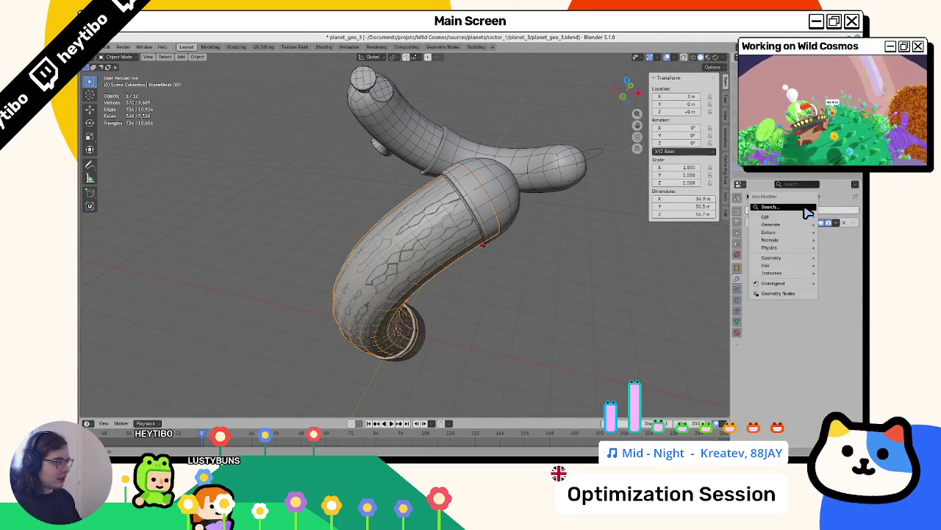
# Step: Dismiss the modifier search and thicken the tube with Shrink/Fatten
pyautogui.write('shrink')
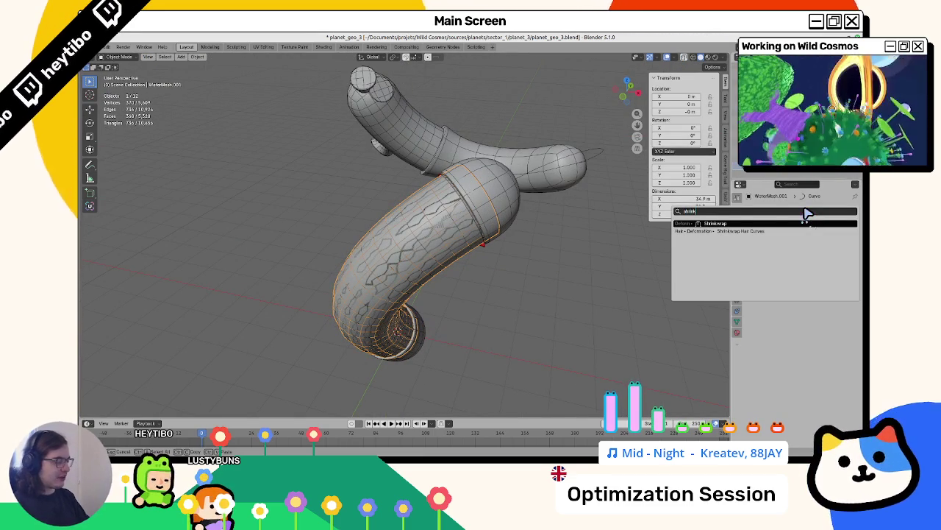
pyautogui.press('BackSpace')
pyautogui.press('BackSpace')
pyautogui.press('BackSpace')
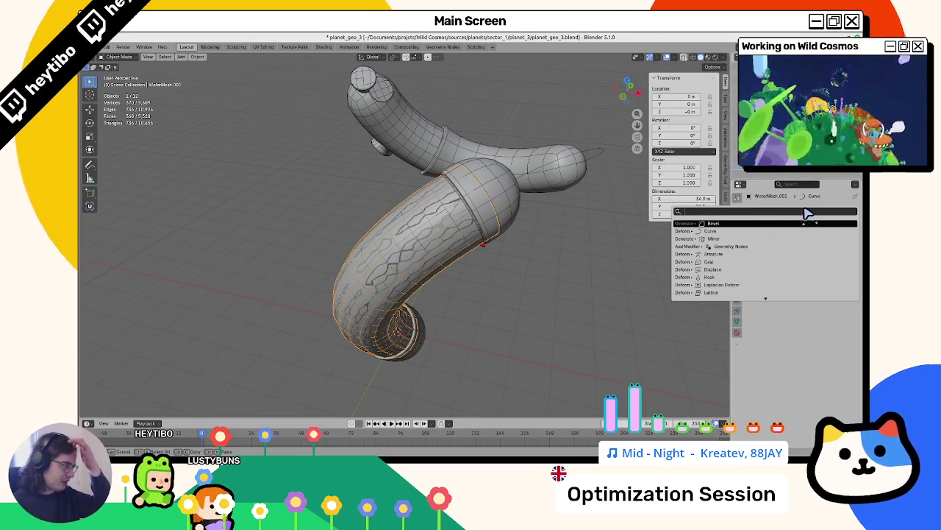
pyautogui.press('Tab')
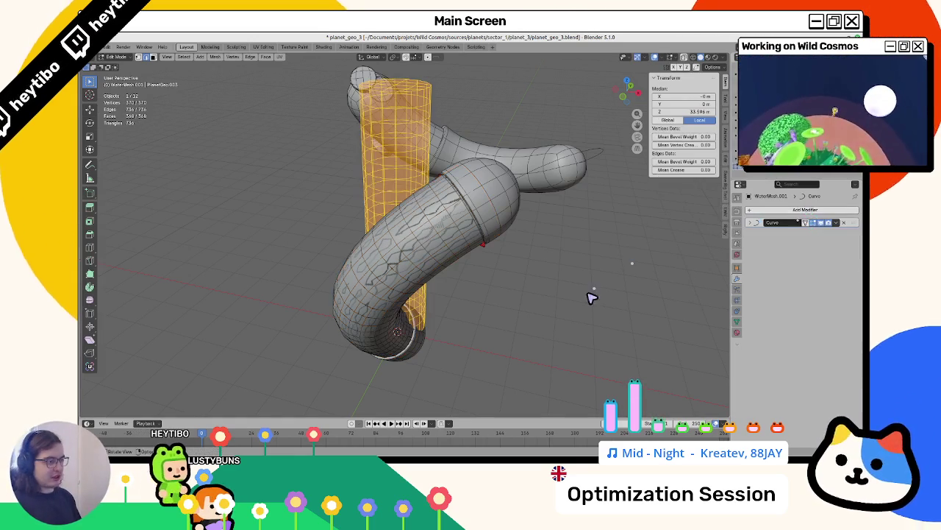
pyautogui.hotkey('alt', 's')
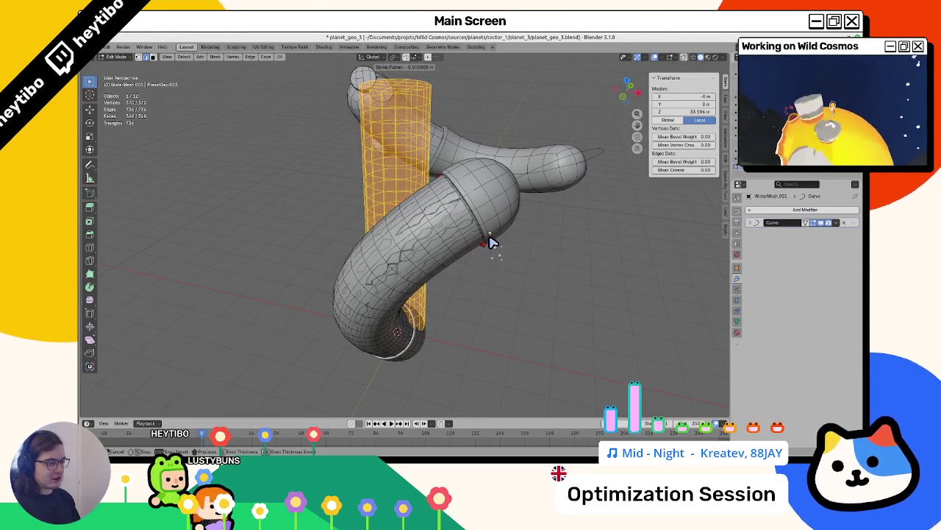
pyautogui.click(490, 243)
pyautogui.press('Tab')
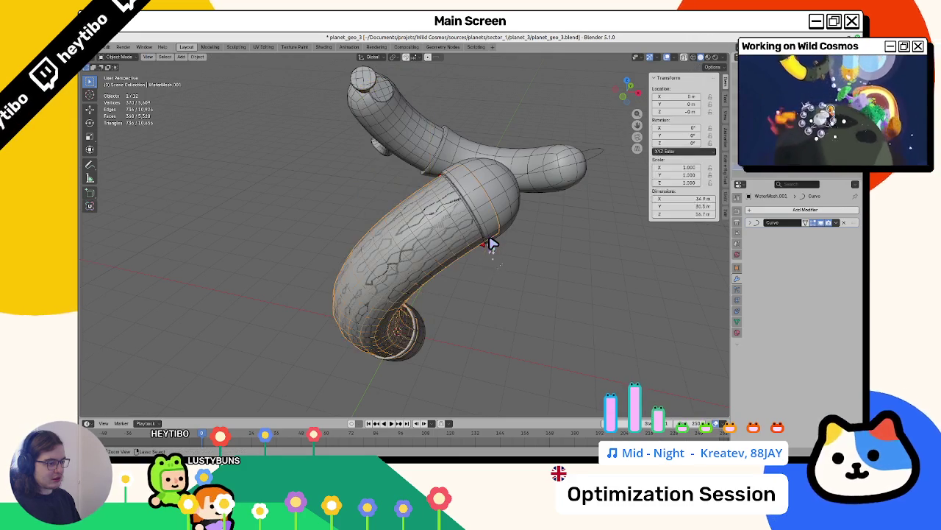
# Step: Select the whole water cylinder mesh and make it thinner with Shrink/Fatten
pyautogui.press('Tab')
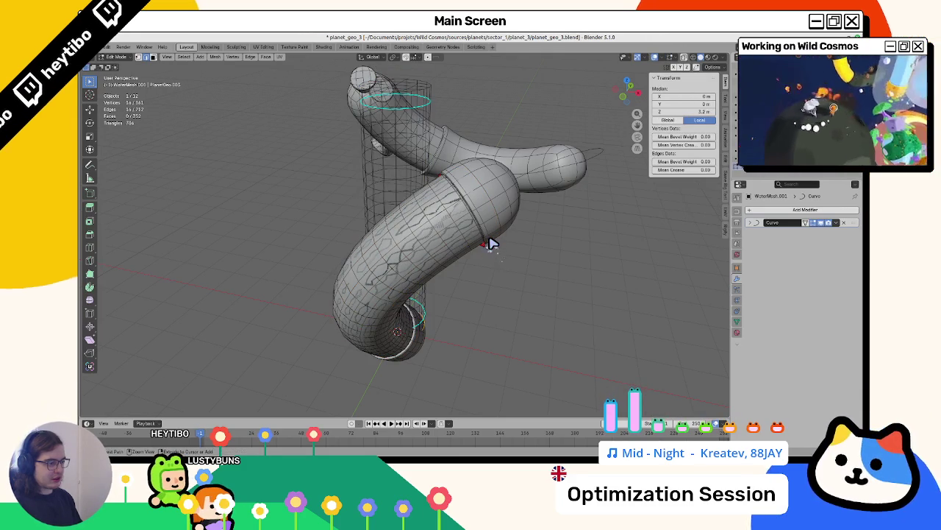
pyautogui.hotkey('ctrl', 'z')
pyautogui.hotkey('ctrl', 'z')
pyautogui.hotkey('ctrl', 'z')
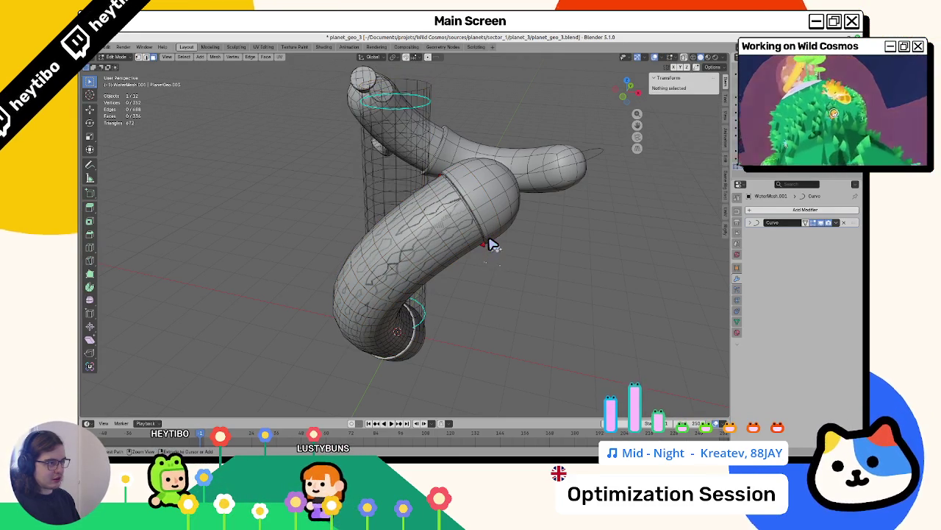
pyautogui.press('a')
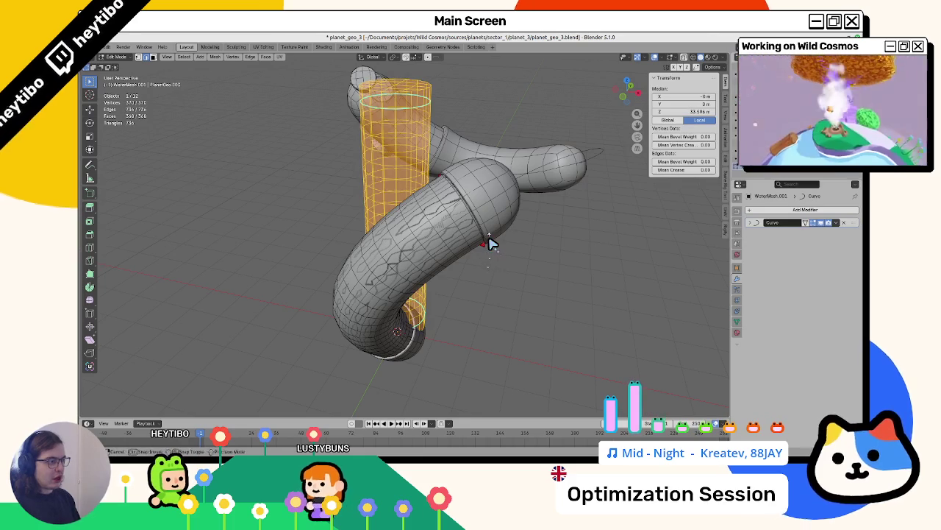
pyautogui.hotkey('alt', 's')
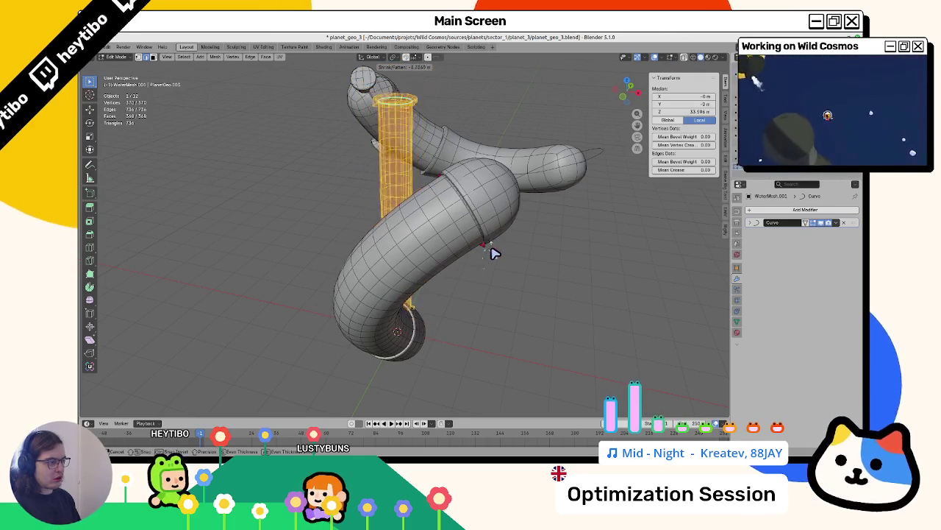
pyautogui.click(495, 254)
pyautogui.press('Tab')
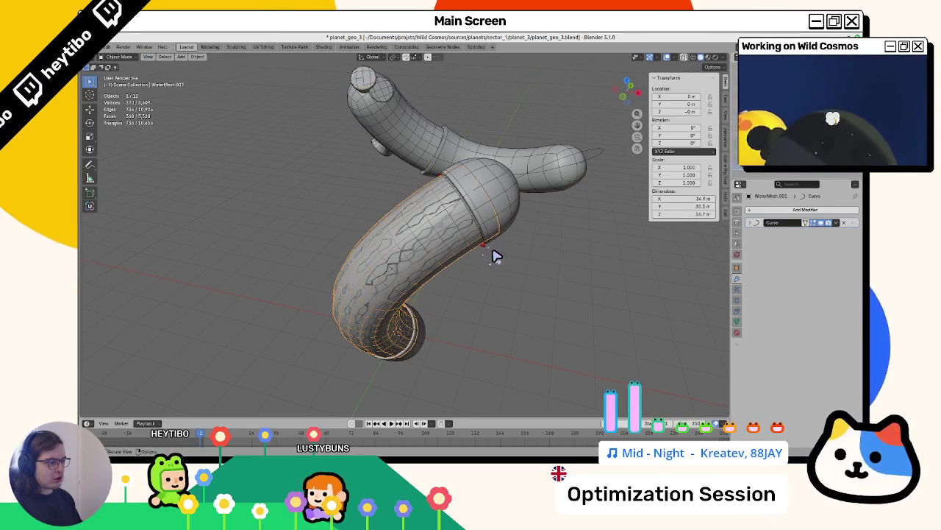
# Step: Step back and forth through undo and redo to compare the cylinder thickness versions
pyautogui.hotkey('ctrl', 'z')
pyautogui.hotkey('alt', 's')
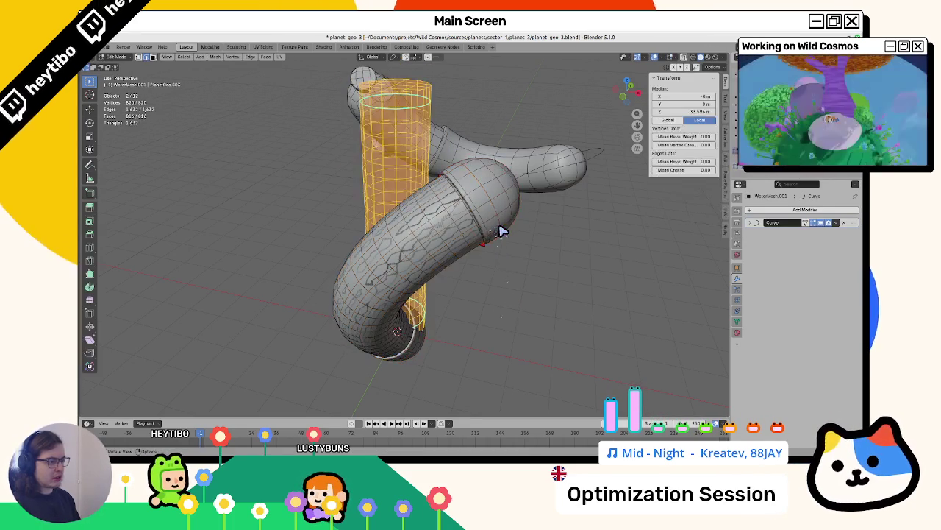
pyautogui.press('Escape')
pyautogui.hotkey('ctrl', 'z')
pyautogui.press('Tab')
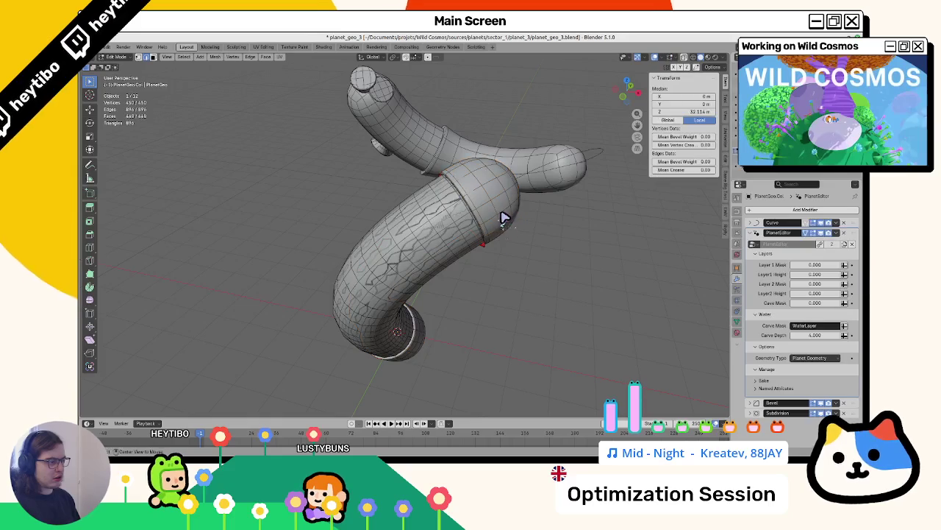
pyautogui.hotkey('alt', 's')
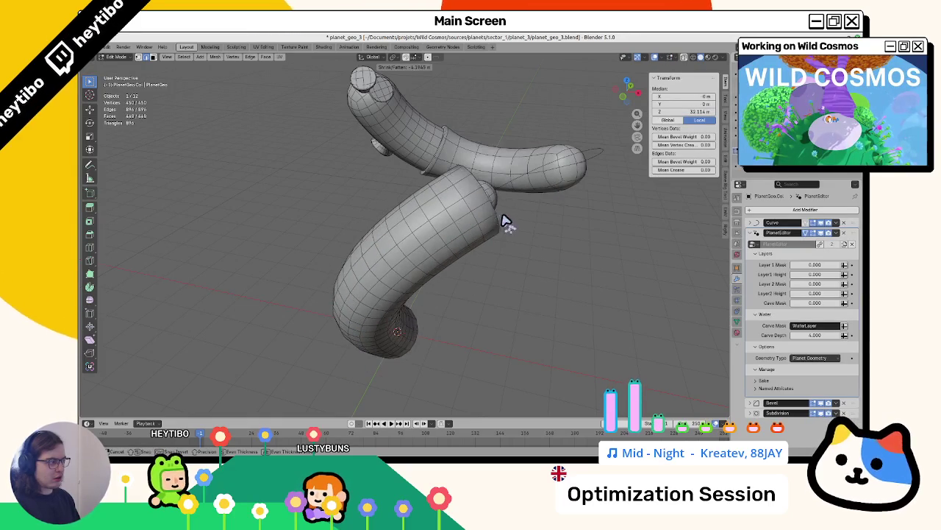
pyautogui.press('Escape')
pyautogui.press('Tab')
pyautogui.hotkey('ctrl', 'z')
pyautogui.hotkey('ctrl', 'z')
pyautogui.hotkey('ctrl', 'z')
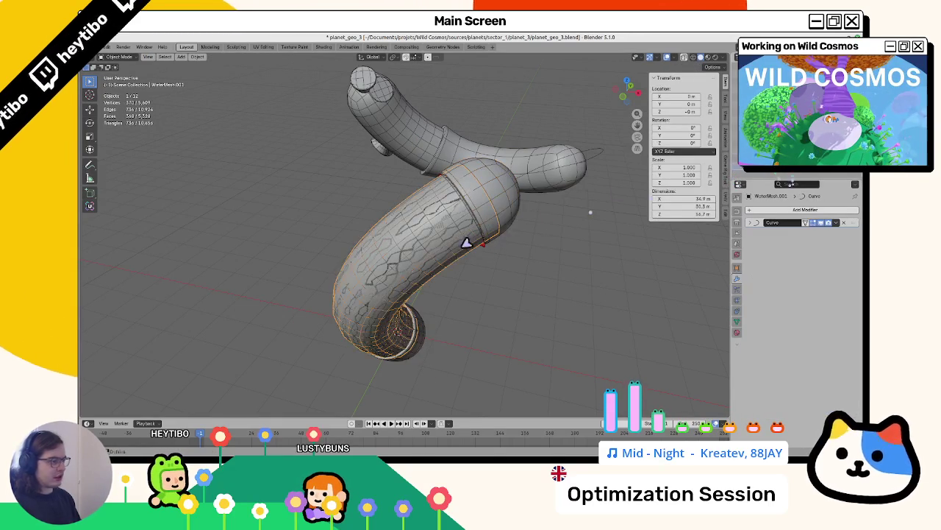
pyautogui.hotkey('alt', 's')
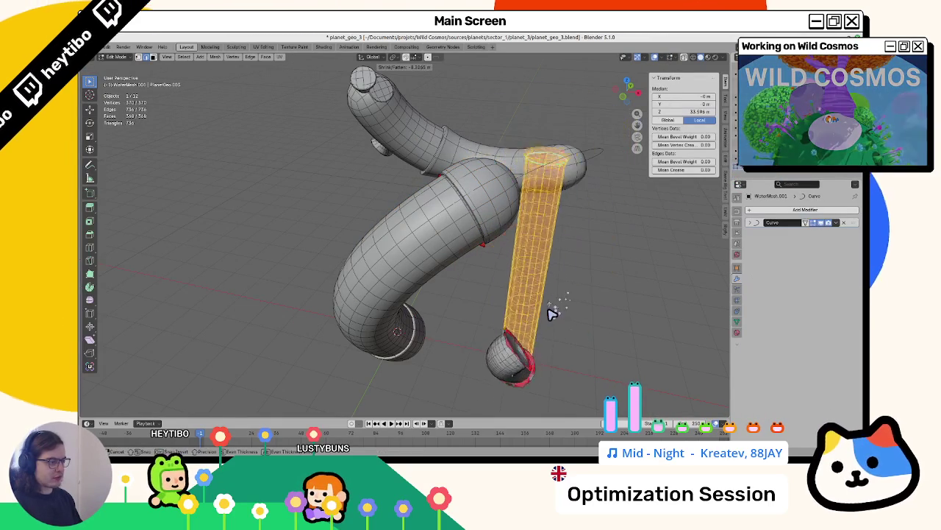
pyautogui.press('Escape')
pyautogui.hotkey('ctrl', 'shift', 'z')
pyautogui.hotkey('ctrl', 'z')
pyautogui.hotkey('alt', 's')
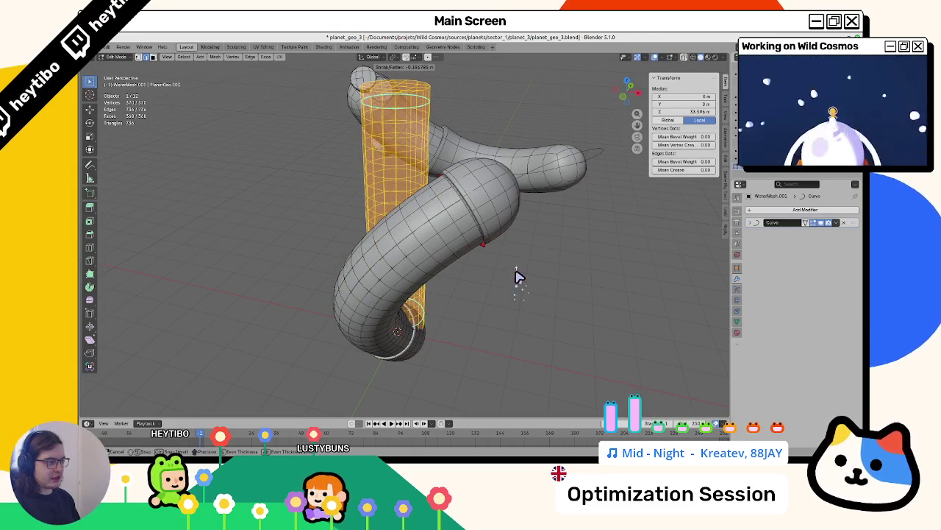
pyautogui.press('Escape')
pyautogui.hotkey('ctrl', 'shift', 'z')
pyautogui.moveTo(520, 275)
pyautogui.mouseDown()
pyautogui.moveTo(477, 273)
pyautogui.moveTo(460, 242)
pyautogui.moveTo(435, 237)
pyautogui.moveTo(418, 248)
pyautogui.mouseUp()
# Step: Switch between the two water meshes to make WaterMesh the active object
pyautogui.click(369, 267)
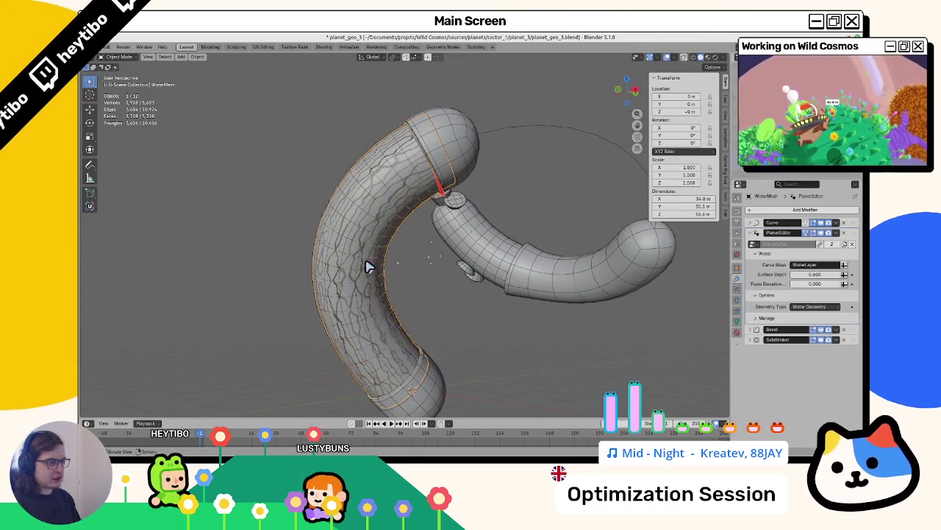
pyautogui.moveTo(369, 267); pyautogui.dragTo(404, 266)
pyautogui.click(398, 274)
pyautogui.click(409, 278)
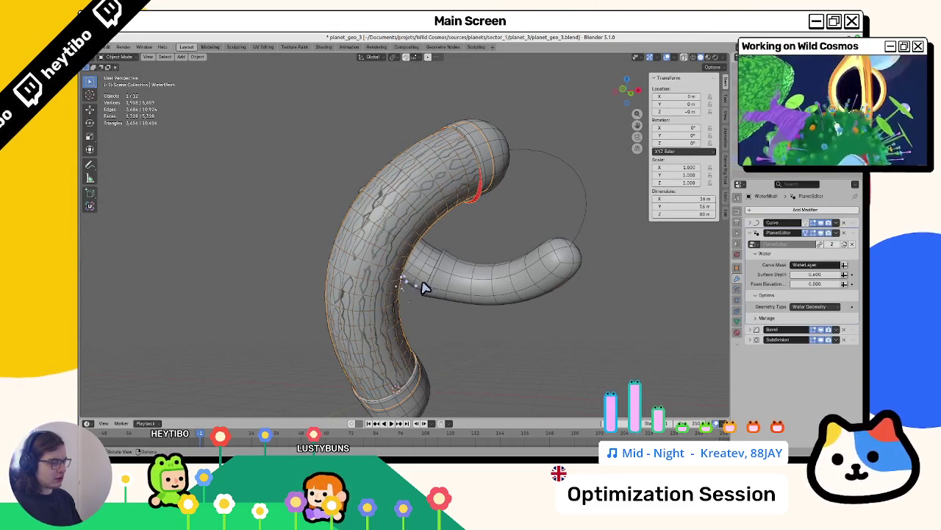
pyautogui.click(427, 292)
pyautogui.click(436, 317)
pyautogui.moveTo(434, 318)
pyautogui.mouseDown()
pyautogui.moveTo(419, 336)
pyautogui.moveTo(427, 344)
pyautogui.mouseUp()
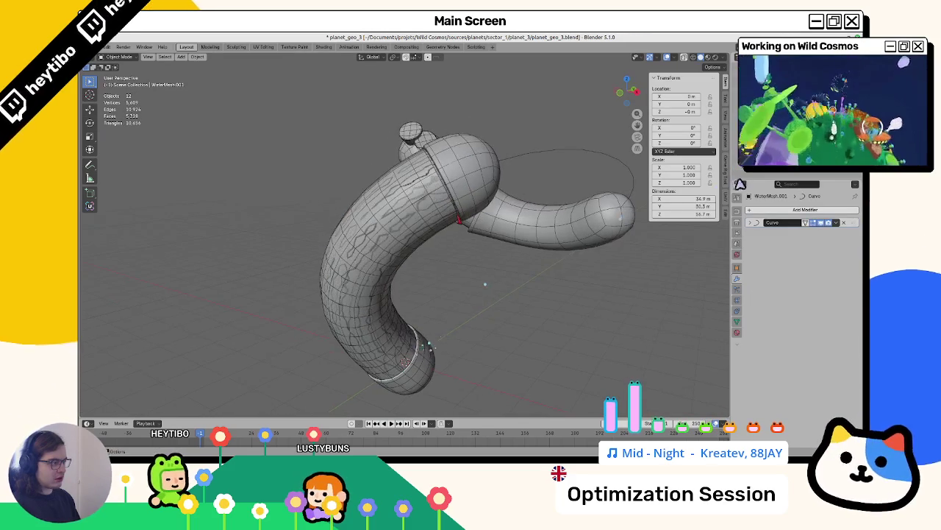
# Step: Rename the cracked tube's mesh data to PlanetGeo
pyautogui.click(769, 174)
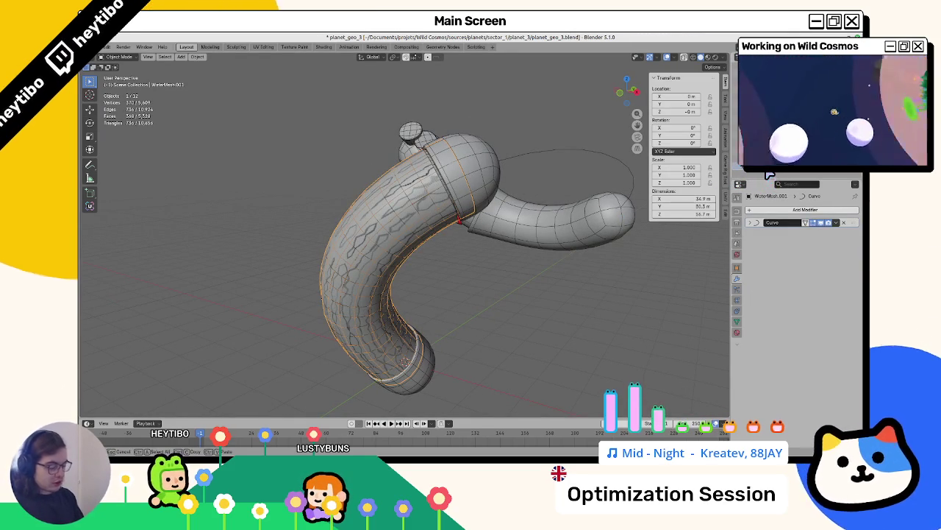
pyautogui.click(738, 324)
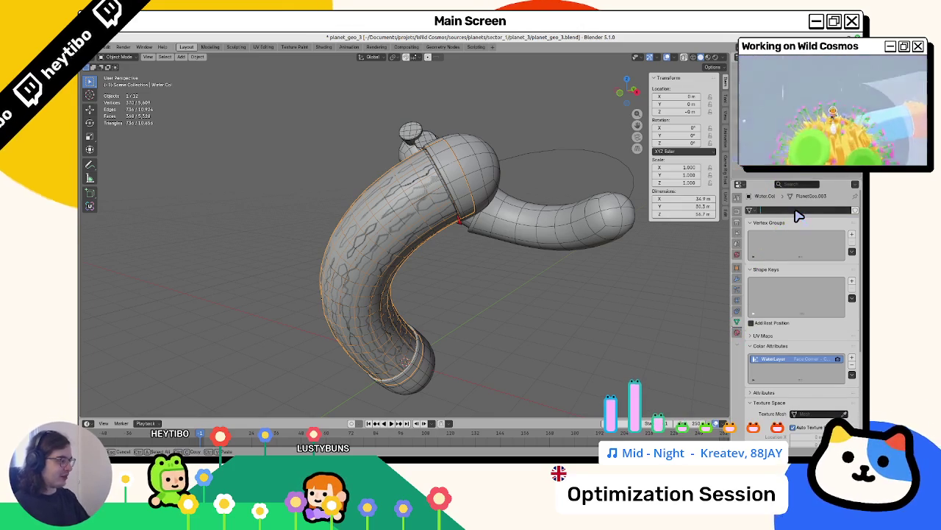
pyautogui.write('MeshPlanetGeo')
pyautogui.press('Return')
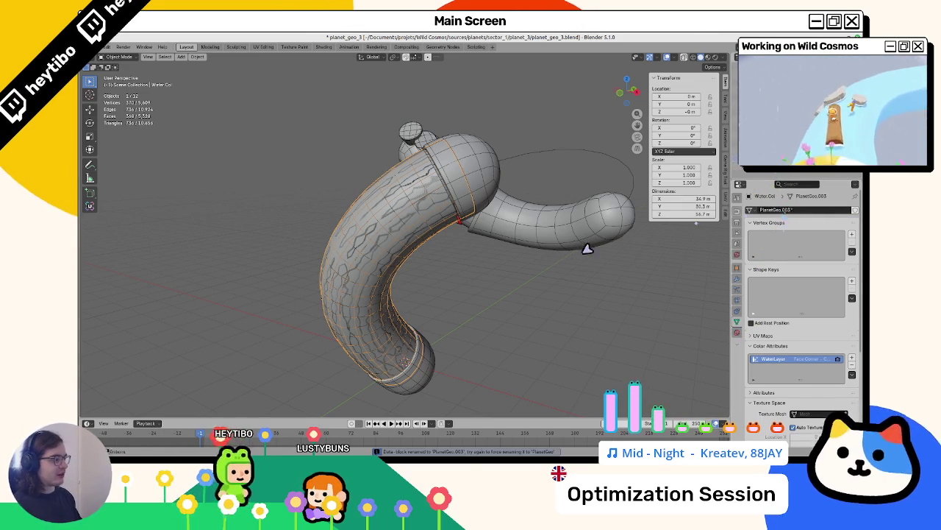
pyautogui.click(567, 304)
pyautogui.doubleClick(780, 209)
pyautogui.write('PlanetGeo')
pyautogui.press('Return')
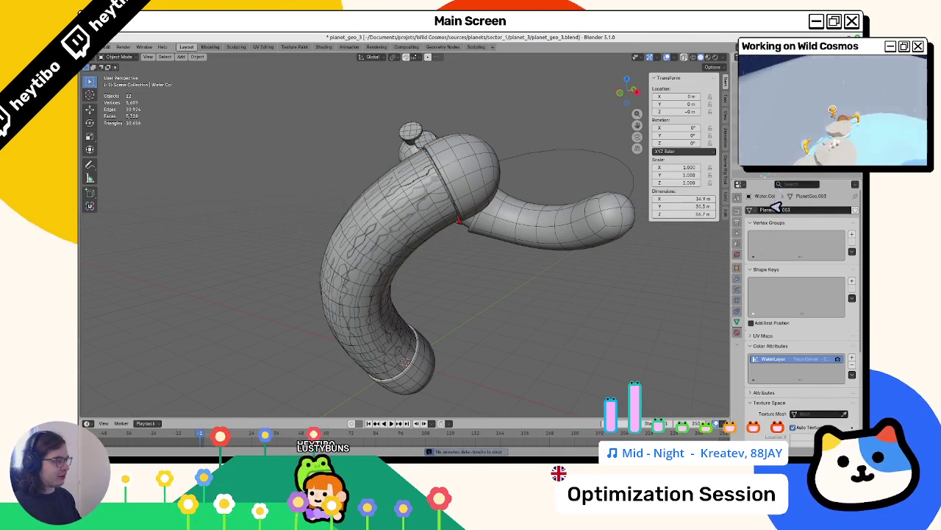
pyautogui.click(581, 221)
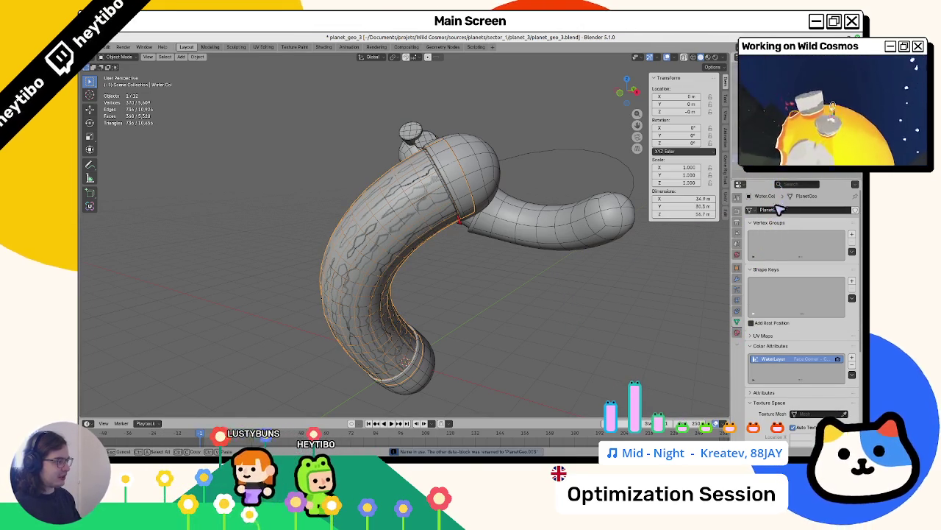
pyautogui.write('Water.Col')
pyautogui.scroll(-3, 616, 302)
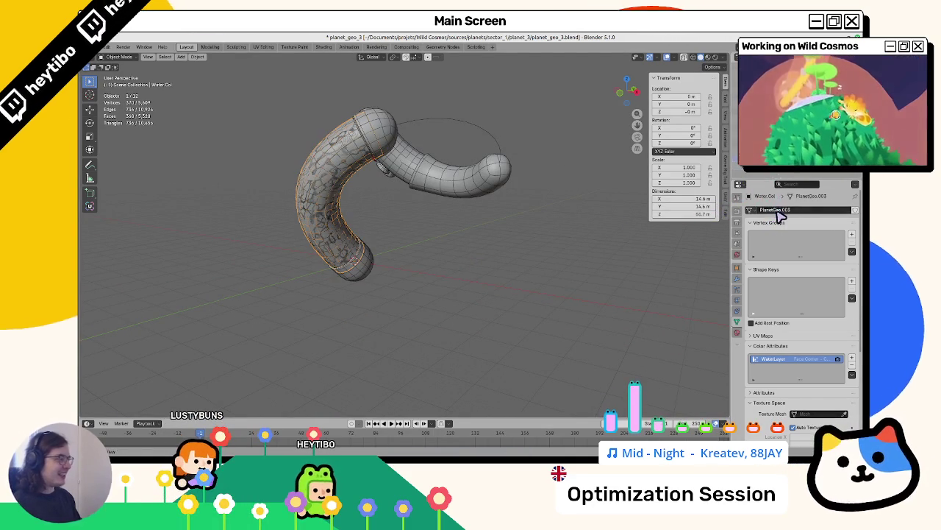
# Step: Undo the rename and several earlier changes to restore the previous scene state
pyautogui.hotkey('ctrl', 'z')
pyautogui.hotkey('ctrl', 'z')
pyautogui.hotkey('ctrl', 'z')
pyautogui.hotkey('ctrl', 'z')
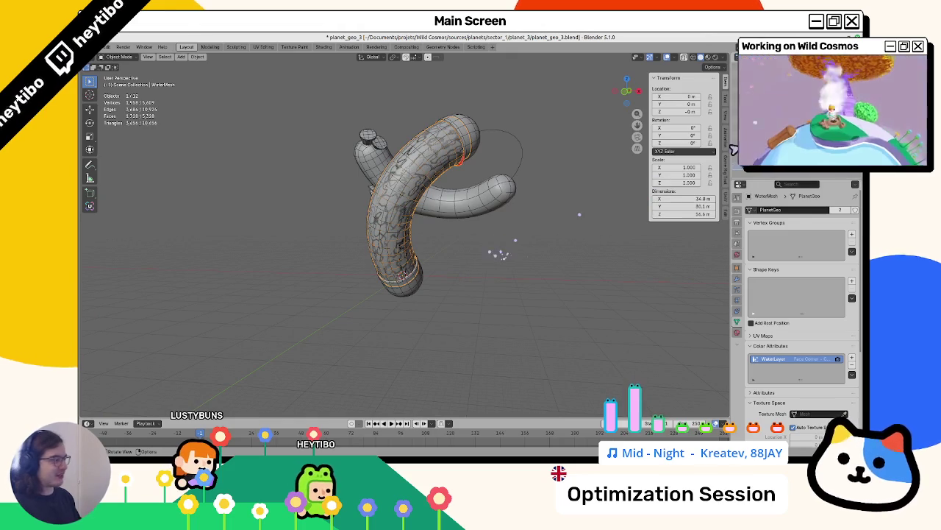
pyautogui.hotkey('ctrl', 'z')
pyautogui.hotkey('ctrl', 'z')
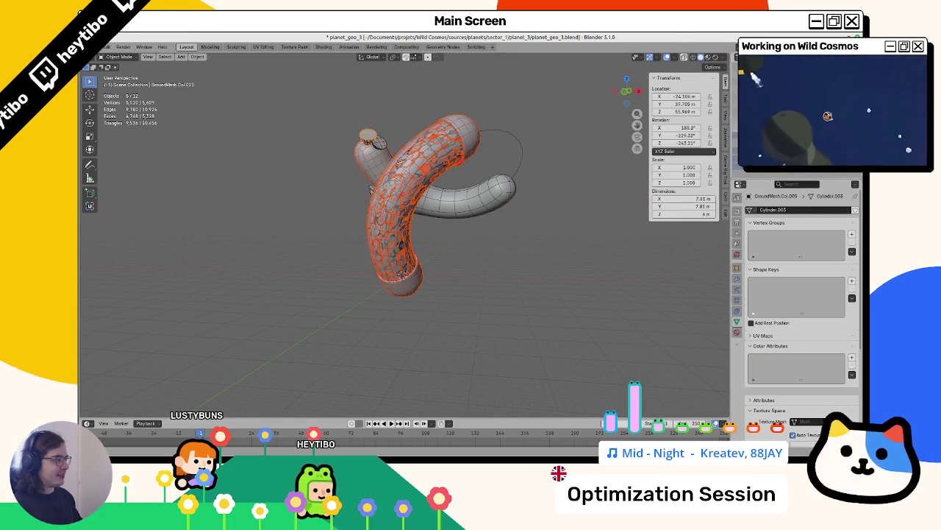
pyautogui.hotkey('ctrl', 'z')
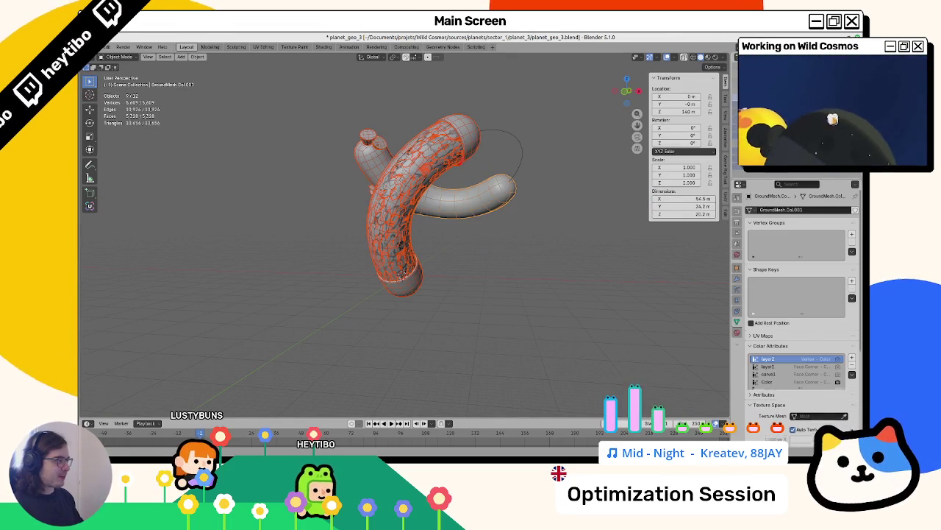
pyautogui.hotkey('ctrl', 'z')
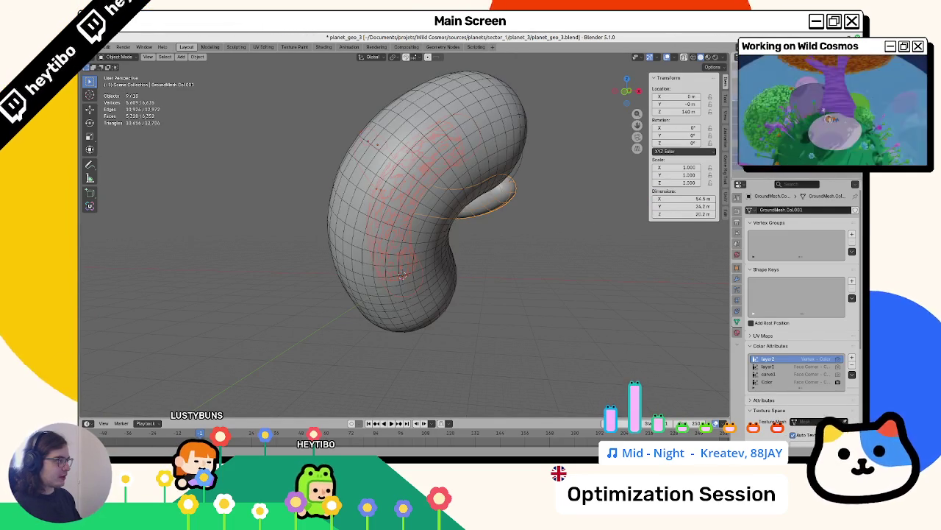
pyautogui.hotkey('ctrl', 'z')
pyautogui.click(111, 48)
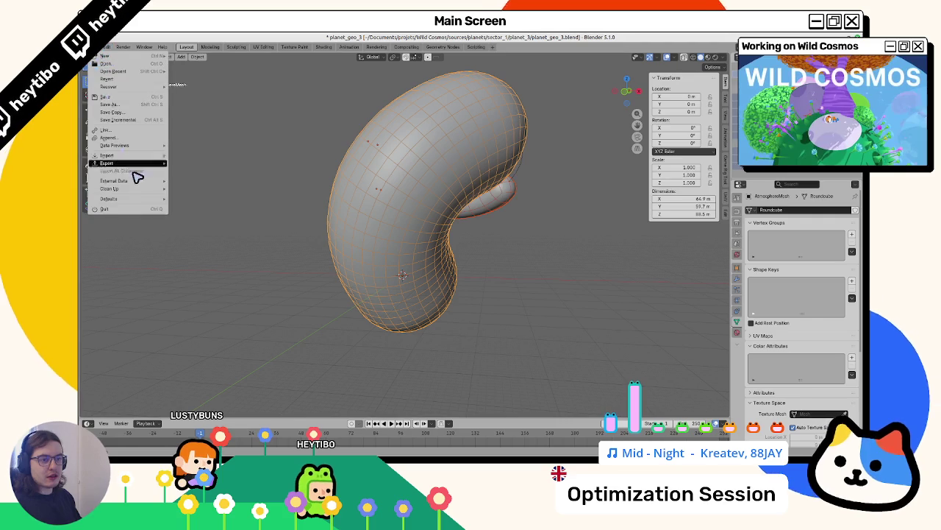
# Step: Start a glTF 2.0 (.glb/.gltf) export of the planet, then switch to Godot
pyautogui.moveTo(132, 163)
pyautogui.click(210, 233)
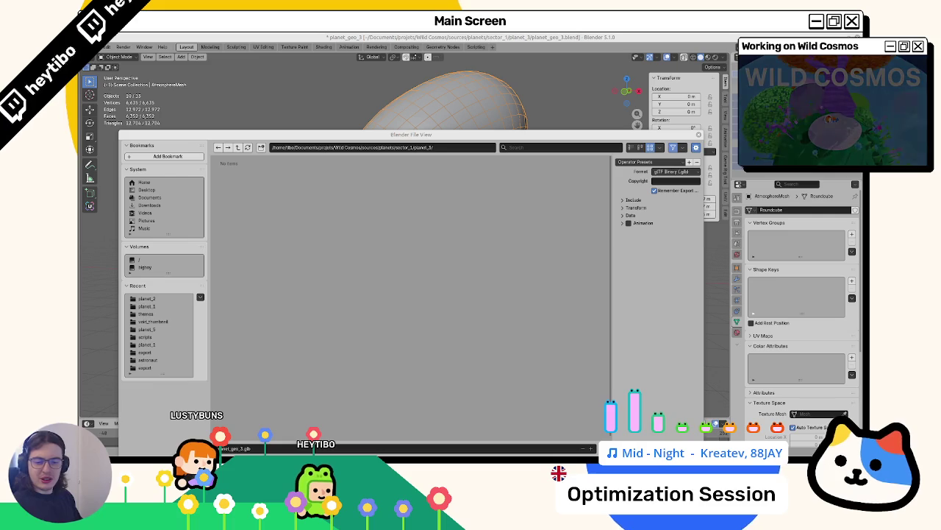
pyautogui.hotkey('alt', 'Tab')
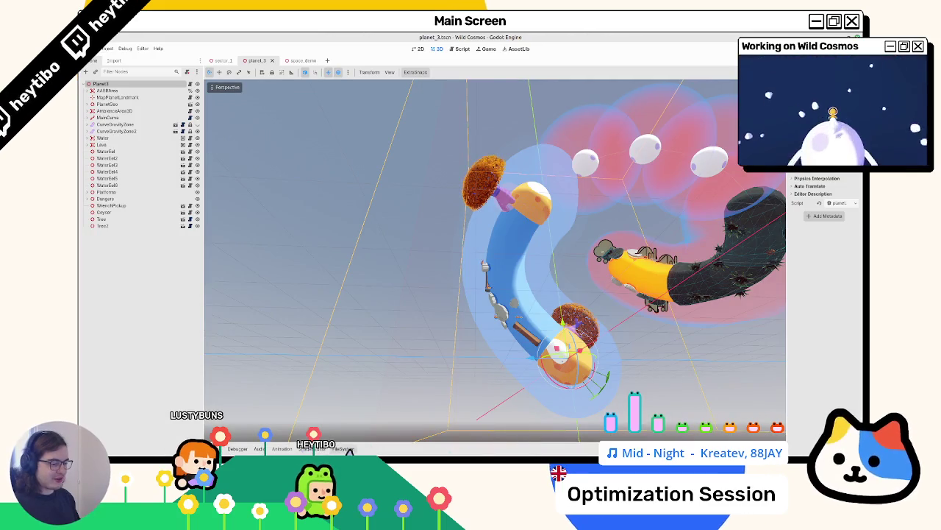
# Step: Navigate the FileSystem dock to res://space/sectors/sector_1/planet_3
pyautogui.click(347, 449)
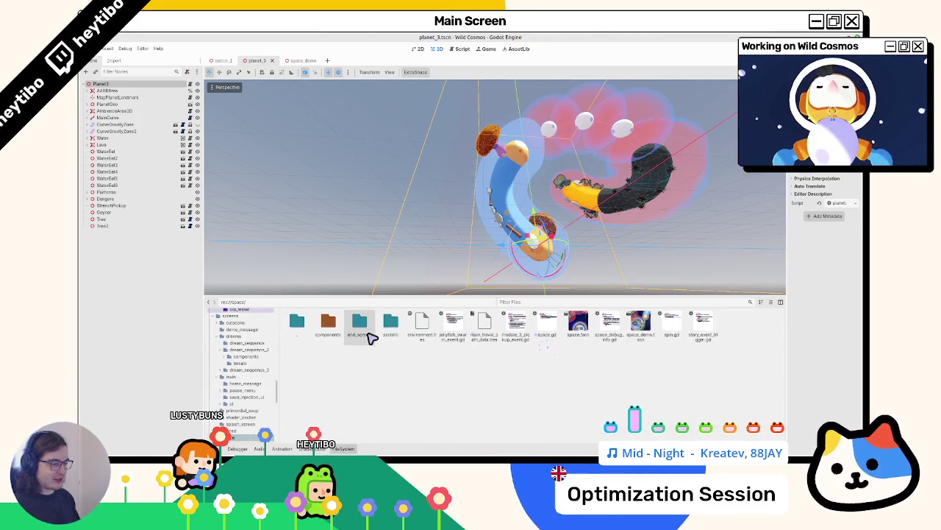
pyautogui.doubleClick(389, 328)
pyautogui.doubleClick(392, 330)
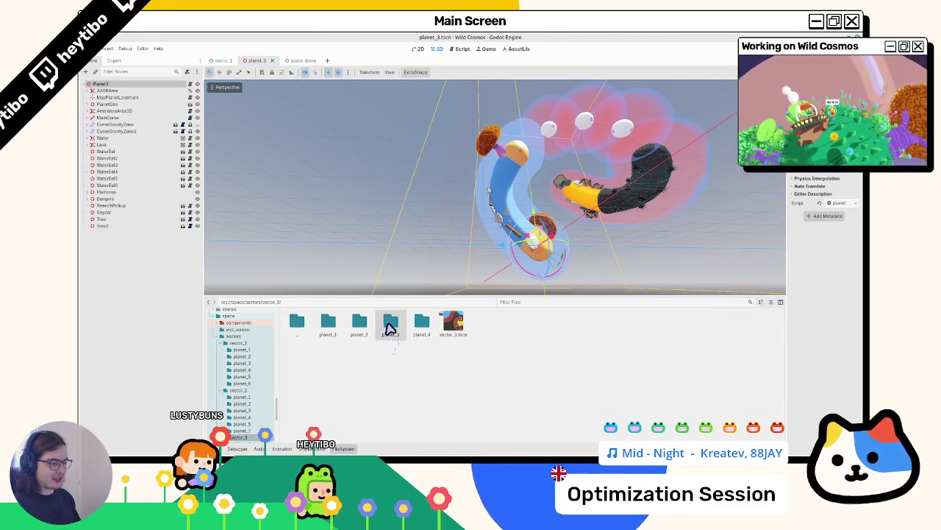
pyautogui.doubleClick(389, 328)
pyautogui.doubleClick(297, 322)
pyautogui.doubleClick(297, 322)
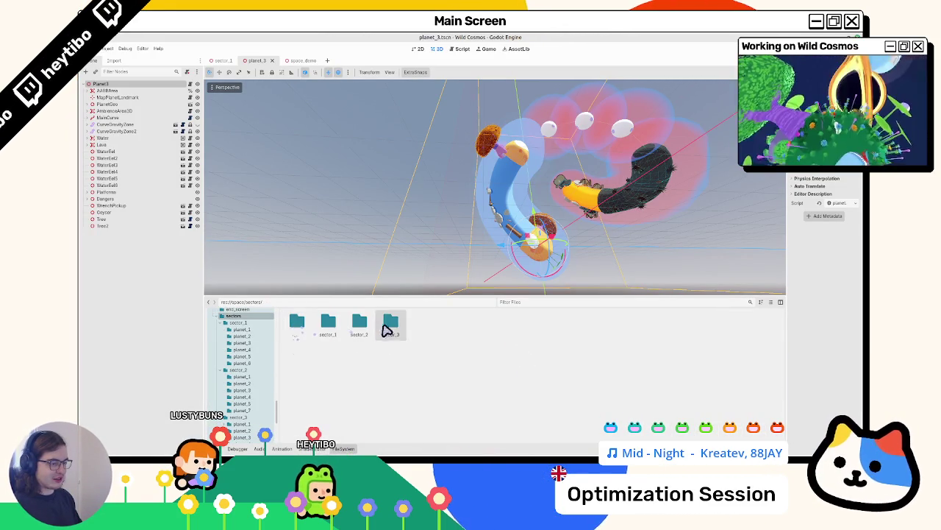
pyautogui.doubleClick(328, 324)
pyautogui.doubleClick(386, 326)
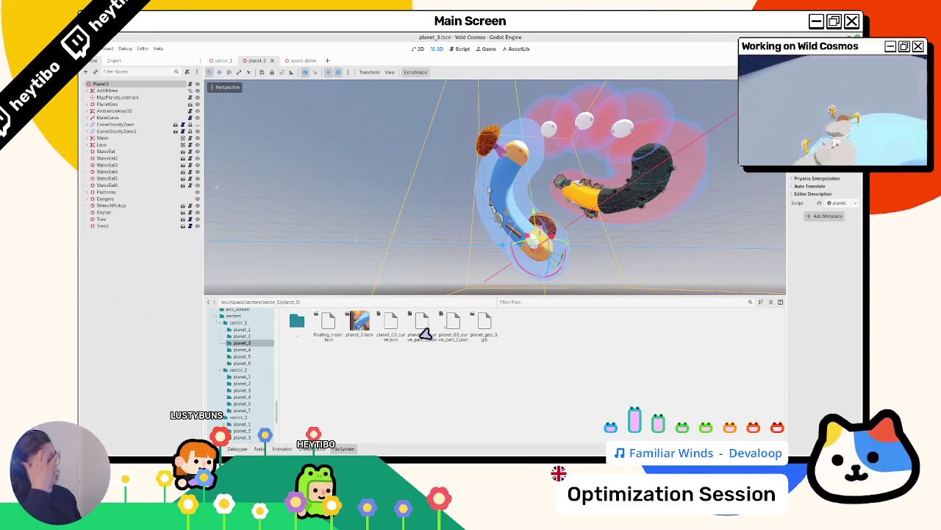
# Step: Review the Include and Data glTF options, export planet_geo_3.glb, and return to Godot
pyautogui.hotkey('alt', 'Tab')
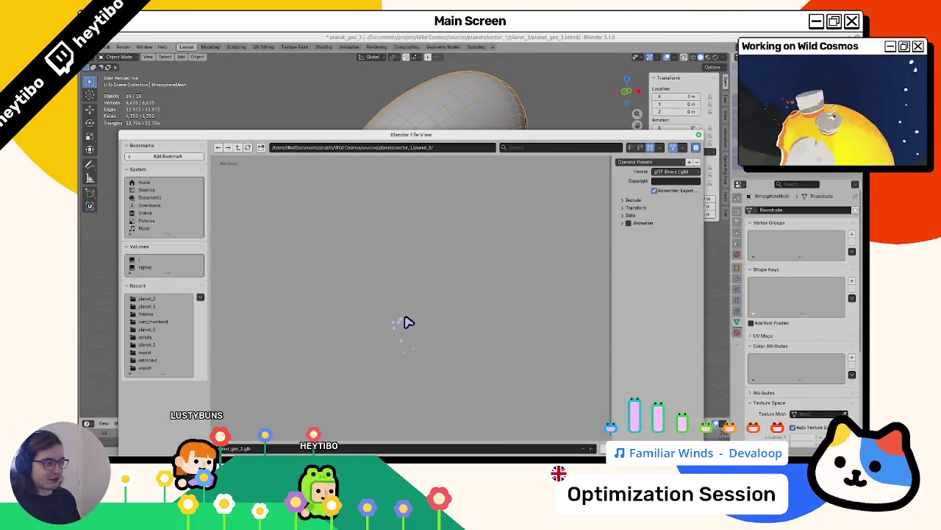
pyautogui.click(658, 200)
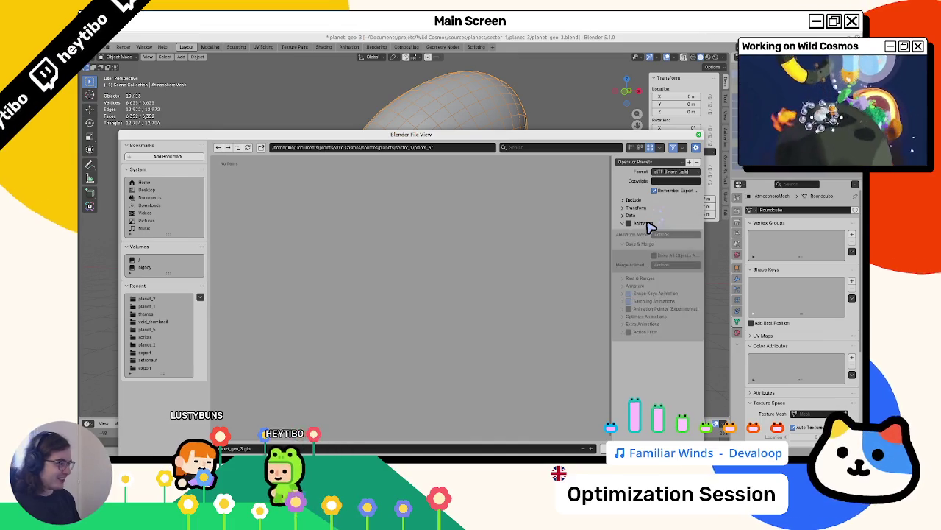
pyautogui.click(651, 215)
pyautogui.moveTo(649, 216); pyautogui.dragTo(647, 203)
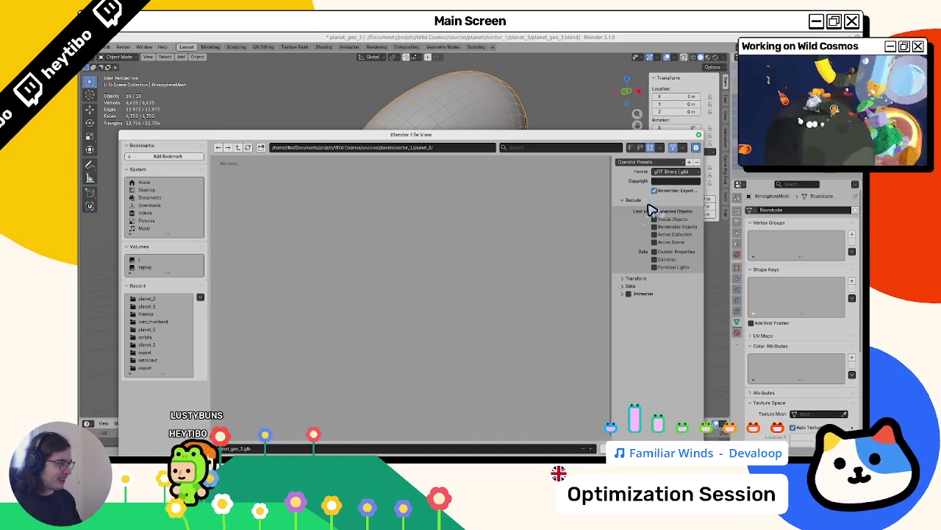
pyautogui.click(664, 201)
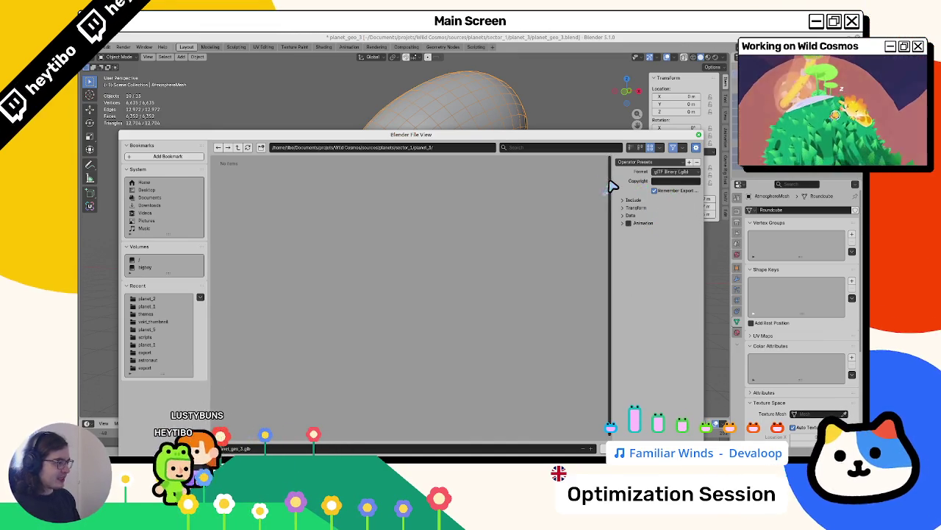
pyautogui.moveTo(612, 187); pyautogui.dragTo(581, 193)
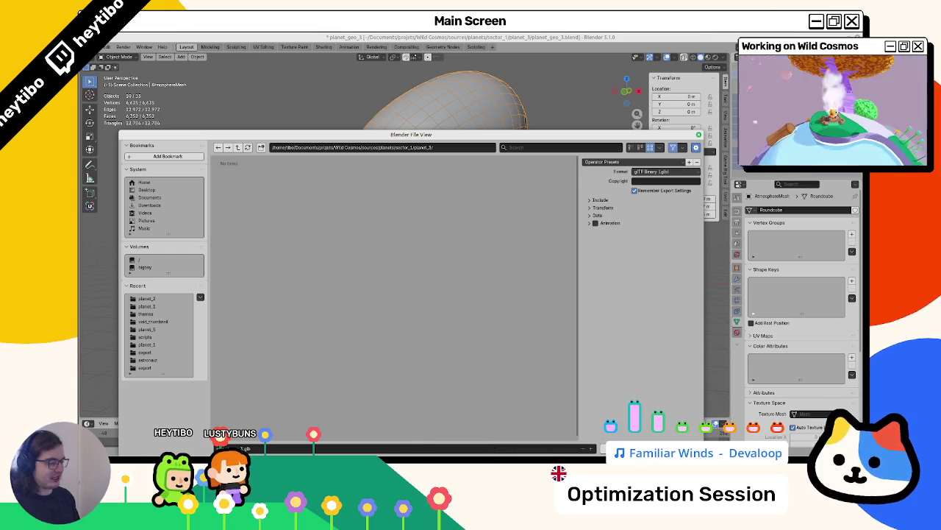
pyautogui.press('Return')
pyautogui.hotkey('alt', 'Tab')
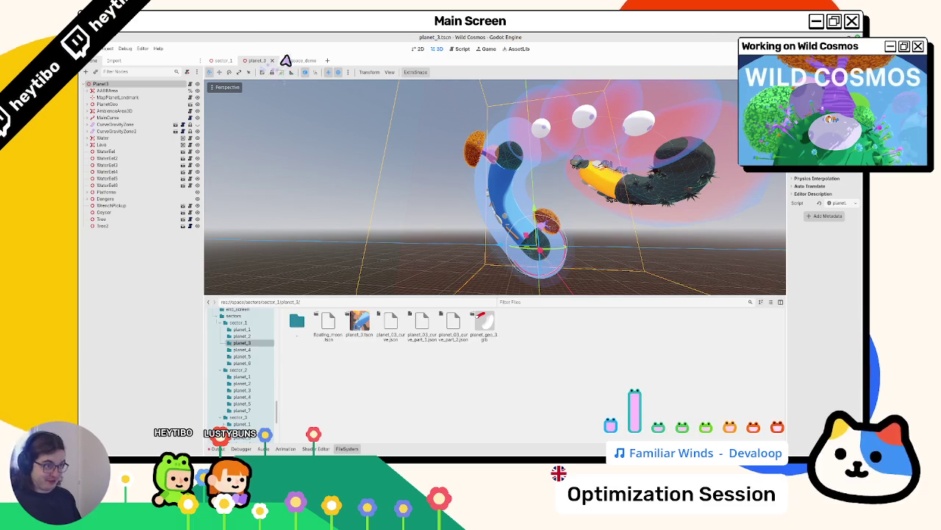
# Step: Make planet_3 the active scene and expand the PlanetGeo node
pyautogui.click(260, 62)
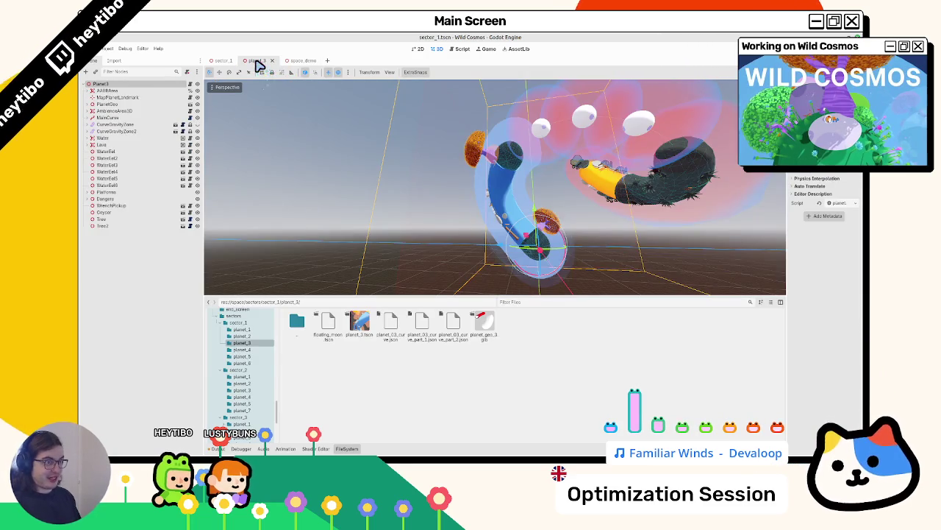
pyautogui.click(257, 63)
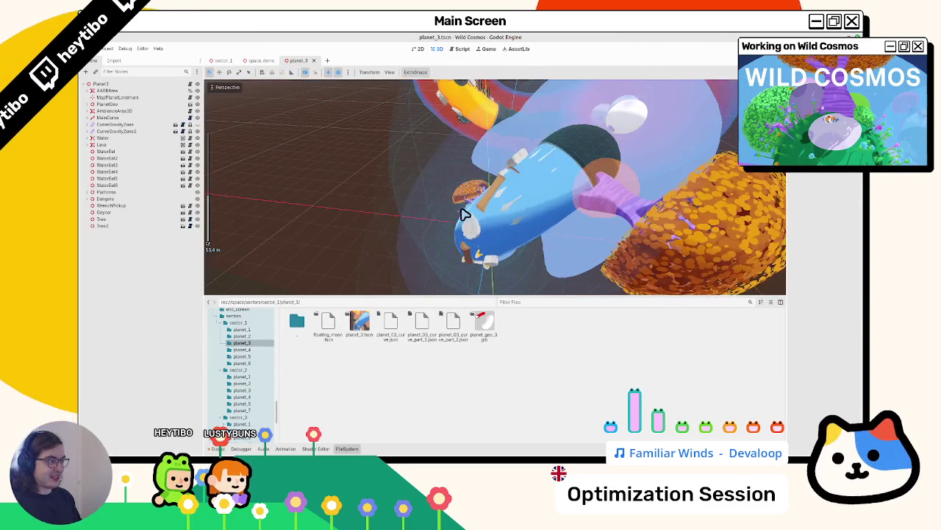
pyautogui.click(87, 104)
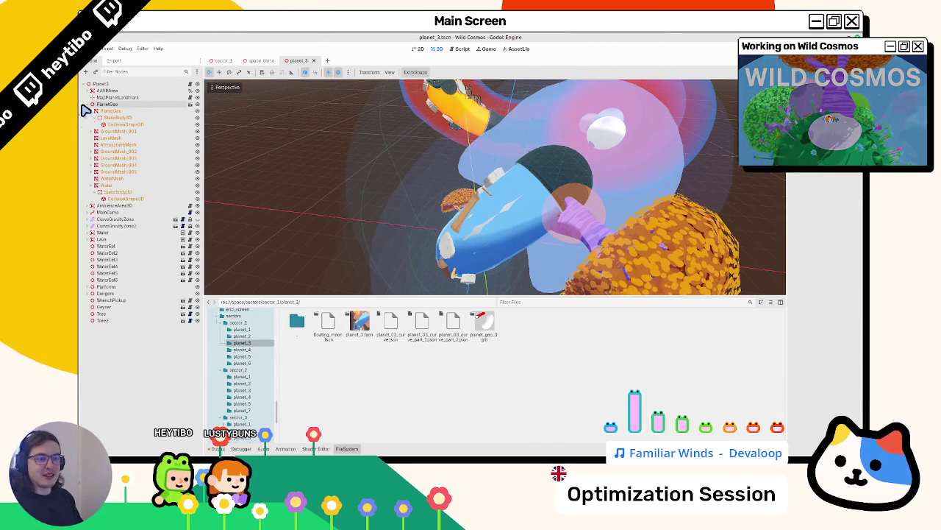
# Step: Toggle the Water node's visibility and inspect its StaticBody3D in a wider Inspector
pyautogui.click(153, 185)
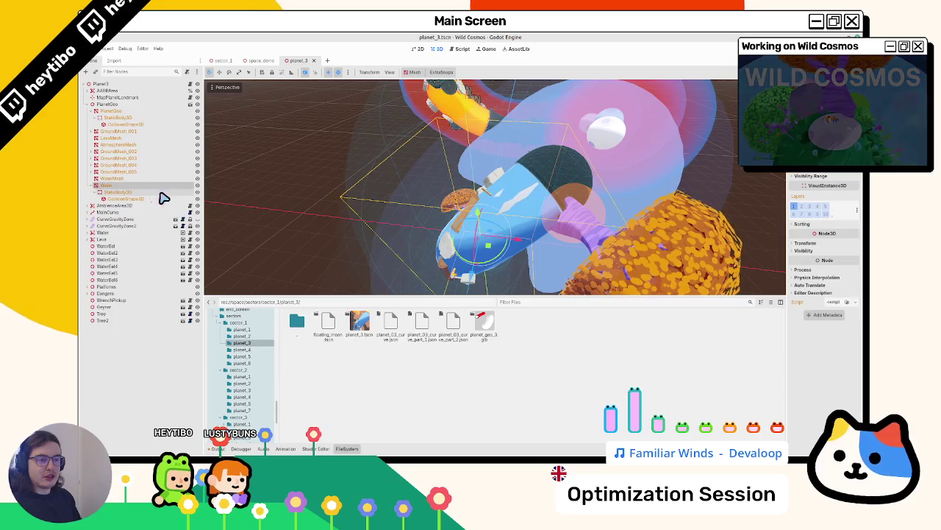
pyautogui.click(197, 186)
pyautogui.click(141, 192)
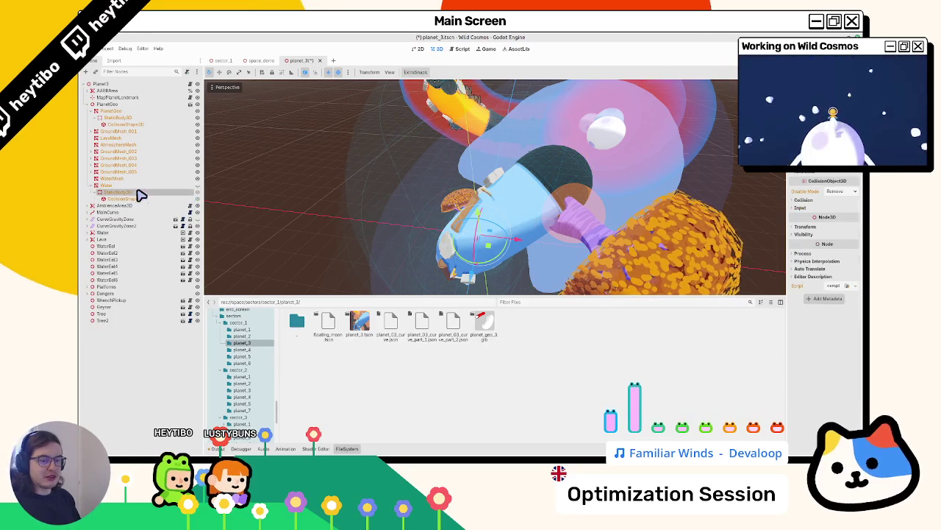
pyautogui.moveTo(785, 122); pyautogui.dragTo(705, 122)
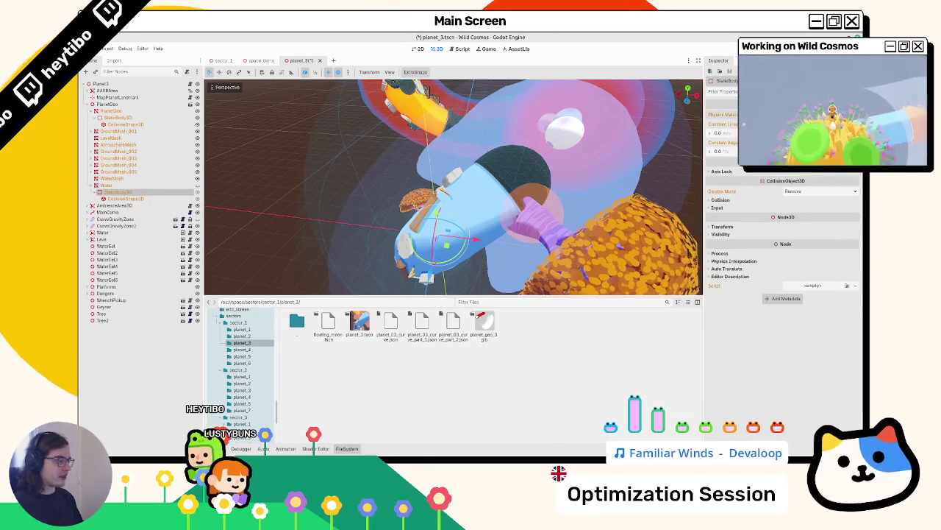
# Step: Enable collision layer 14 on the water's StaticBody3D and save planet_3.tscn
pyautogui.click(717, 199)
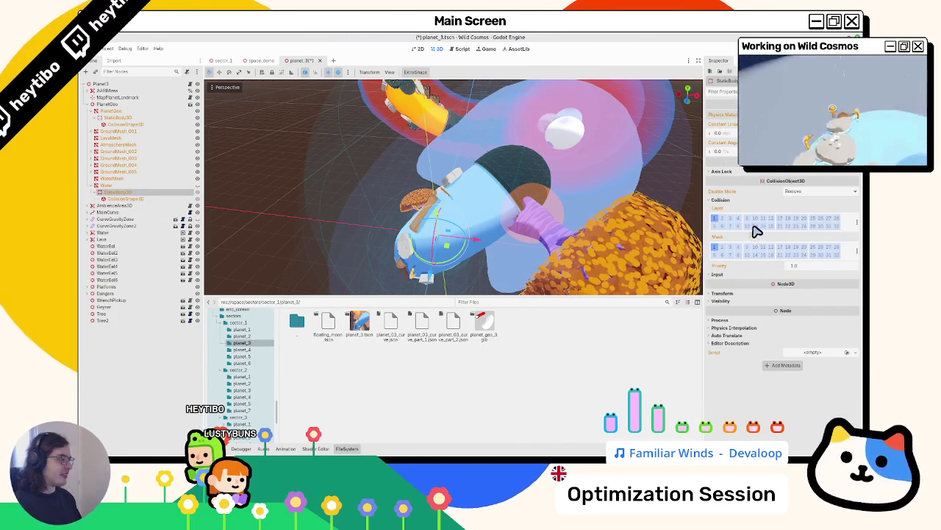
pyautogui.click(756, 225)
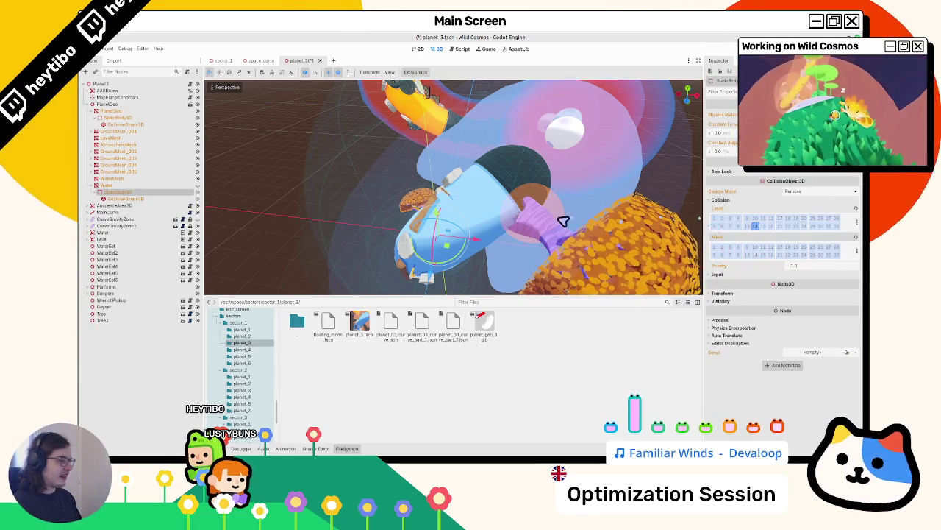
pyautogui.moveTo(563, 221); pyautogui.dragTo(410, 211)
pyautogui.hotkey('ctrl', 's')
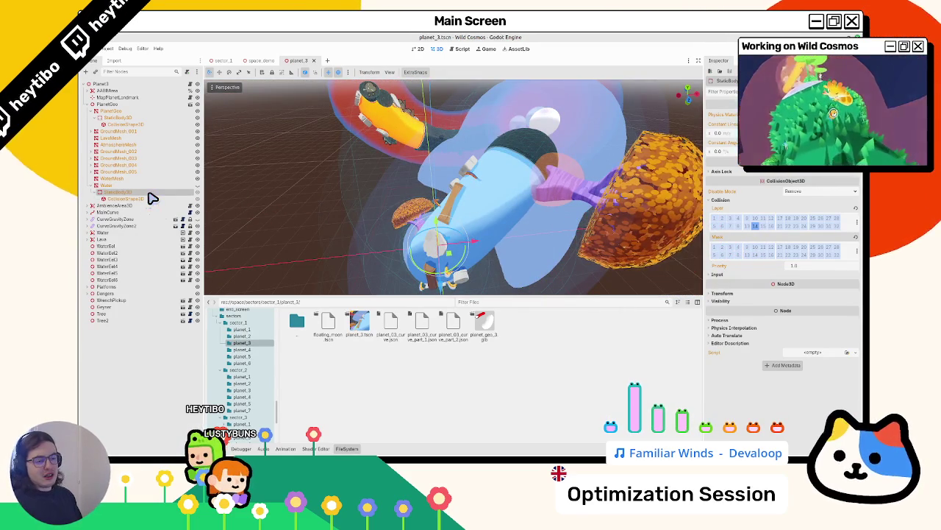
# Step: Check the Water mesh's Geometry material override choices, then switch to Blender
pyautogui.click(140, 185)
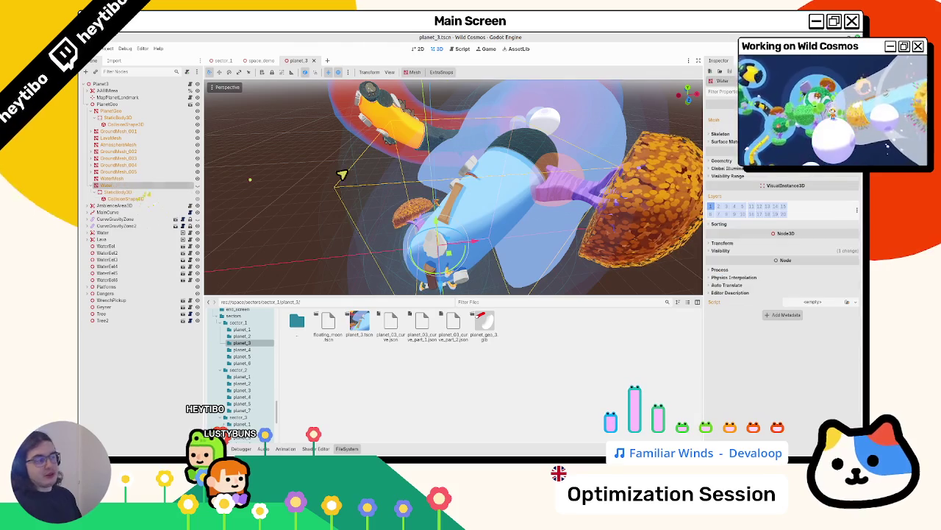
pyautogui.click(733, 162)
pyautogui.click(809, 173)
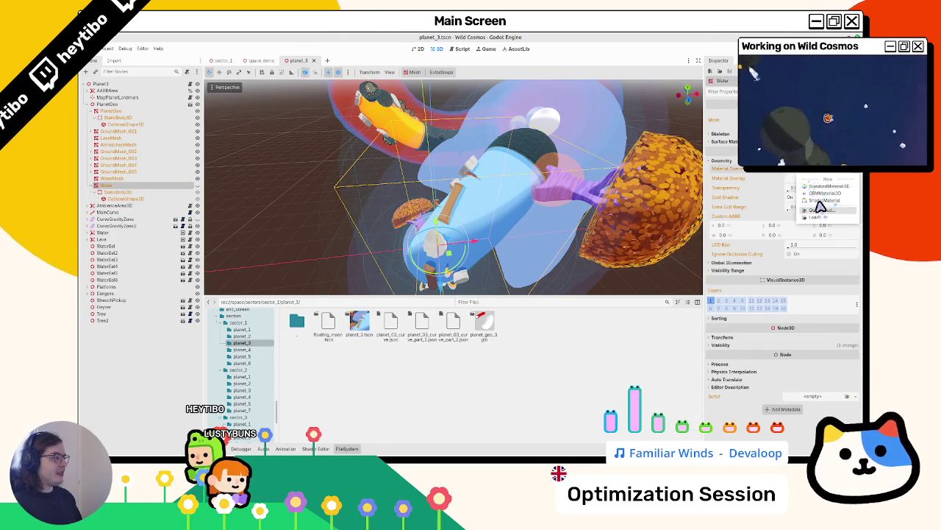
pyautogui.hotkey('alt', 'Tab')
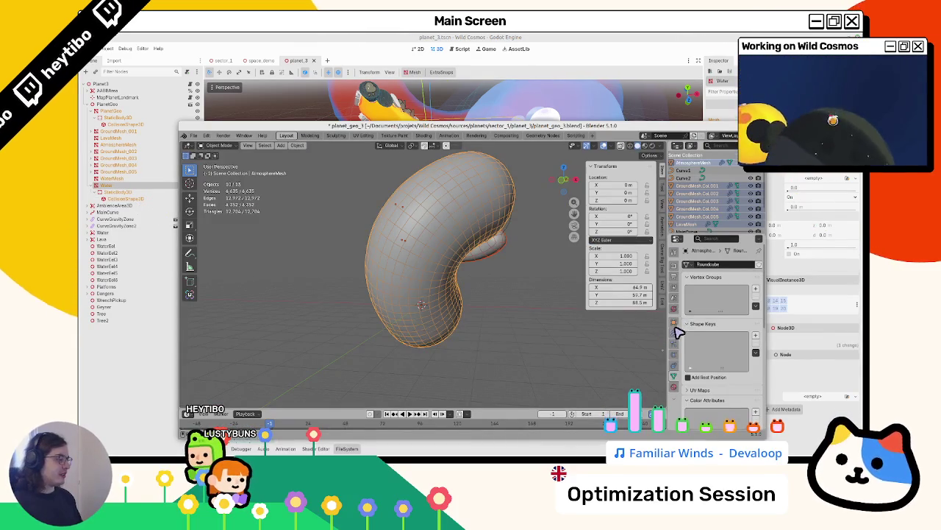
# Step: Check the atmosphere mesh's modifiers, then expand its UV Maps in Object Data
pyautogui.click(674, 331)
pyautogui.click(674, 375)
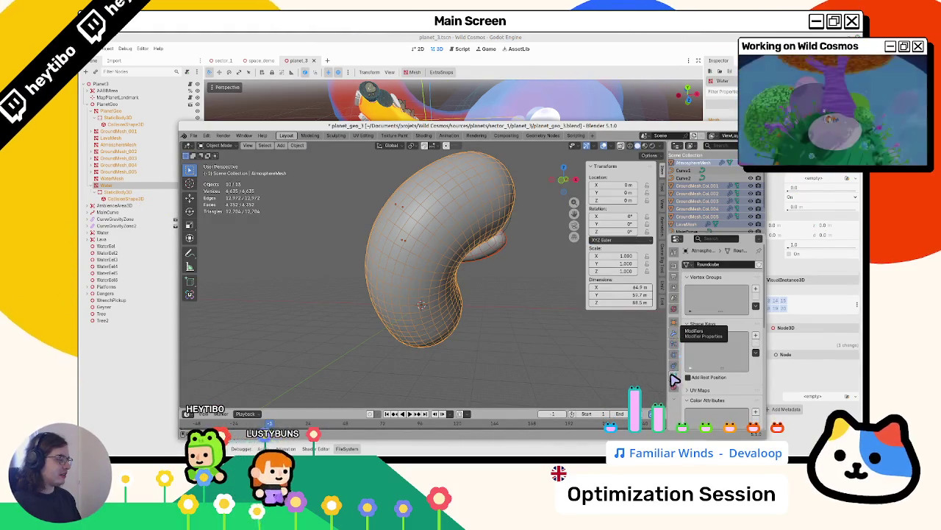
pyautogui.click(691, 319)
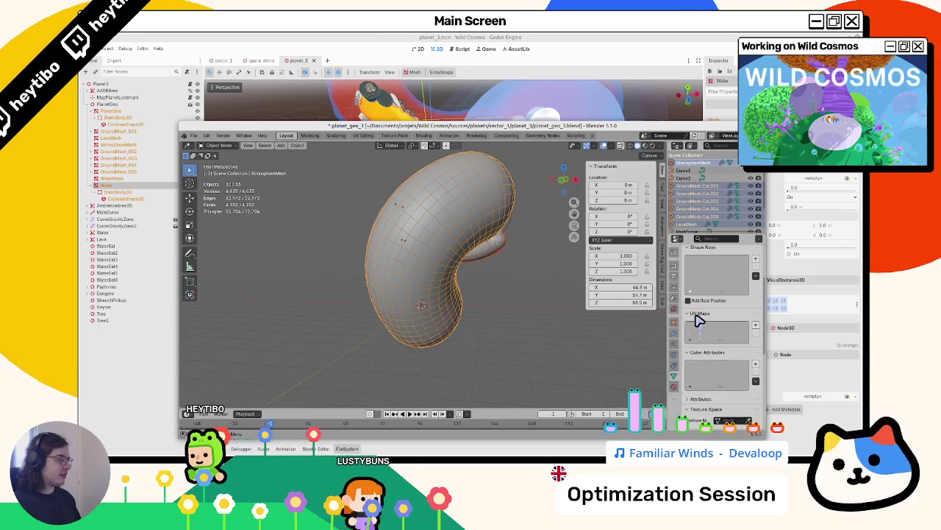
pyautogui.scroll(-1, 693, 218)
pyautogui.scroll(-2, 691, 218)
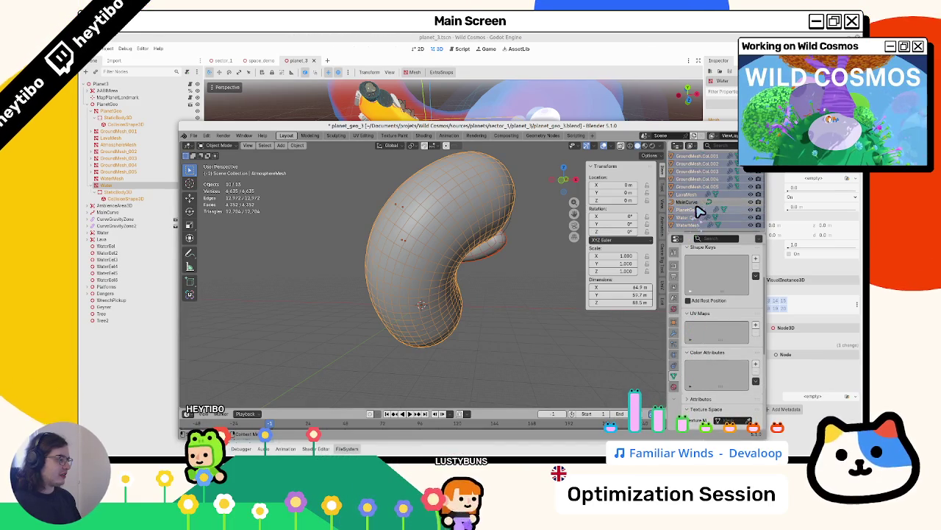
# Step: Select PlanetGeo.Col to show its WaterLayer colour attribute, widening the Outliner and Properties area
pyautogui.click(692, 210)
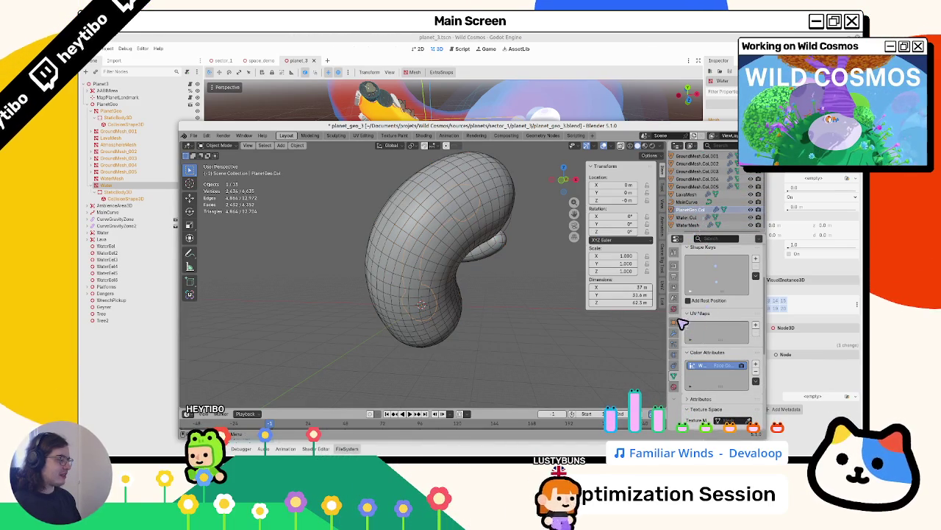
pyautogui.moveTo(672, 319); pyautogui.dragTo(595, 319)
pyautogui.click(545, 37)
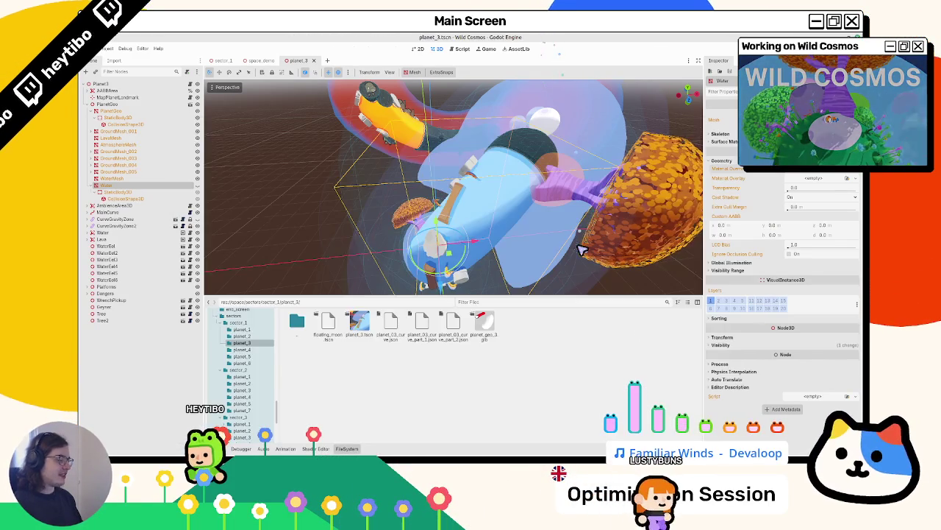
pyautogui.hotkey('alt', 'Tab')
# Step: Save planet_geo_3.blend, orbit the bean-shaped planet mesh, and bring Godot forward
pyautogui.hotkey('ctrl', 's')
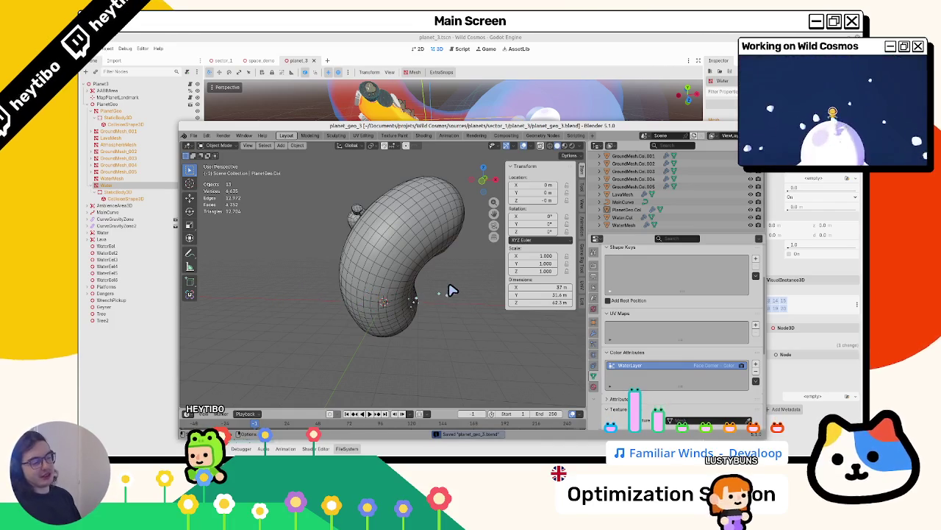
pyautogui.moveTo(451, 290); pyautogui.dragTo(421, 276)
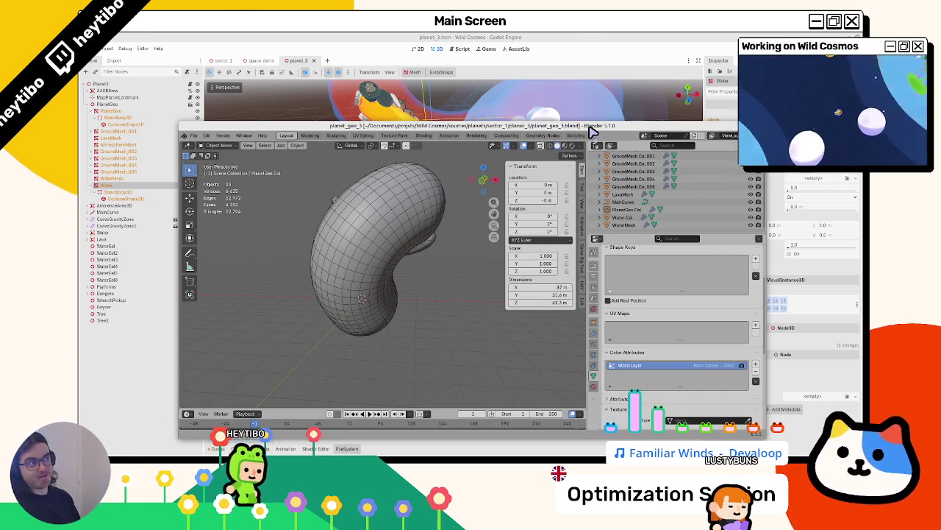
pyautogui.click(549, 38)
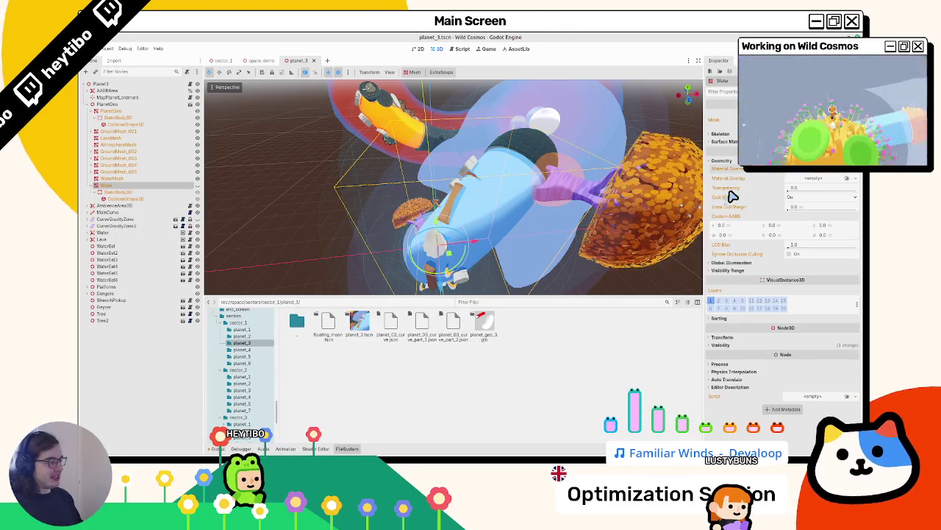
# Step: Check the Water mesh's Transparency settings and orbit closer to it in the viewport
pyautogui.moveTo(733, 196)
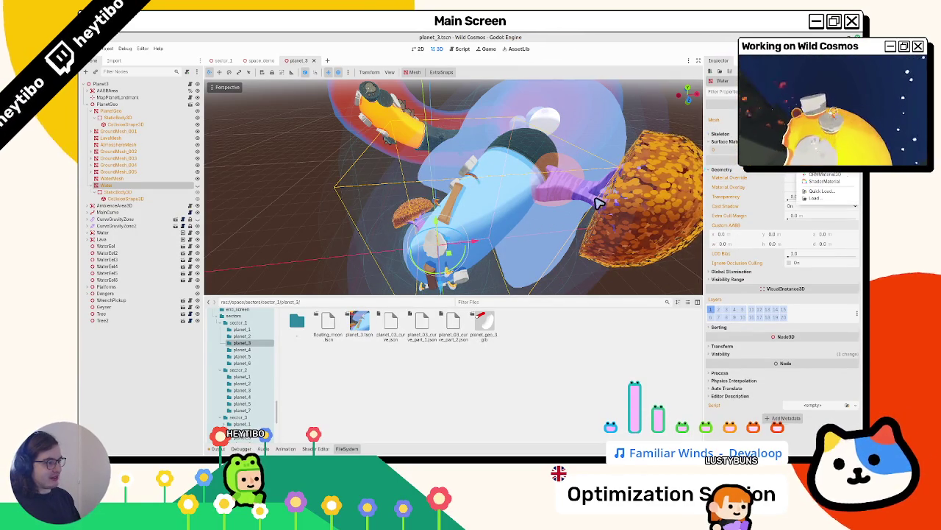
pyautogui.moveTo(597, 203)
pyautogui.mouseDown()
pyautogui.moveTo(581, 231)
pyautogui.moveTo(510, 168)
pyautogui.moveTo(556, 156)
pyautogui.mouseUp()
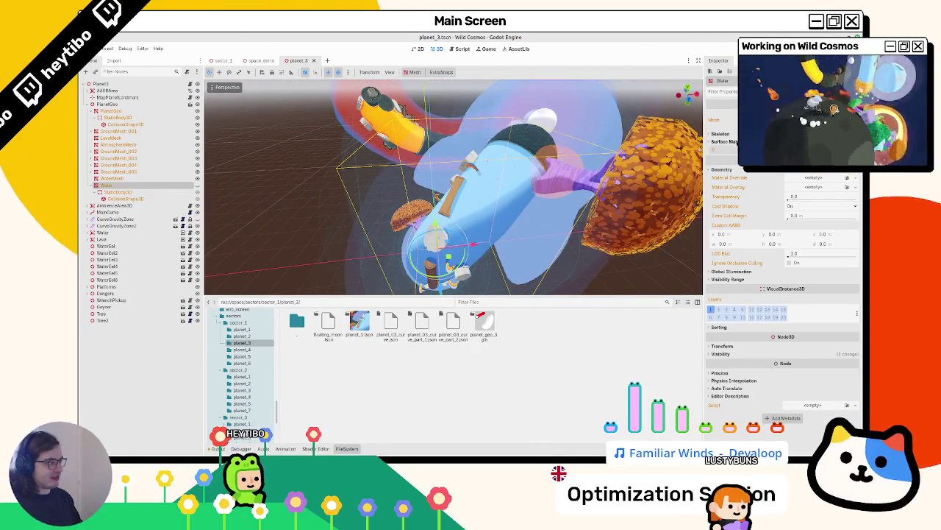
# Step: Back in Blender, start a glTF 2.0 export of the planet scene
pyautogui.hotkey('alt', 'Tab')
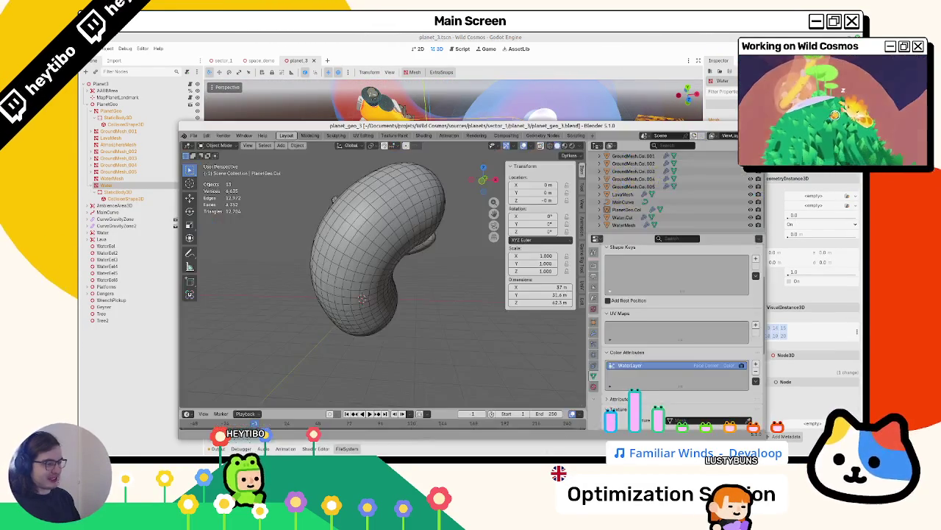
pyautogui.moveTo(356, 230); pyautogui.dragTo(403, 250)
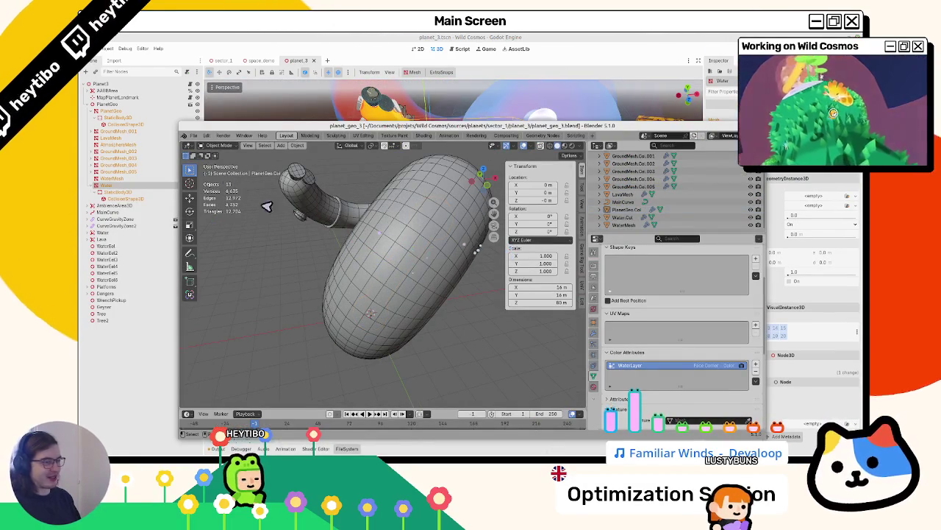
pyautogui.click(199, 140)
pyautogui.moveTo(242, 234)
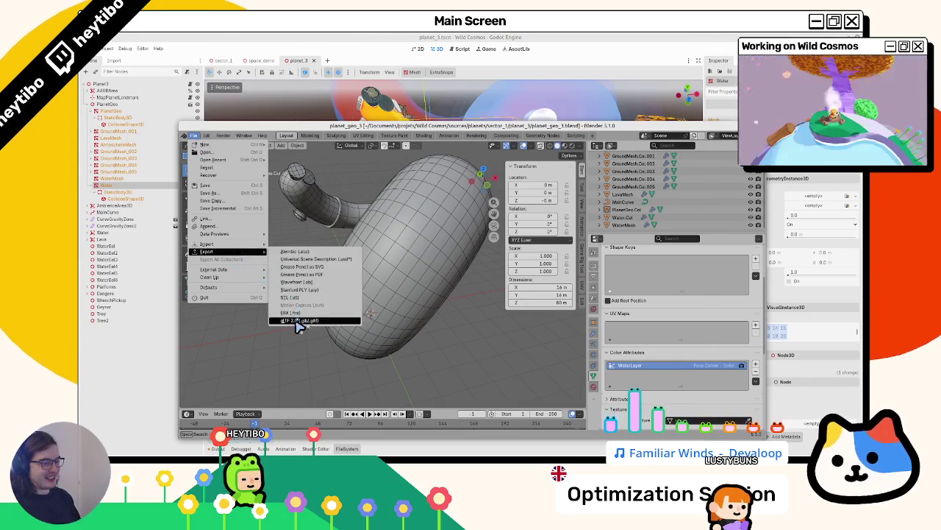
pyautogui.click(300, 319)
# Step: Review the Data > Mesh and Material options, Materials set to Placeholder, then cancel the export
pyautogui.click(609, 216)
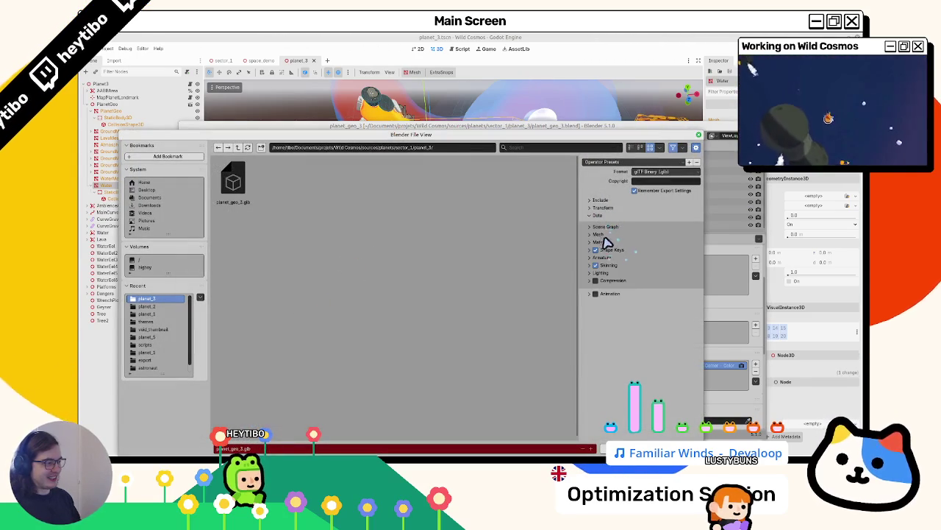
pyautogui.doubleClick(608, 235)
pyautogui.click(609, 236)
pyautogui.click(612, 236)
pyautogui.click(614, 235)
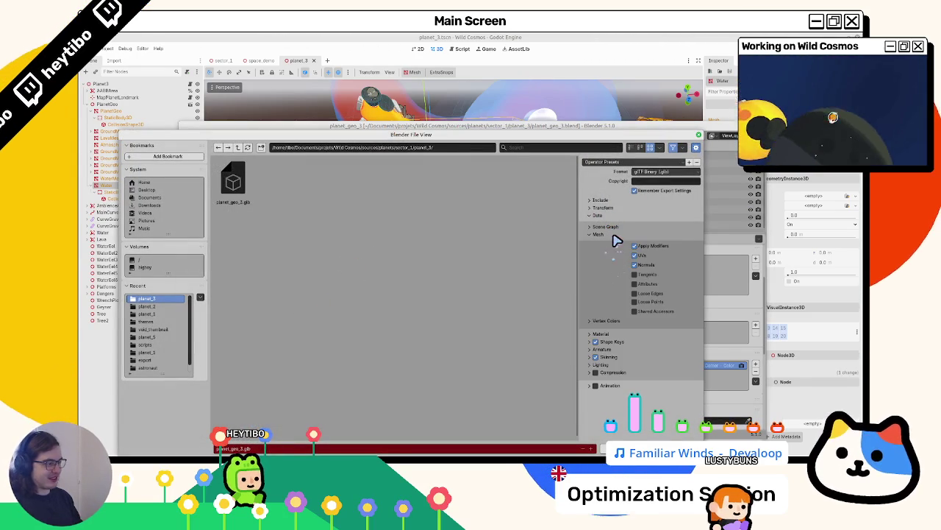
pyautogui.click(614, 236)
pyautogui.click(616, 243)
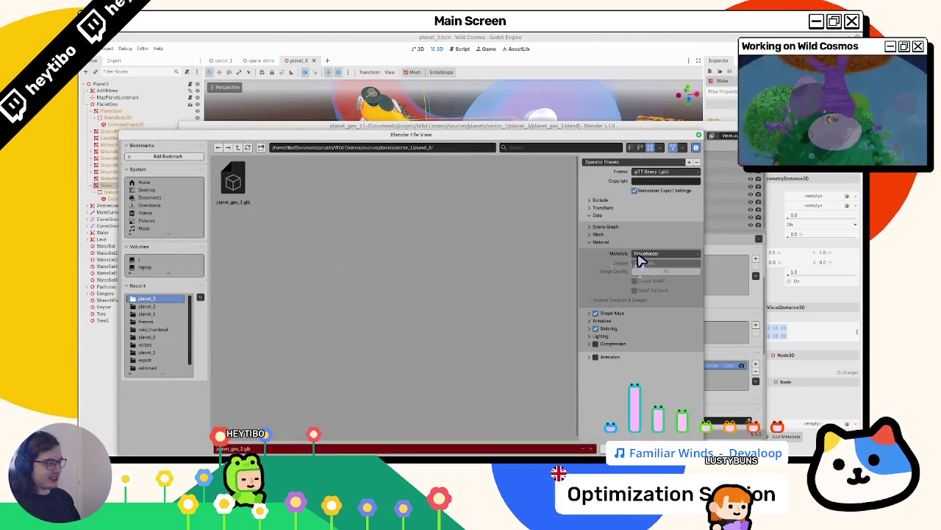
pyautogui.press('Return')
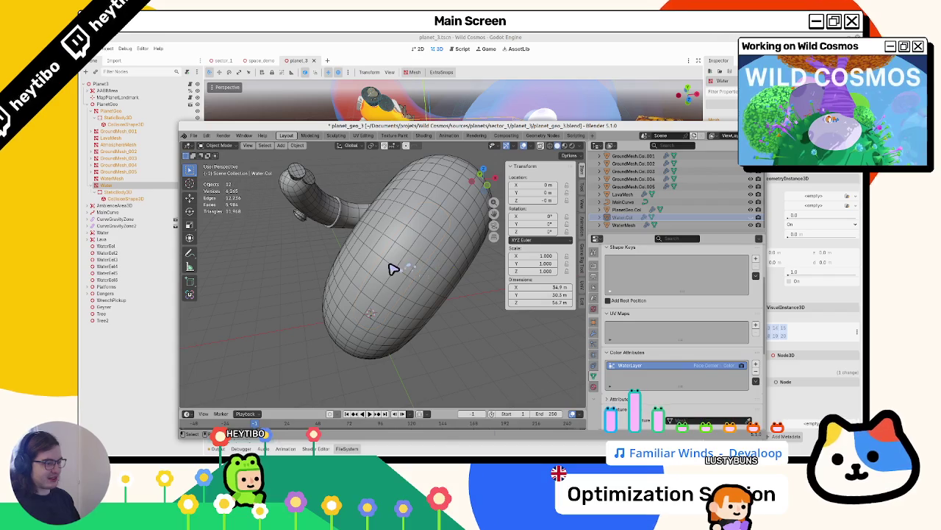
# Step: Hide the blob mesh and assign the WaterMat material to Water.Col
pyautogui.press('h')
pyautogui.click(452, 227)
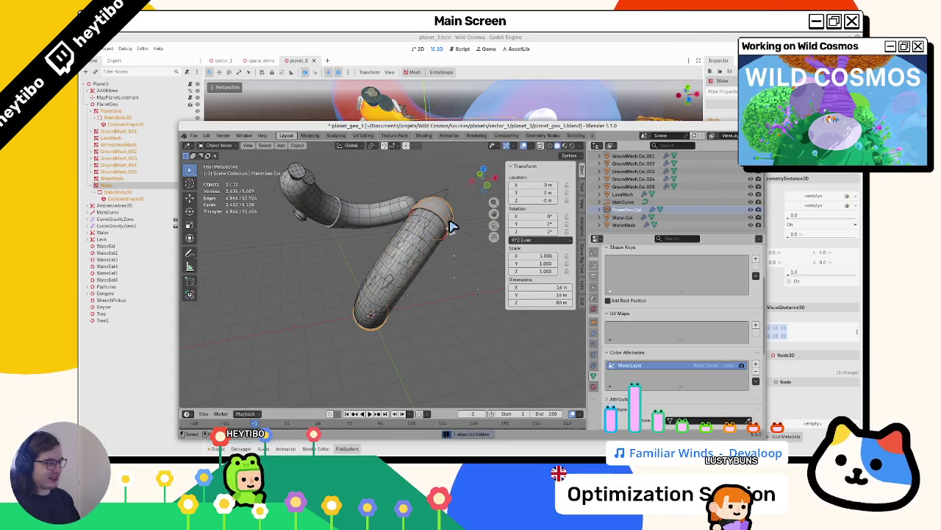
pyautogui.click(622, 218)
pyautogui.click(595, 387)
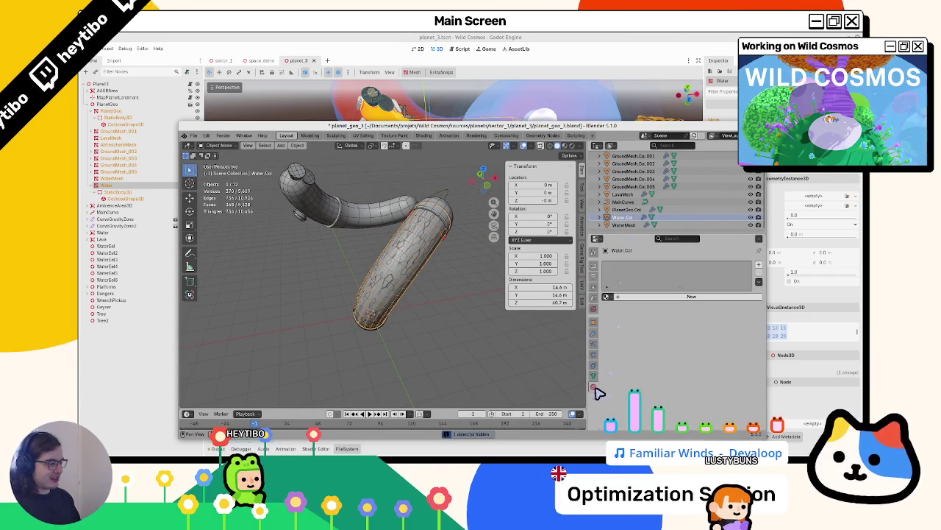
pyautogui.click(608, 297)
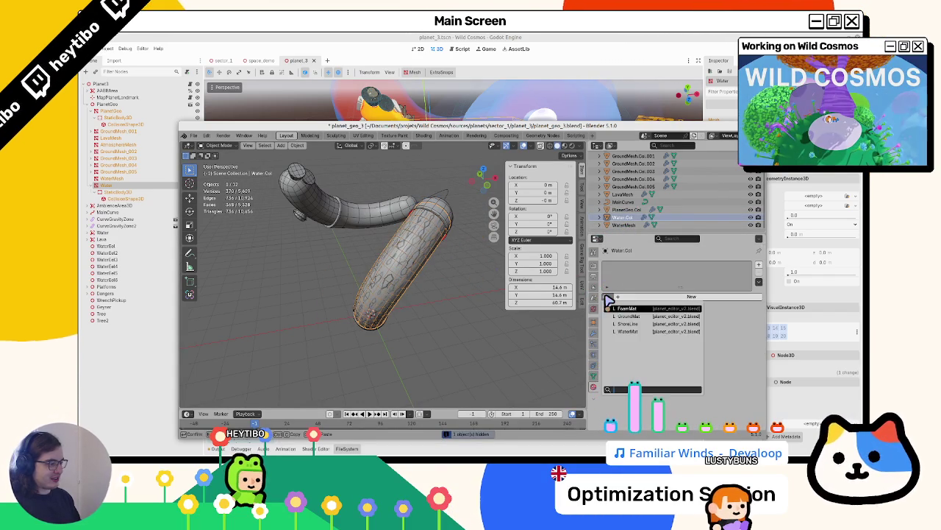
pyautogui.click(640, 331)
pyautogui.click(607, 312)
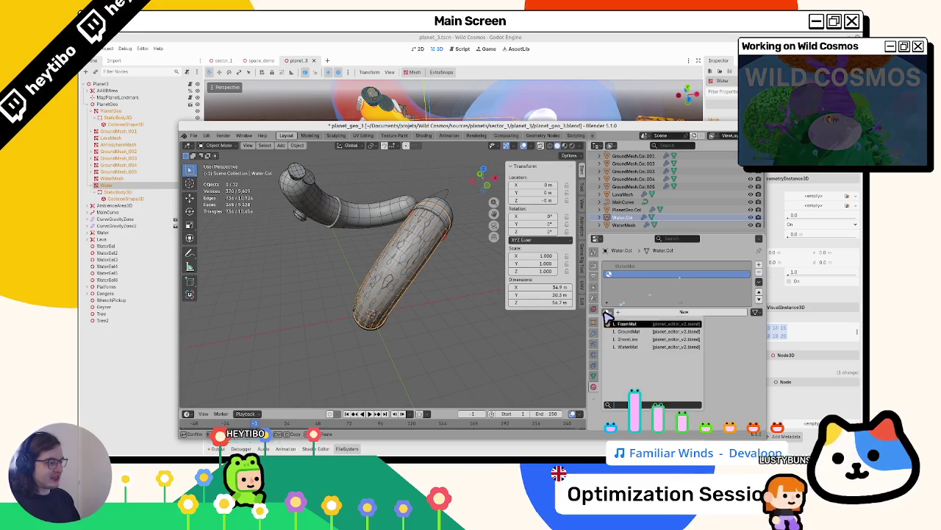
pyautogui.click(627, 346)
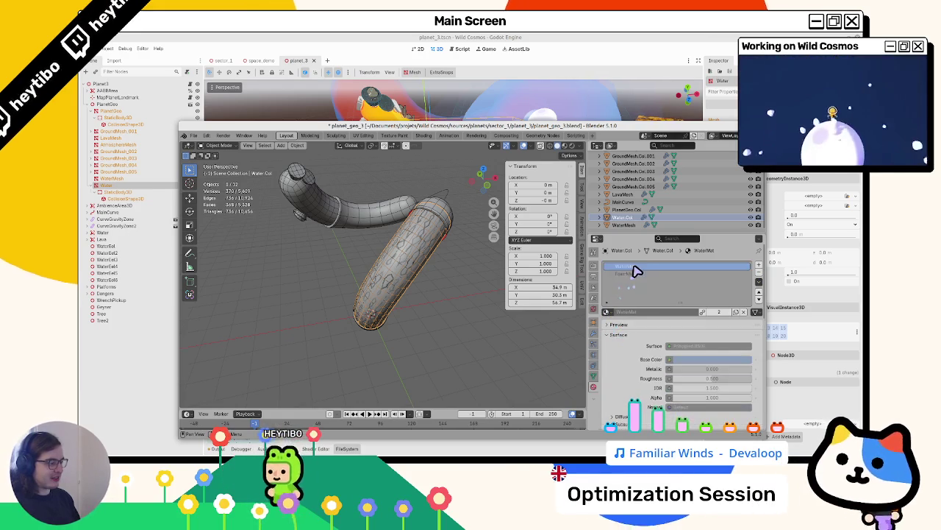
# Step: Select WaterMesh alone and add a UV map in its Object Data settings
pyautogui.click(469, 267)
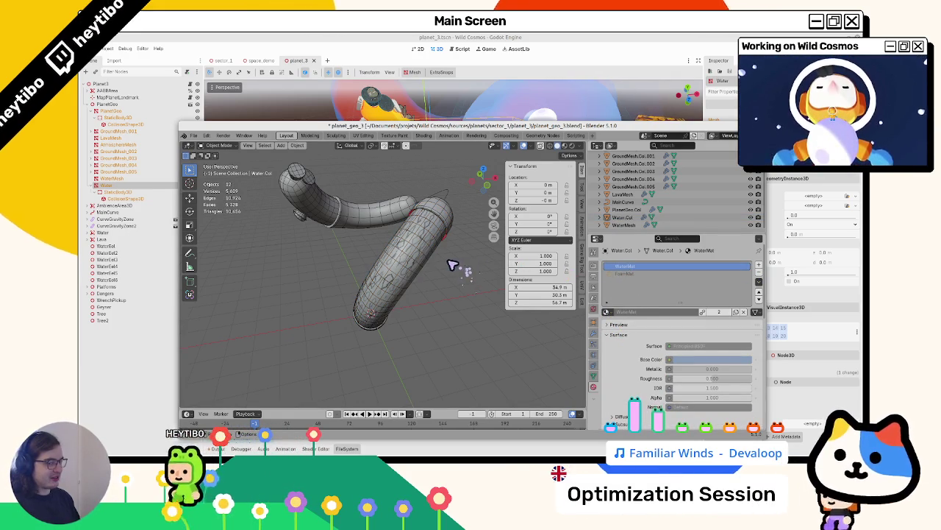
pyautogui.moveTo(631, 229); pyautogui.dragTo(620, 164)
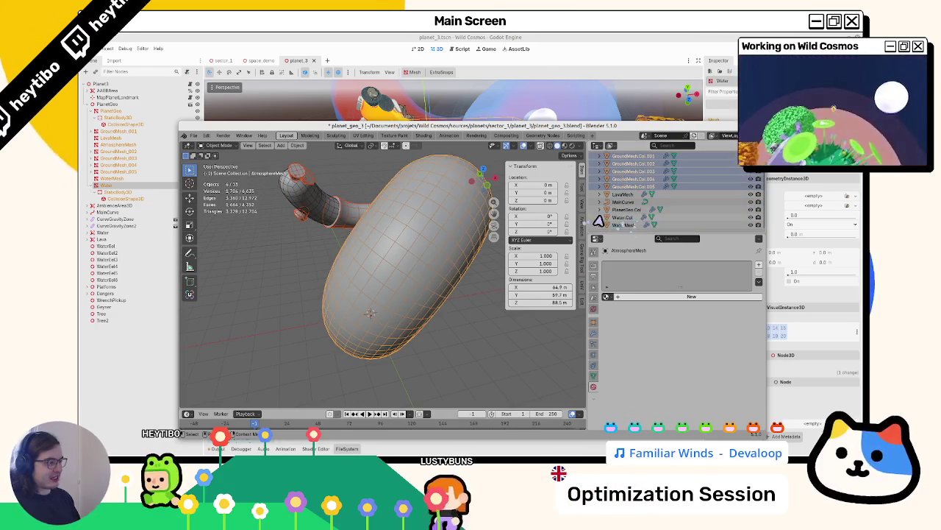
pyautogui.scroll(-3, 620, 206)
pyautogui.click(617, 225)
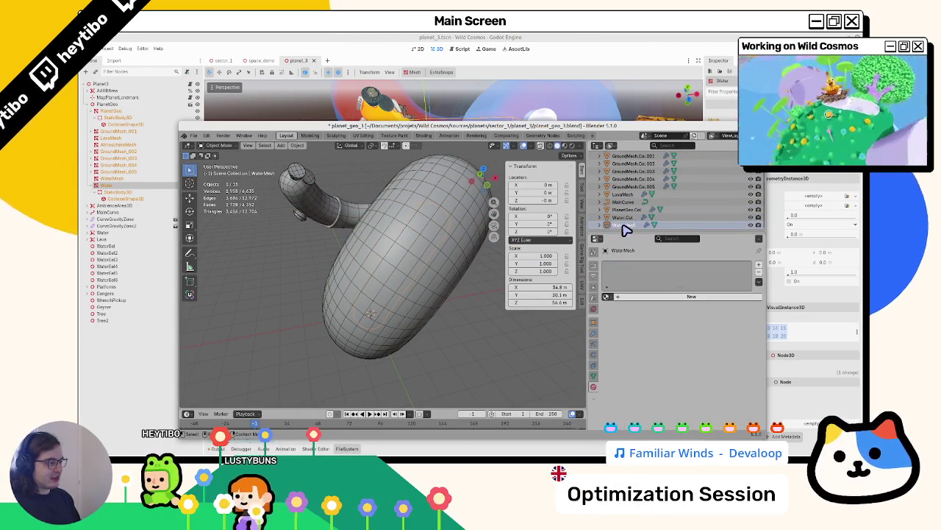
pyautogui.click(596, 377)
pyautogui.scroll(-3, 643, 359)
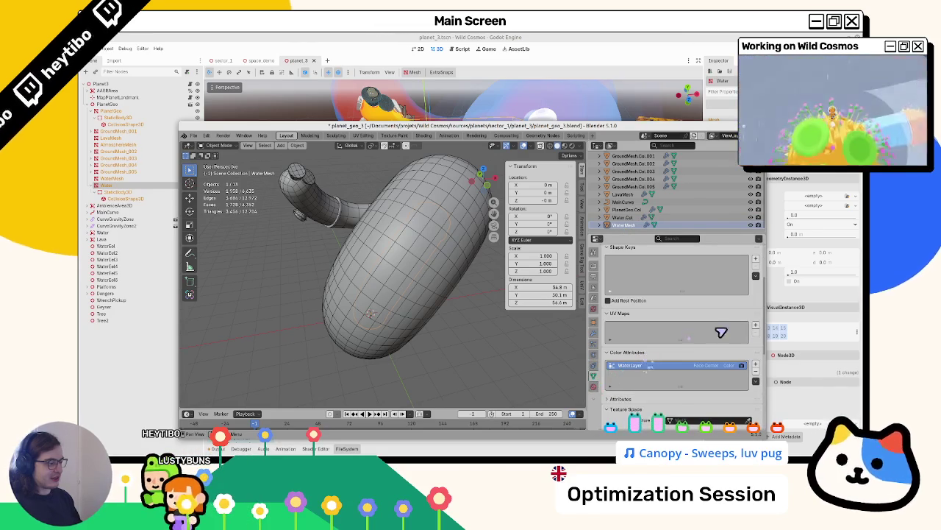
pyautogui.click(755, 326)
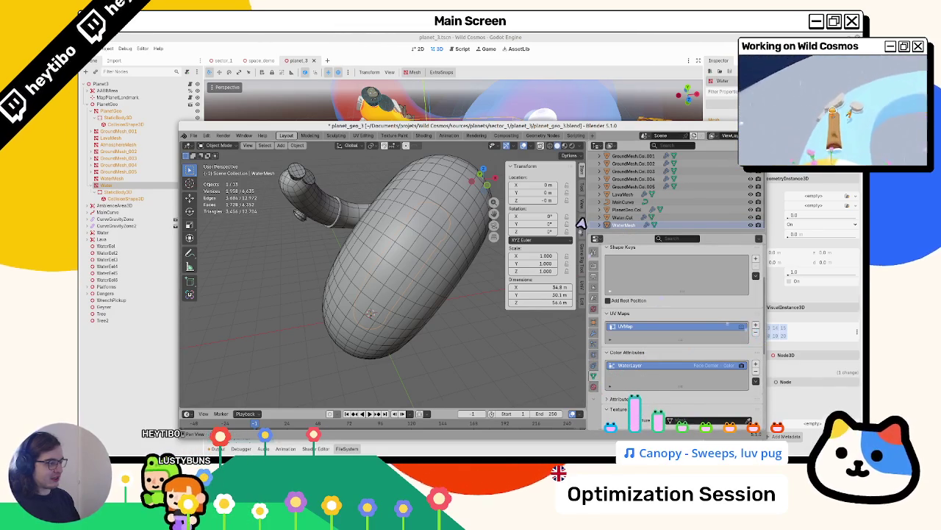
pyautogui.moveTo(623, 235)
pyautogui.mouseDown()
pyautogui.moveTo(630, 269)
pyautogui.moveTo(622, 248)
pyautogui.moveTo(634, 192)
pyautogui.moveTo(619, 162)
pyautogui.mouseUp()
# Step: Export as glTF 2.0 and overwrite planet_geo_3.glb
pyautogui.click(194, 135)
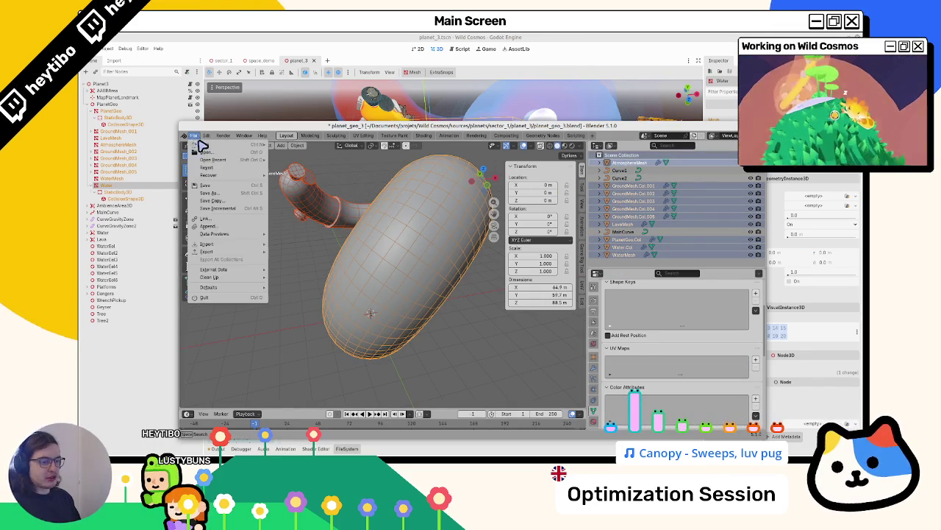
pyautogui.moveTo(230, 253)
pyautogui.click(299, 320)
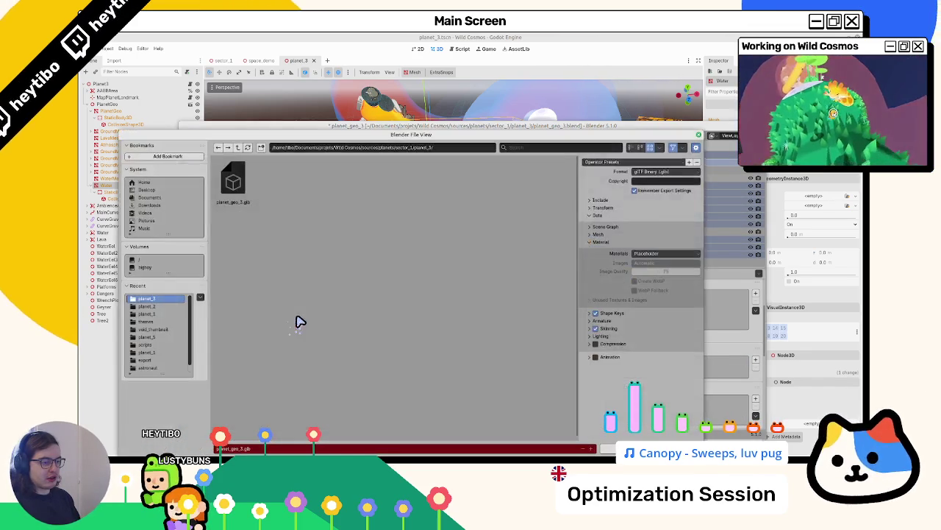
pyautogui.doubleClick(235, 195)
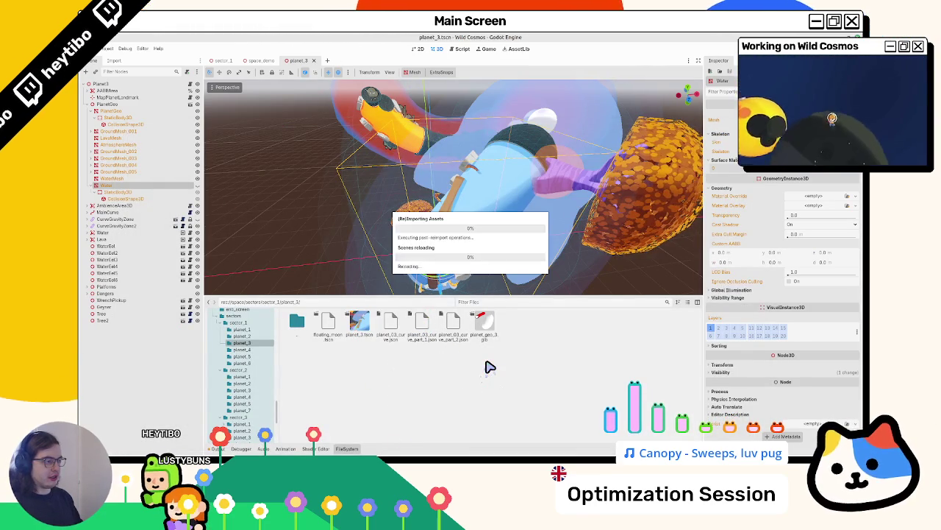
pyautogui.moveTo(352, 250)
pyautogui.mouseDown()
pyautogui.moveTo(368, 247)
pyautogui.moveTo(331, 251)
pyautogui.mouseUp()
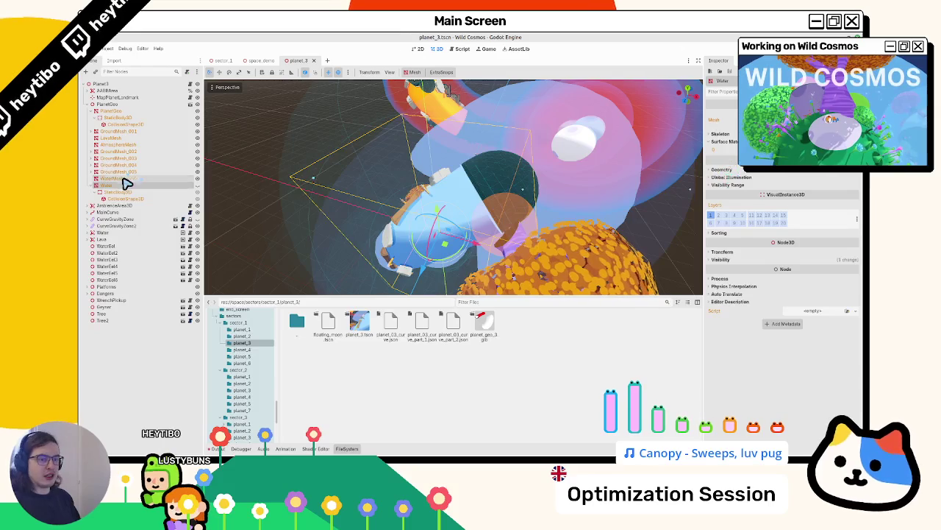
pyautogui.scroll(1, 301, 63)
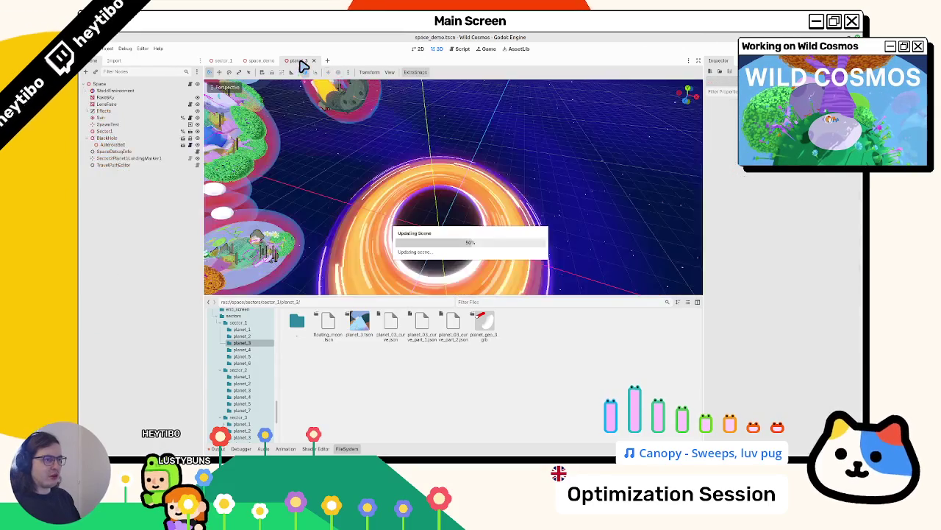
pyautogui.scroll(-1, 302, 63)
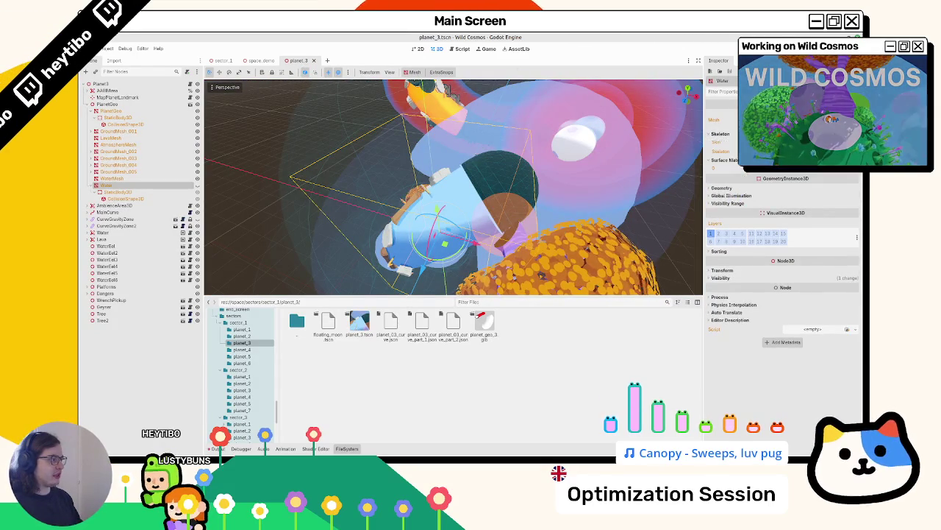
pyautogui.click(724, 119)
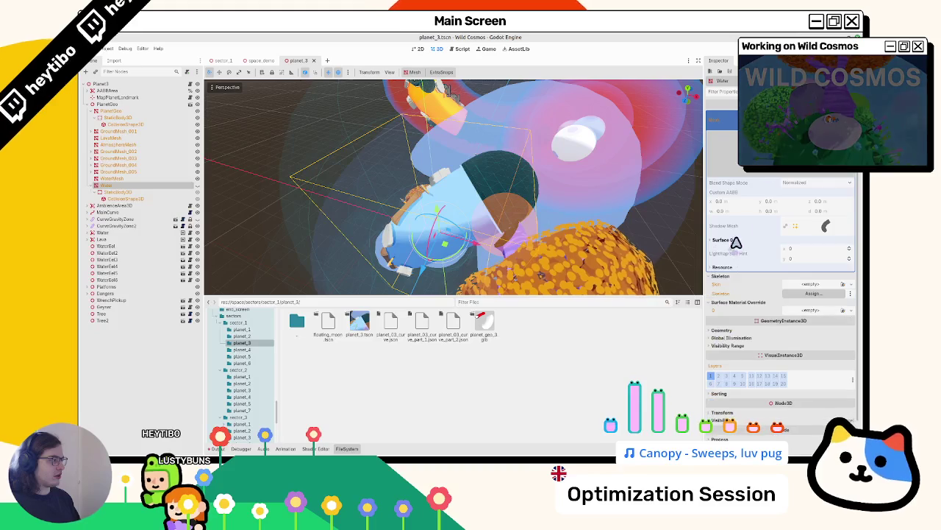
pyautogui.scroll(-4, 825, 226)
pyautogui.moveTo(448, 204); pyautogui.dragTo(301, 225)
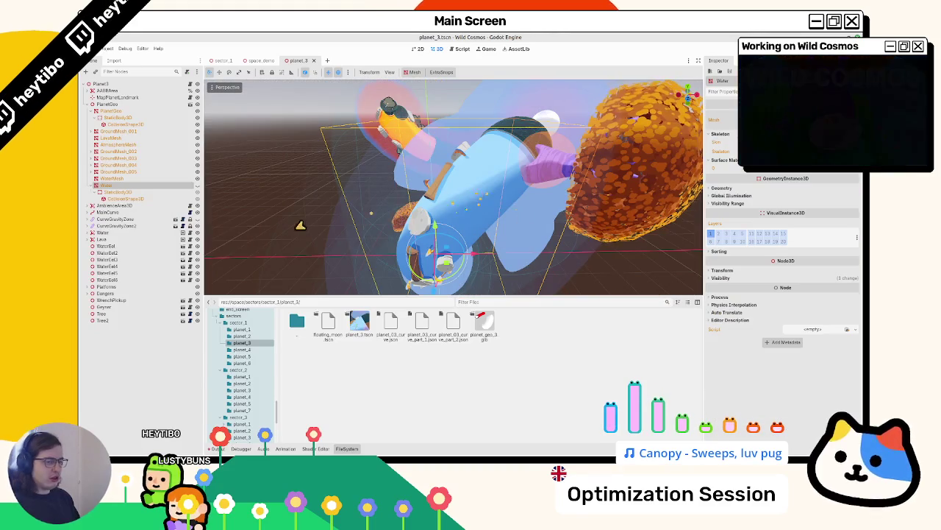
pyautogui.doubleClick(489, 326)
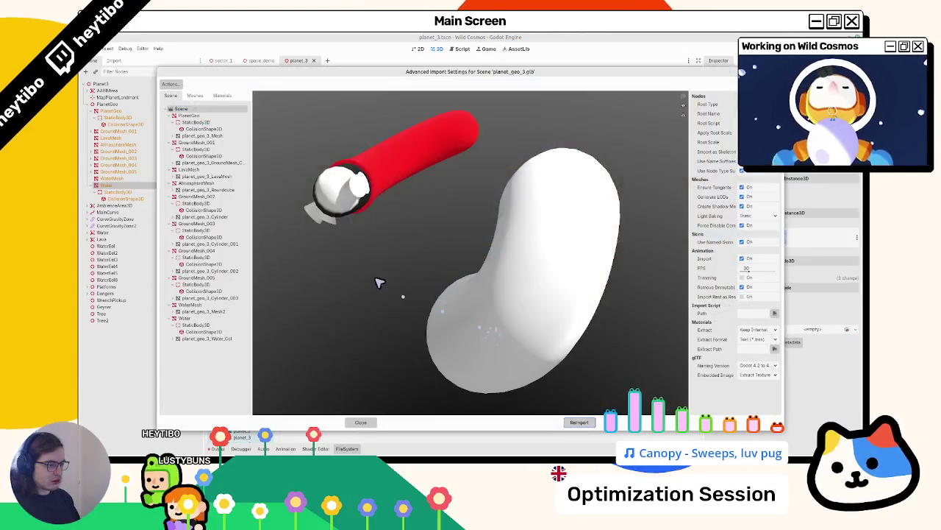
pyautogui.moveTo(377, 305)
pyautogui.mouseDown()
pyautogui.moveTo(340, 273)
pyautogui.moveTo(395, 269)
pyautogui.mouseUp()
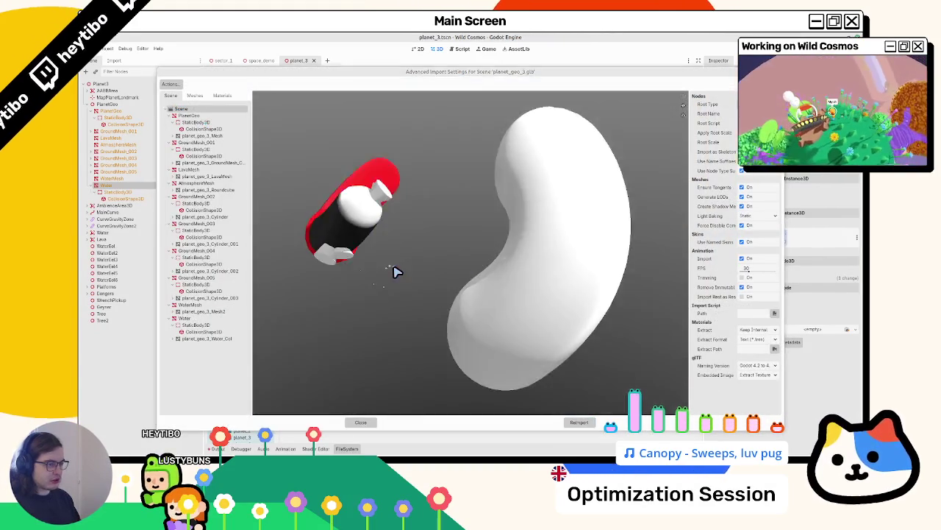
pyautogui.press('Escape')
pyautogui.moveTo(439, 222)
pyautogui.mouseDown()
pyautogui.moveTo(441, 246)
pyautogui.moveTo(391, 264)
pyautogui.mouseUp()
pyautogui.scroll(3, 390, 265)
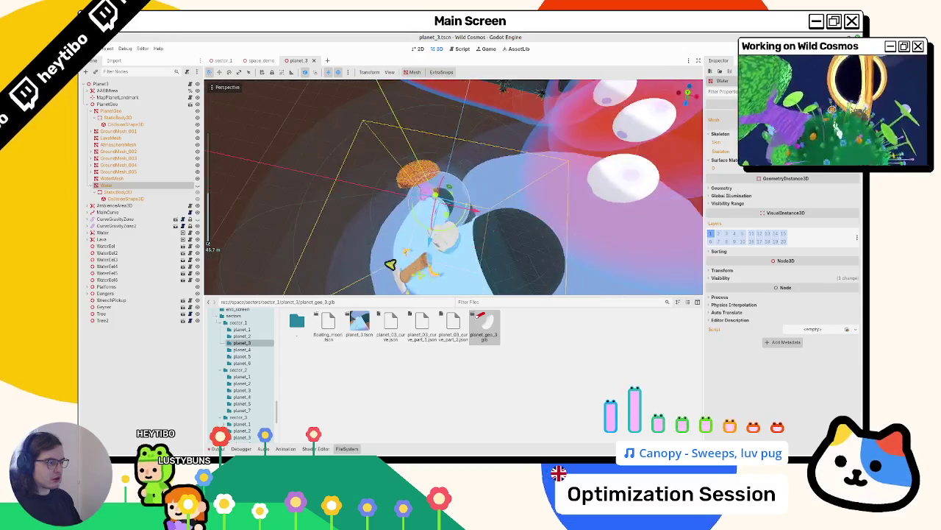
# Step: Give PlanetGeo a 'yellow' grassy material override from its Geometry settings
pyautogui.click(130, 151)
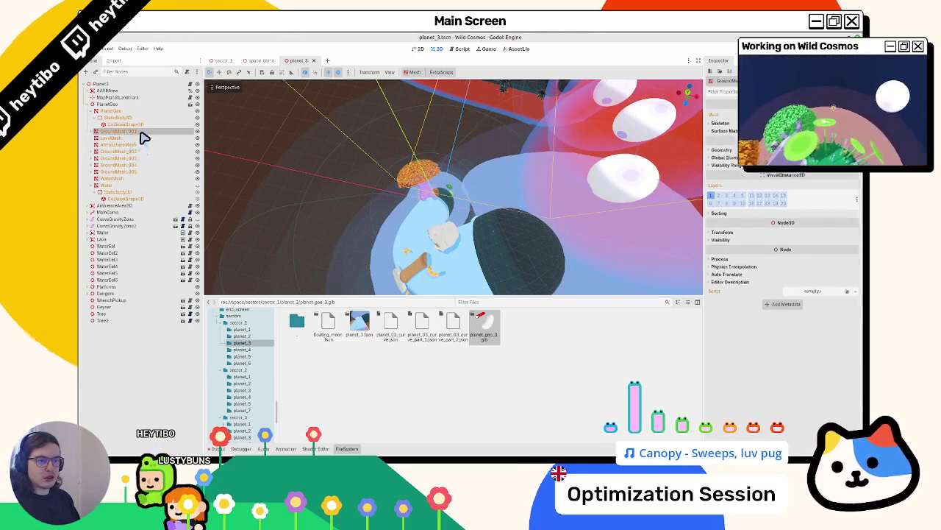
pyautogui.click(144, 111)
pyautogui.click(735, 160)
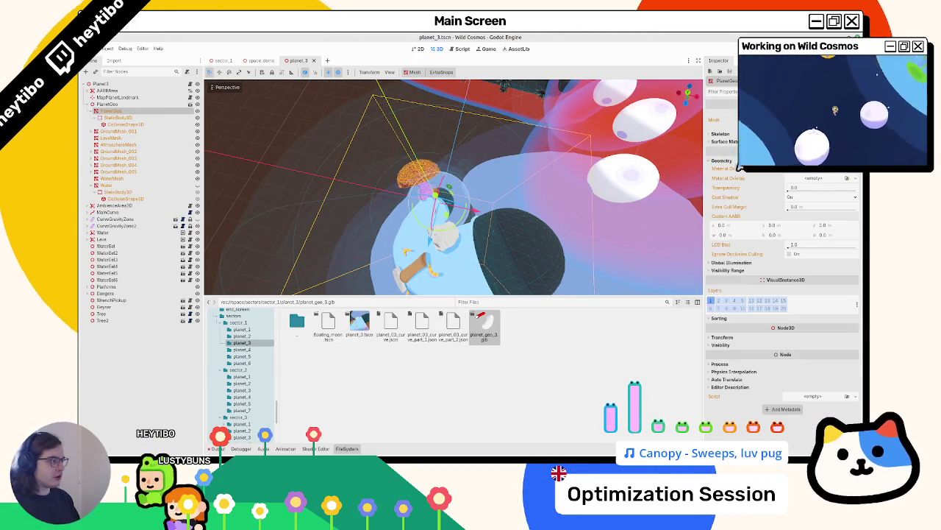
pyautogui.click(799, 174)
pyautogui.click(816, 211)
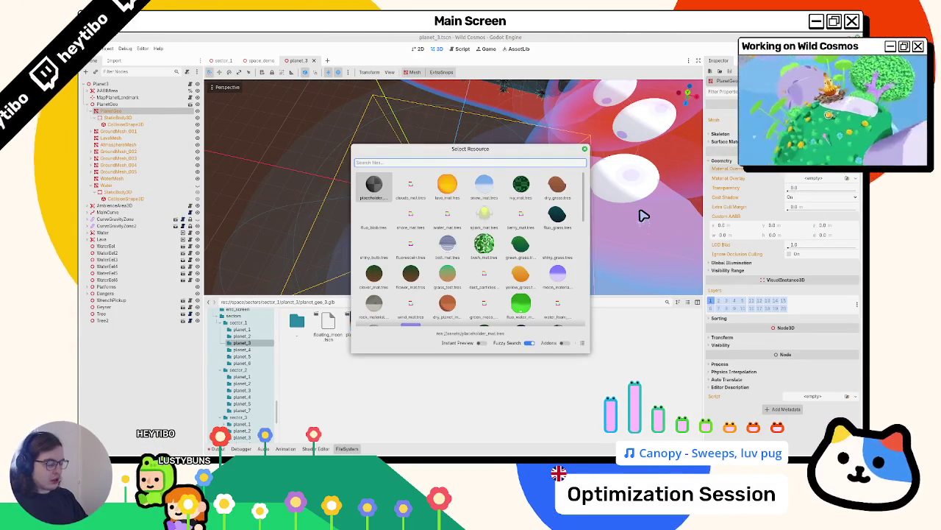
pyautogui.write('yellow')
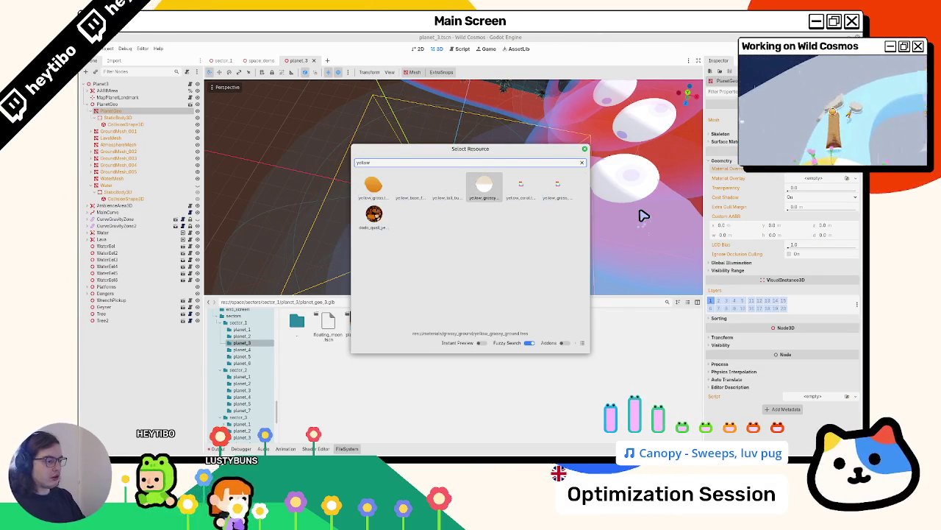
pyautogui.press('Return')
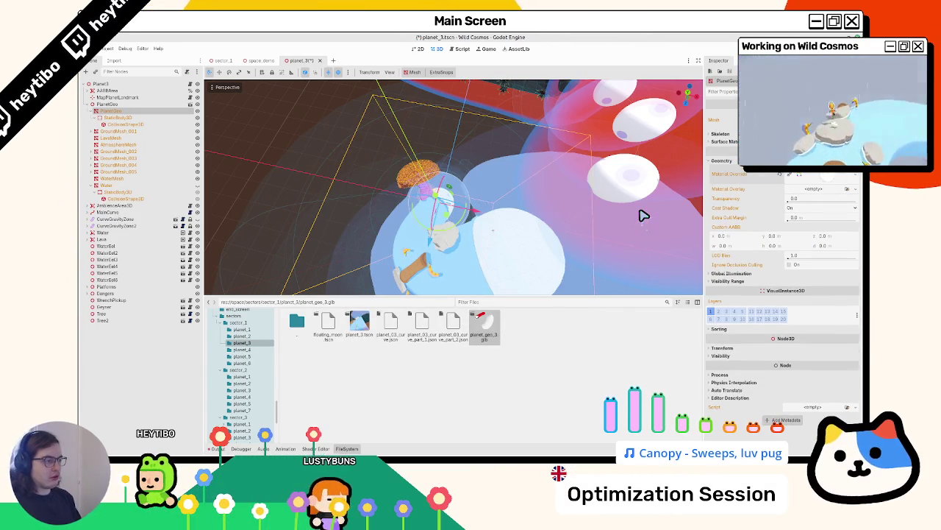
# Step: Orbit the planet and expand the material override settings in a widened Inspector
pyautogui.moveTo(645, 212)
pyautogui.mouseDown()
pyautogui.moveTo(594, 213)
pyautogui.moveTo(626, 144)
pyautogui.moveTo(615, 158)
pyautogui.mouseUp()
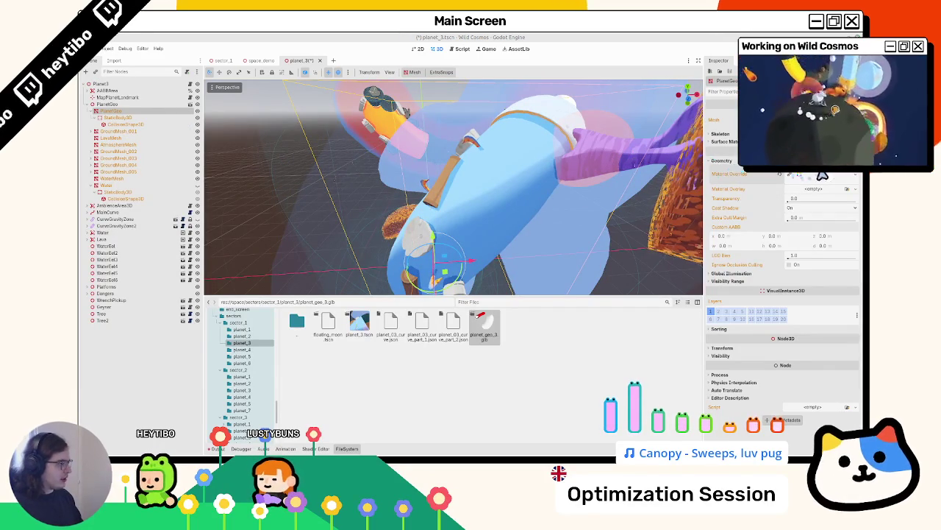
pyautogui.click(822, 175)
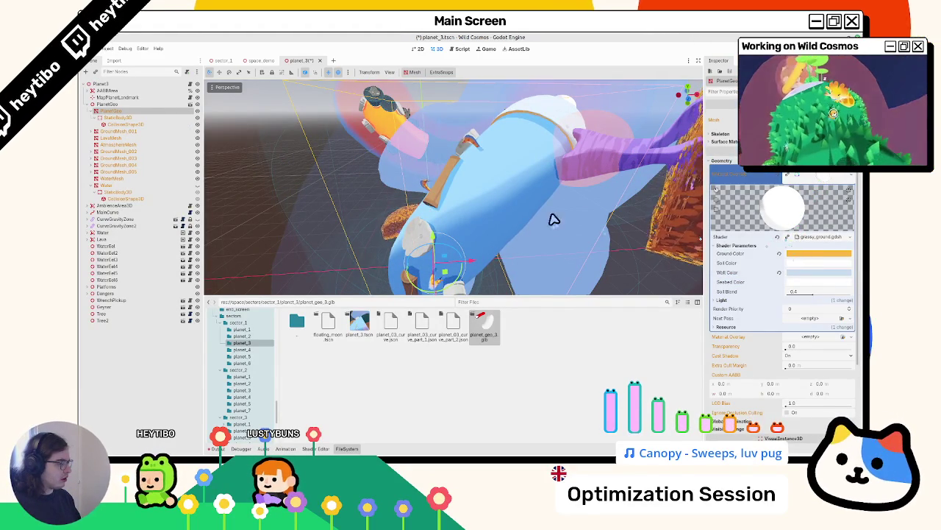
pyautogui.moveTo(554, 219)
pyautogui.mouseDown()
pyautogui.moveTo(563, 172)
pyautogui.moveTo(487, 162)
pyautogui.moveTo(466, 179)
pyautogui.moveTo(510, 201)
pyautogui.mouseUp()
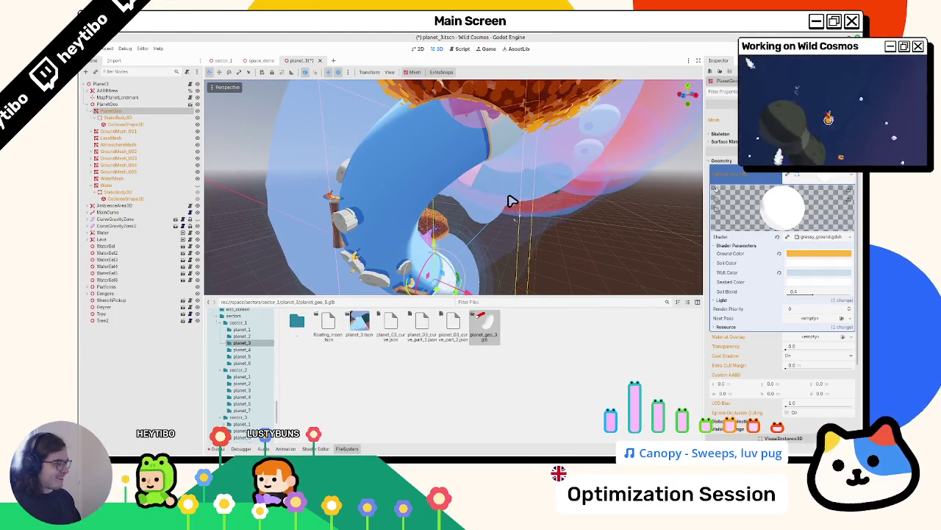
pyautogui.scroll(-3, 509, 204)
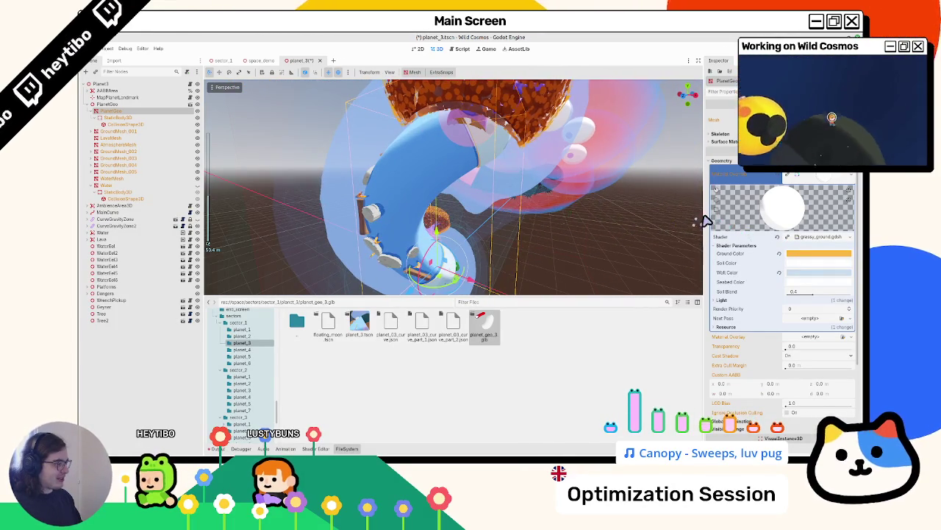
pyautogui.moveTo(705, 221); pyautogui.dragTo(603, 221)
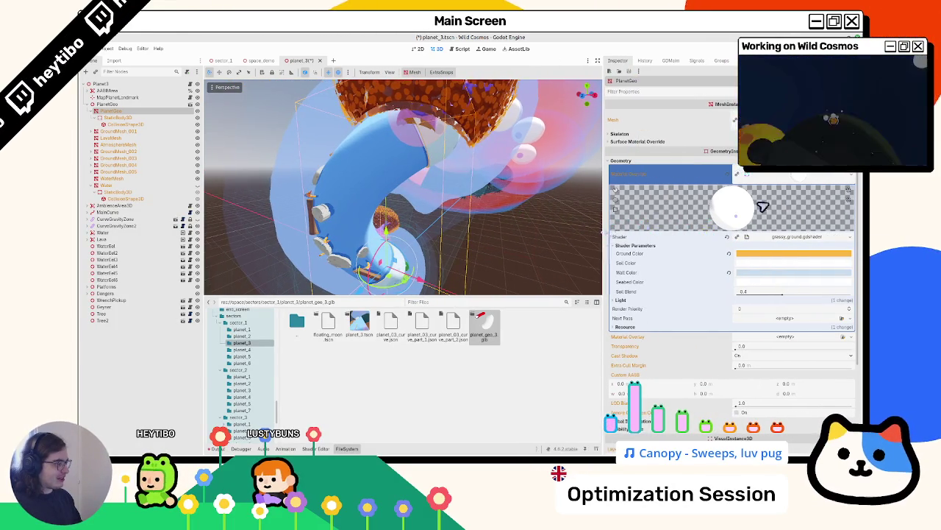
# Step: Quick Load green_grass_ground_mat as the override by searching 'green_grou'
pyautogui.click(851, 175)
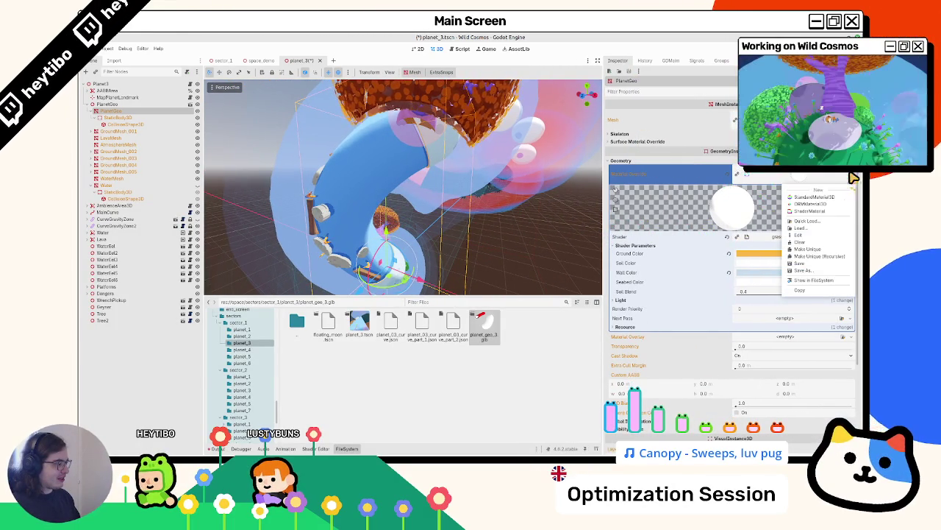
pyautogui.click(815, 223)
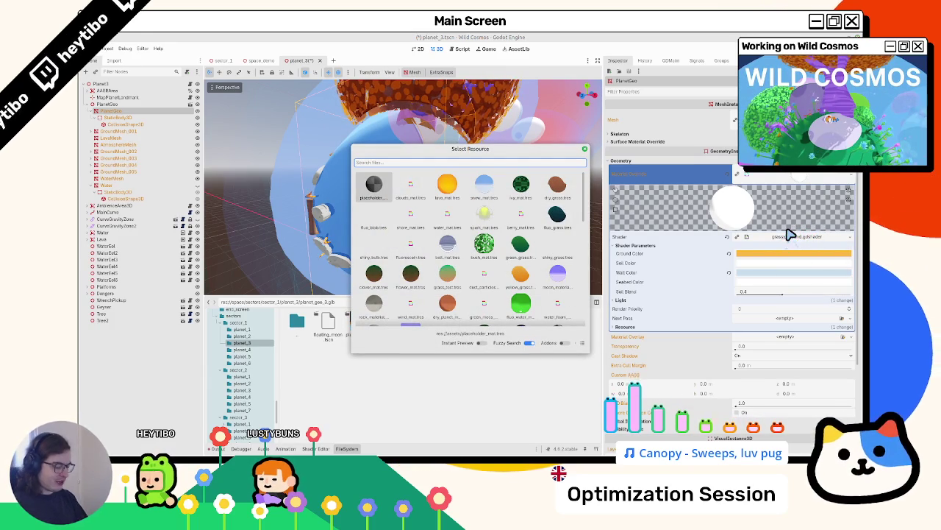
pyautogui.write('grass')
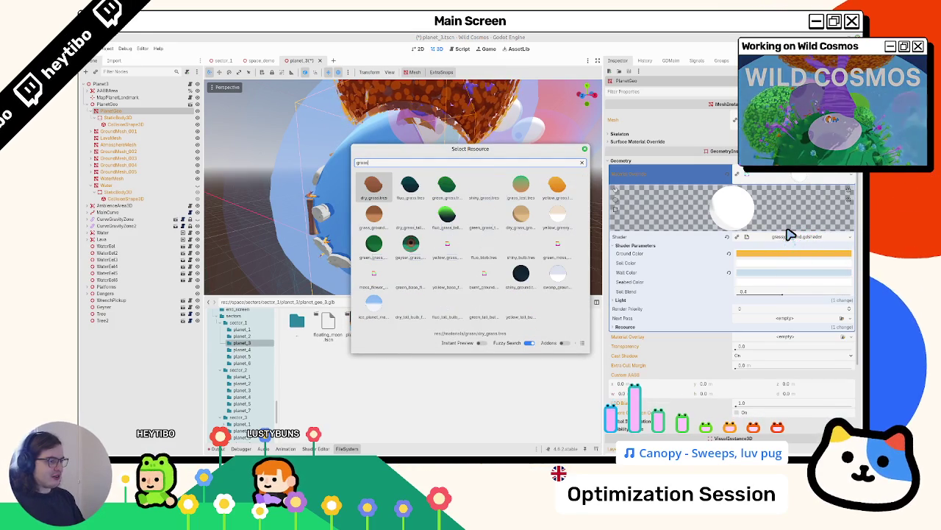
pyautogui.press('Right')
pyautogui.press('Right')
pyautogui.press('Right')
pyautogui.write('gre')
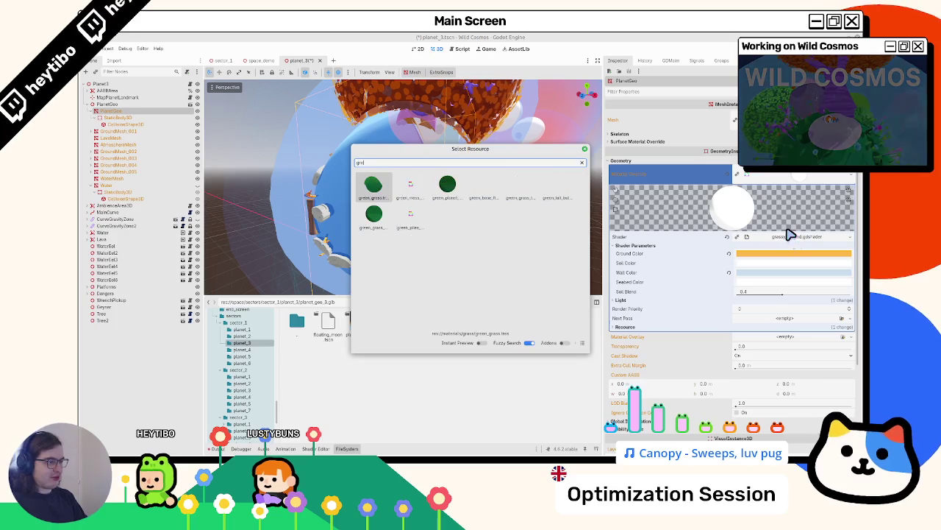
pyautogui.write('en_ground')
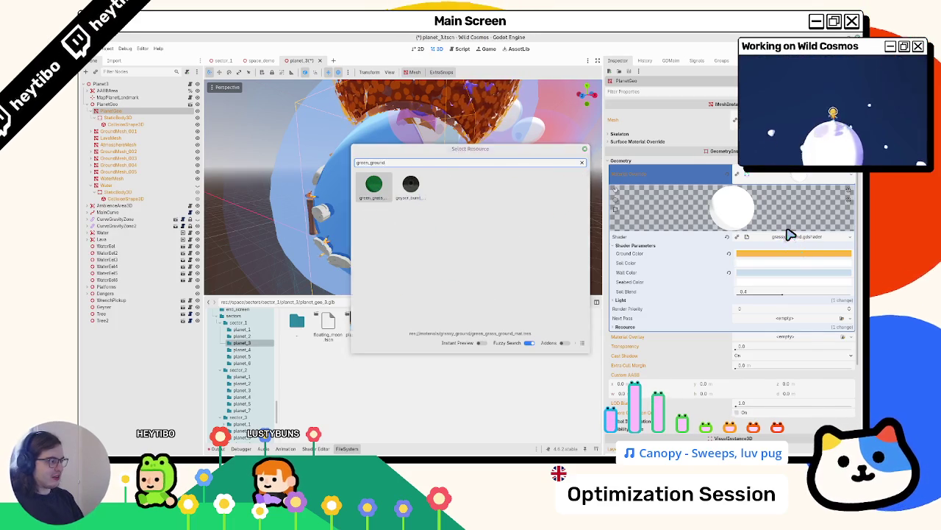
pyautogui.press('Return')
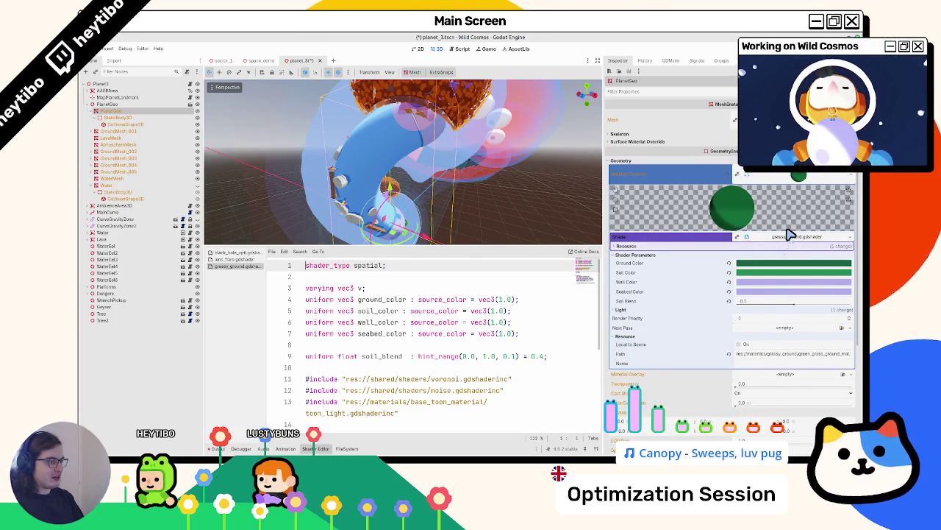
pyautogui.click(506, 220)
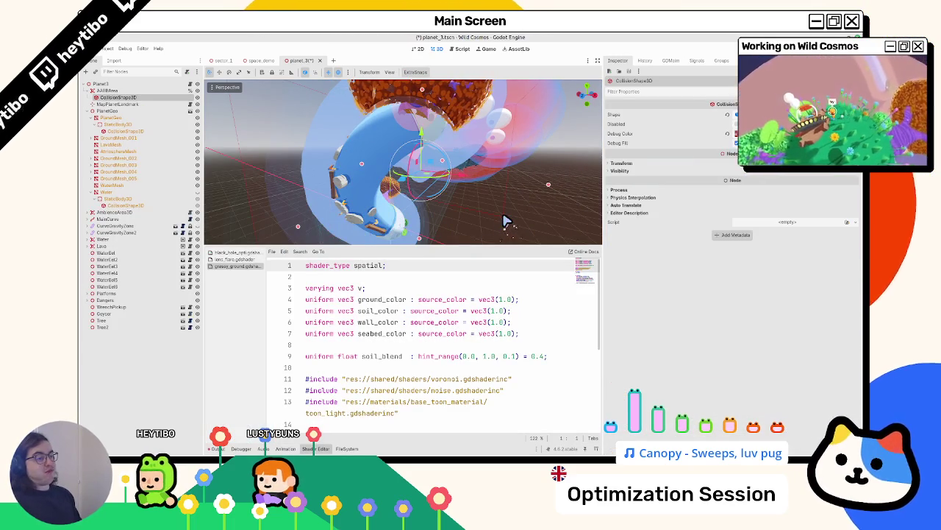
# Step: Close the shader code panel and zoom the Godot viewport in on the planet tube
pyautogui.click(497, 220)
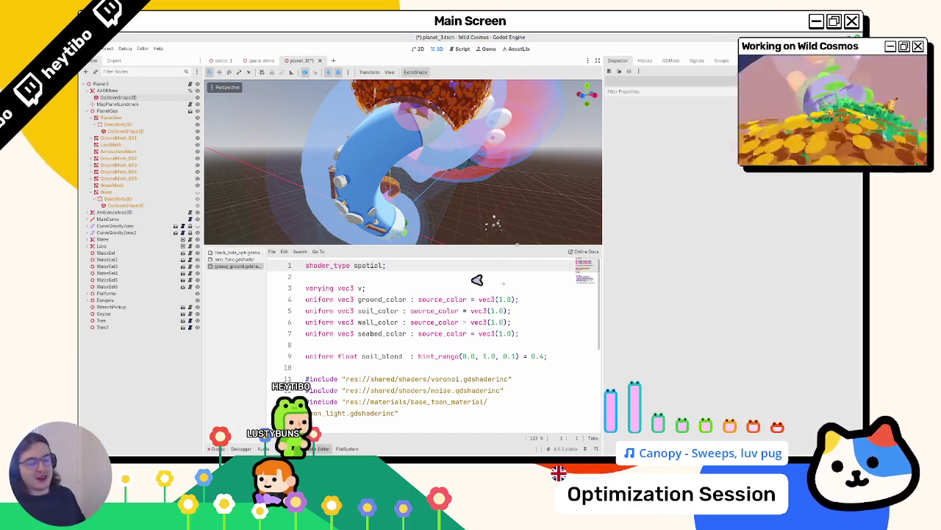
pyautogui.click(328, 449)
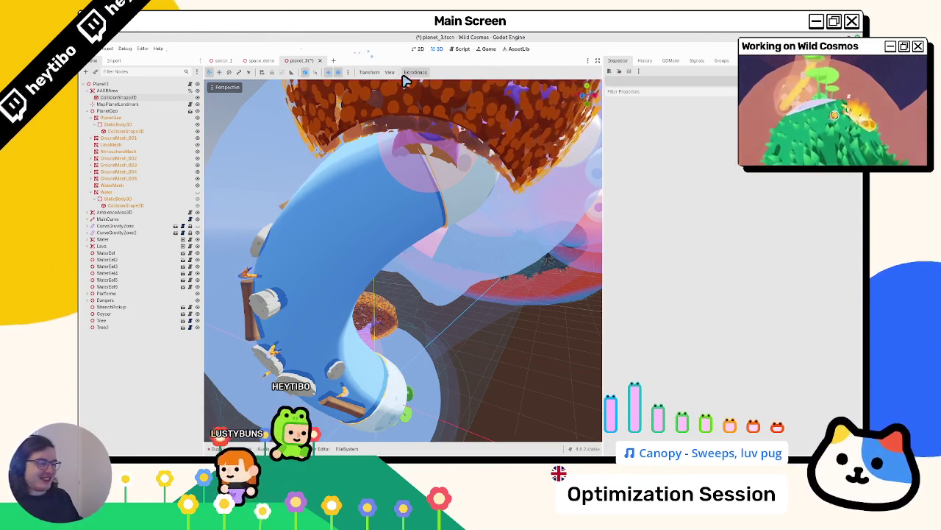
pyautogui.scroll(5, 418, 218)
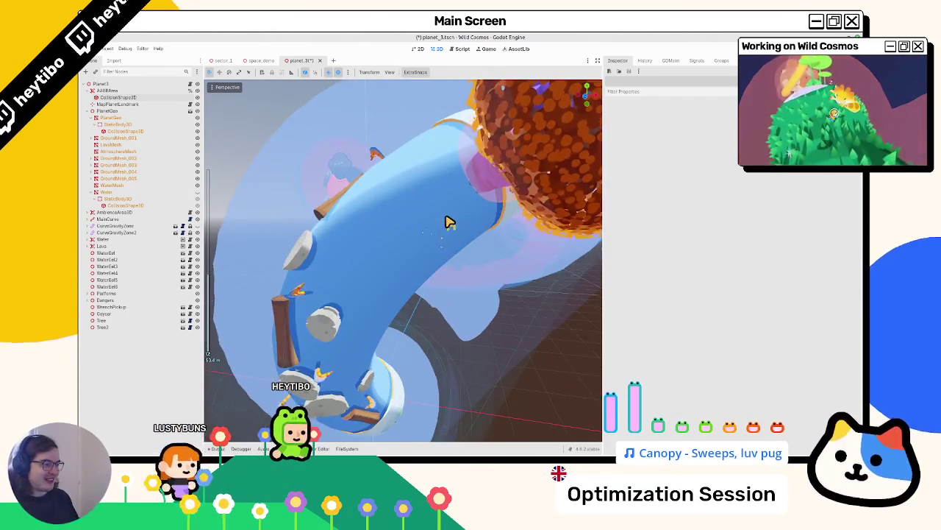
pyautogui.moveTo(450, 222); pyautogui.dragTo(451, 235)
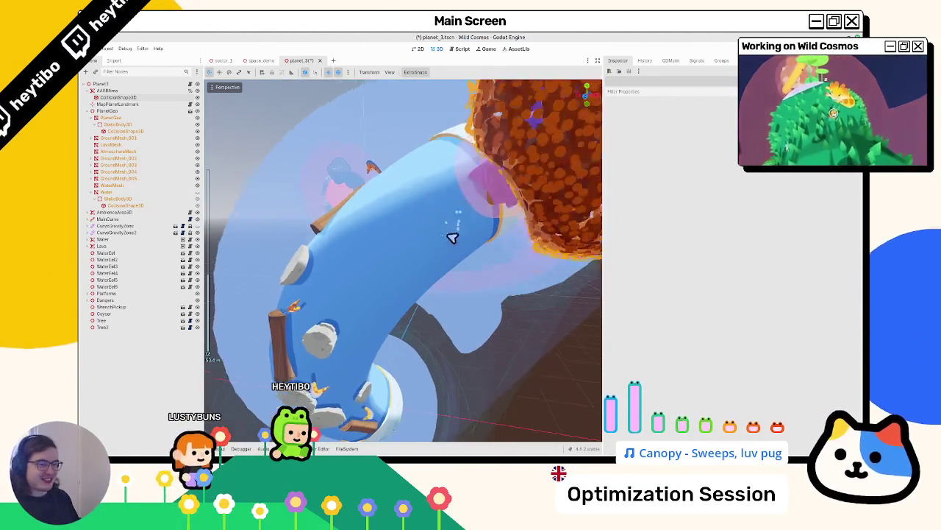
# Step: Select PlanetGeo in the Scene tree, orbit around the tube, then return to Blender
pyautogui.click(132, 105)
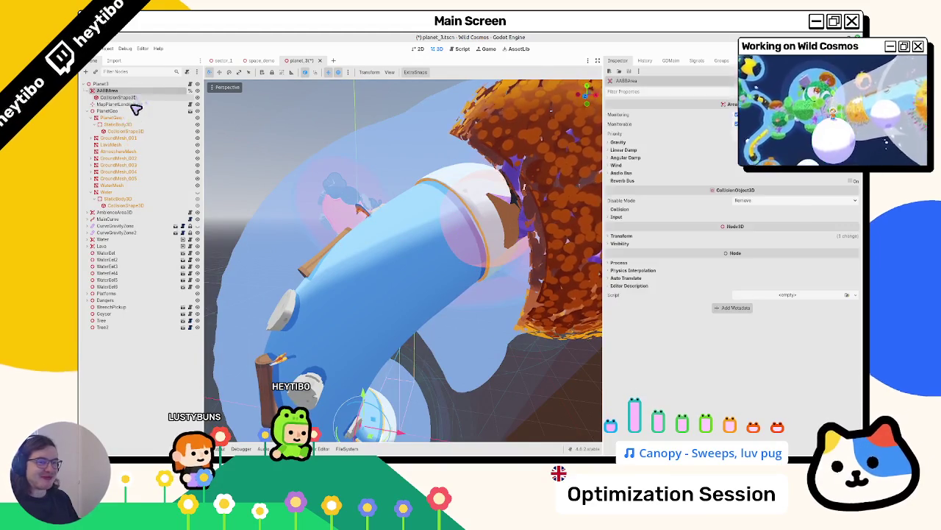
pyautogui.click(126, 111)
pyautogui.click(122, 118)
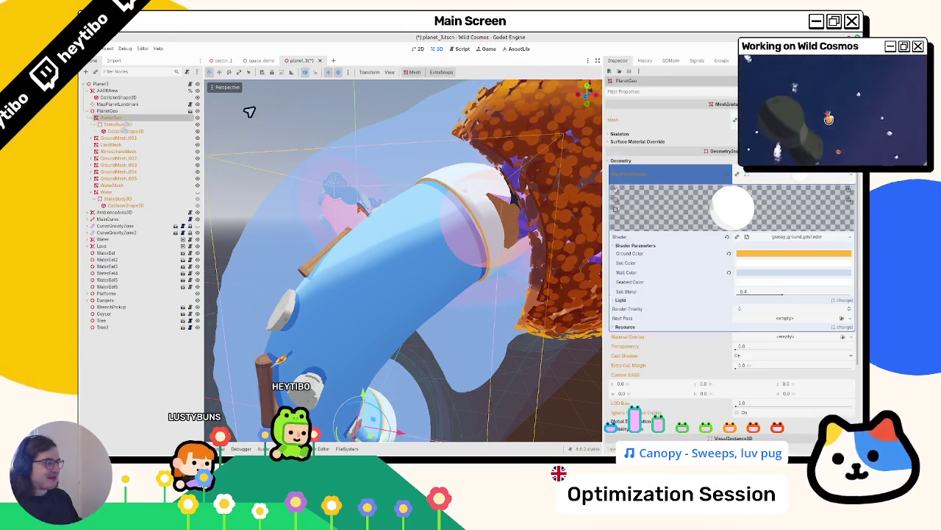
pyautogui.scroll(-5, 388, 330)
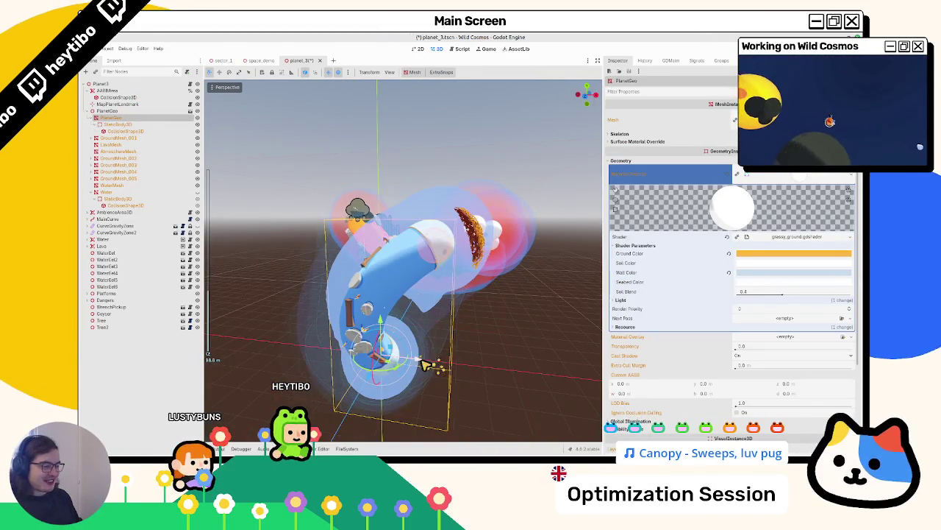
pyautogui.moveTo(424, 362)
pyautogui.mouseDown()
pyautogui.moveTo(479, 281)
pyautogui.moveTo(522, 281)
pyautogui.moveTo(481, 312)
pyautogui.moveTo(424, 266)
pyautogui.mouseUp()
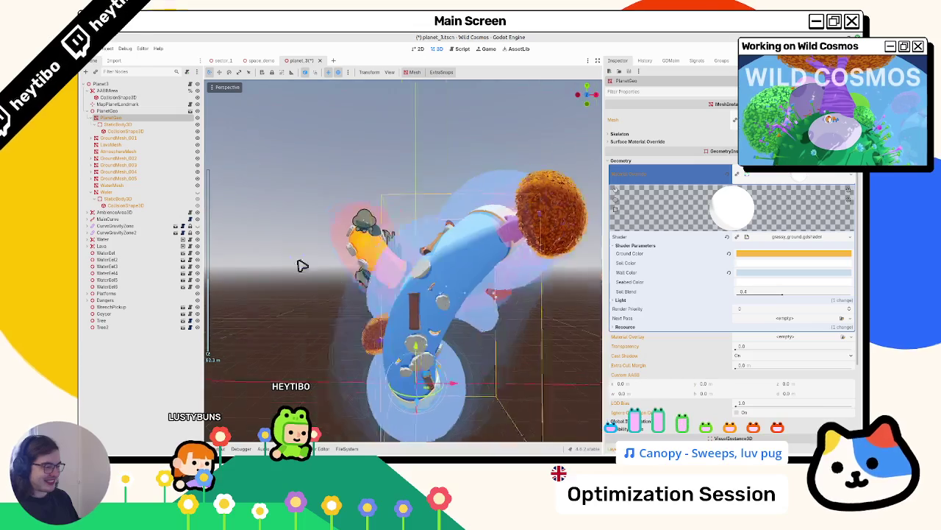
pyautogui.hotkey('alt', 'Tab')
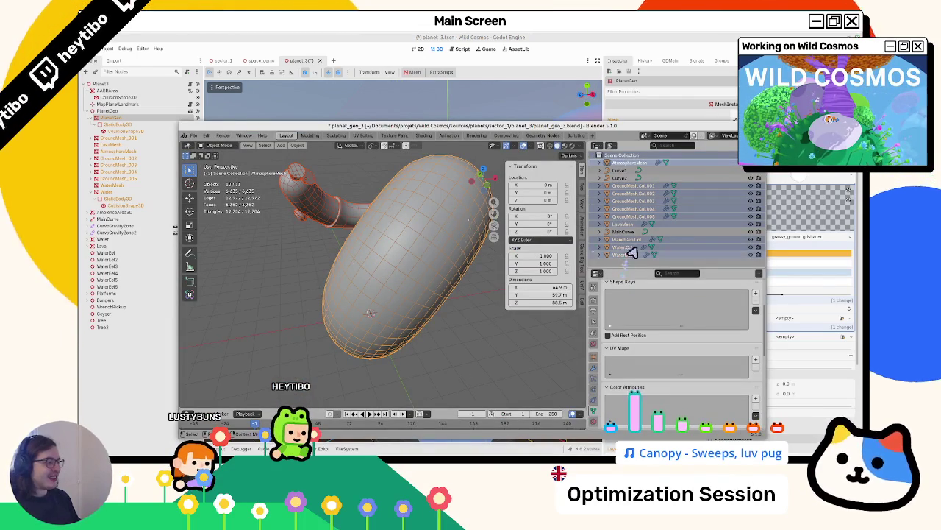
# Step: Maximize Blender, hide the water meshes and select the PlanetGeo.Col pipe mesh
pyautogui.press('super+Up')
pyautogui.click(672, 169)
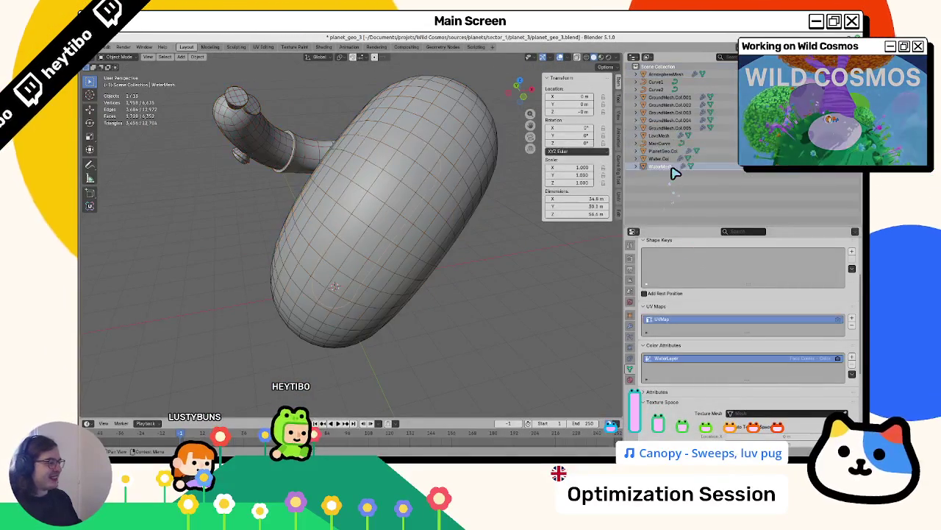
pyautogui.press('h')
pyautogui.press('h')
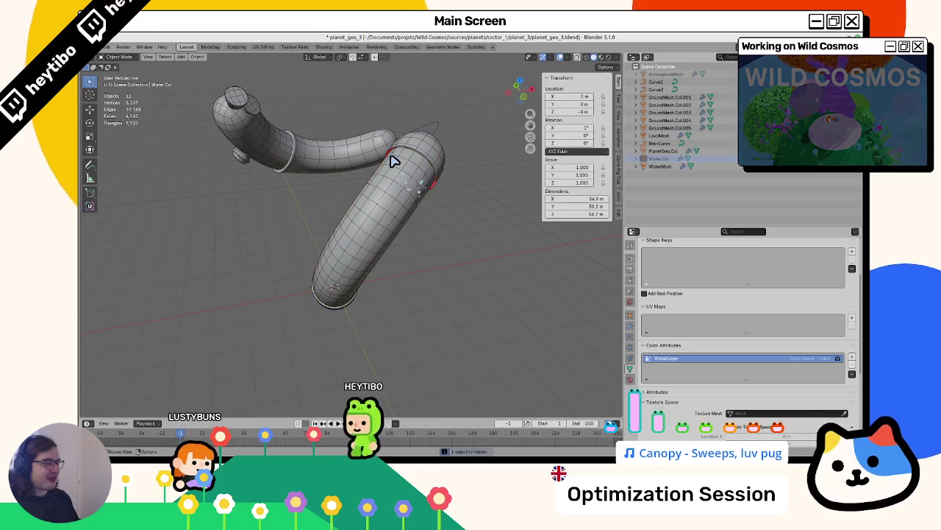
pyautogui.click(392, 155)
pyautogui.press('h')
pyautogui.click(397, 153)
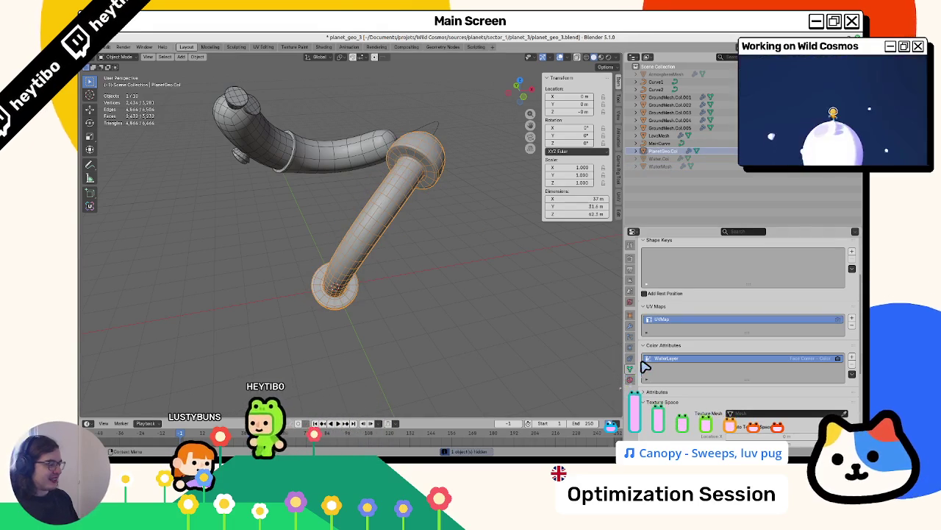
# Step: Add a new Color attribute to the PlanetGeo.Col pipe mesh
pyautogui.click(852, 358)
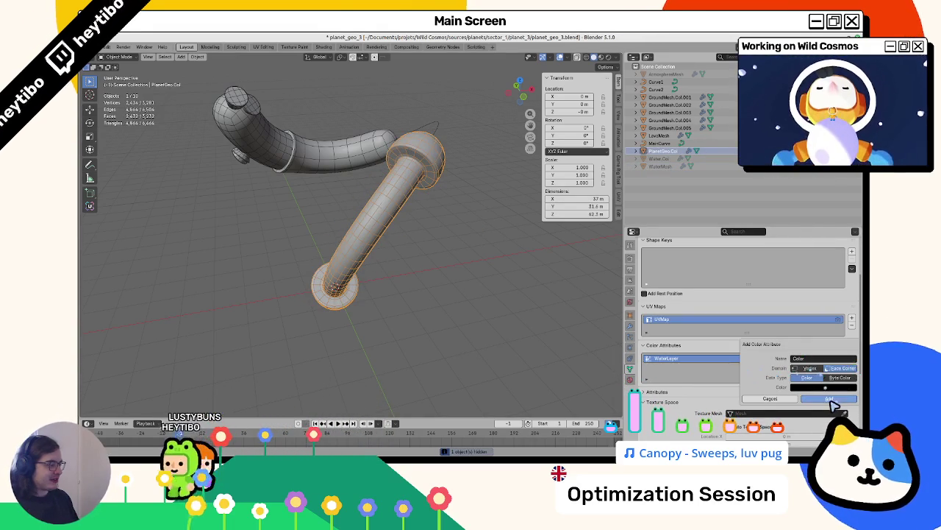
pyautogui.hotkey('alt', 'z')
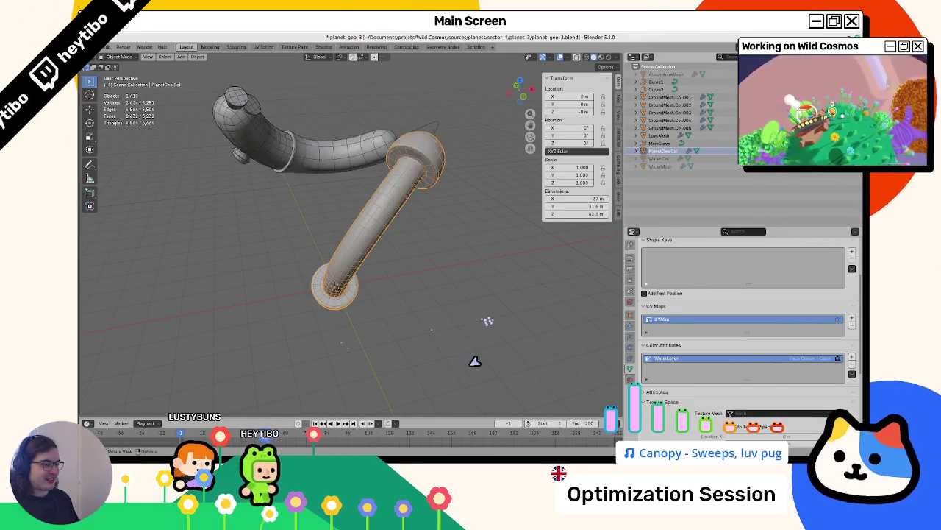
pyautogui.click(851, 358)
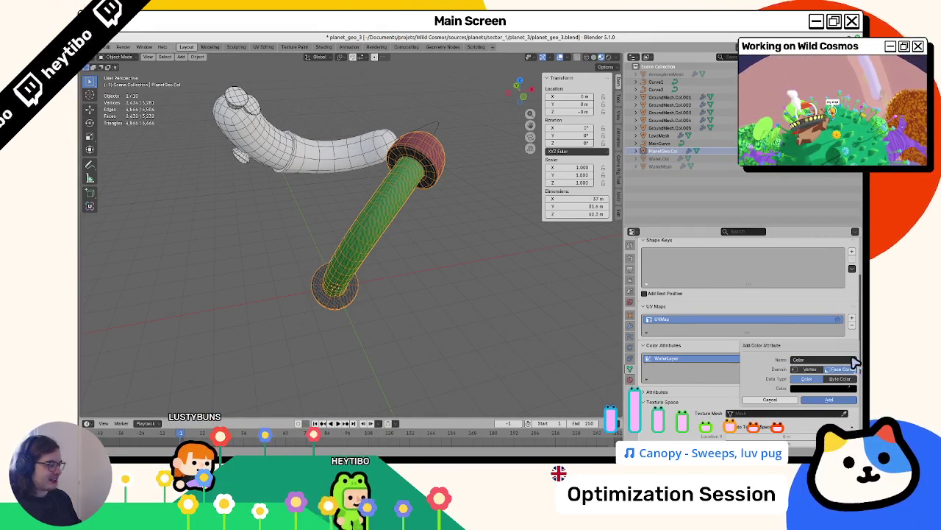
pyautogui.click(830, 400)
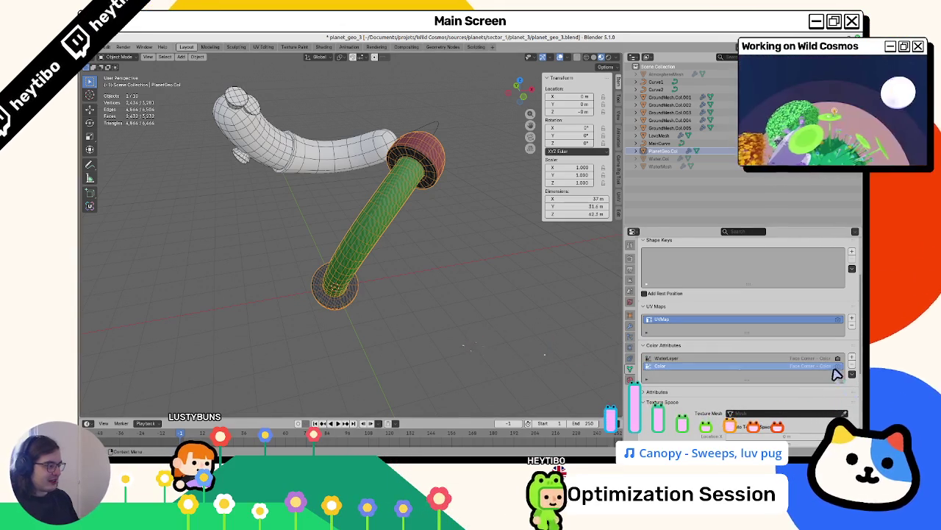
# Step: Unhide everything and select LavaMesh, the GroundMesh.Col meshes and AtmosphereMesh
pyautogui.hotkey('alt', 'h')
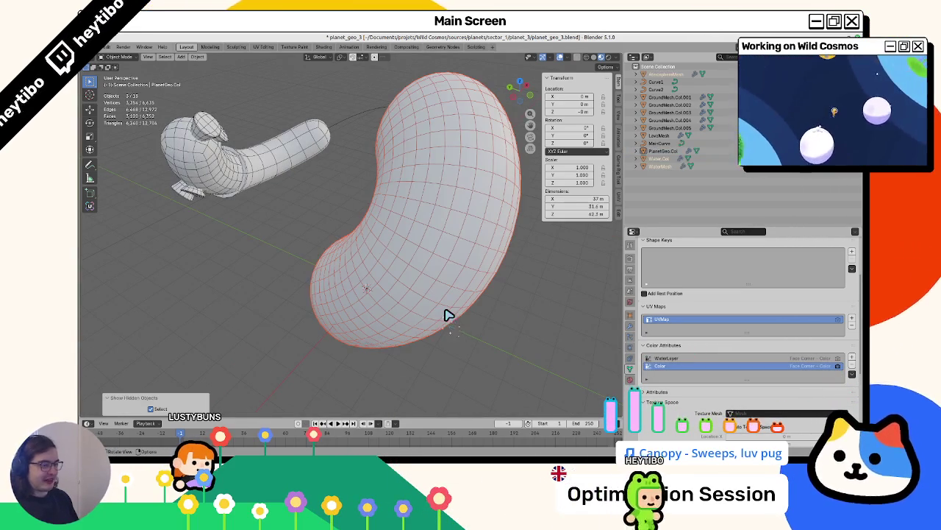
pyautogui.keyDown('ctrl'); pyautogui.click(657, 135); pyautogui.keyUp('ctrl')
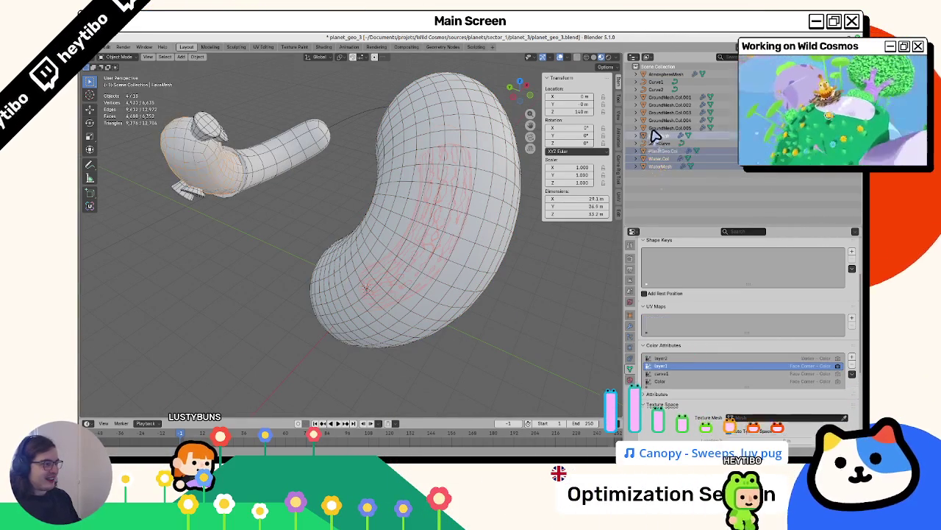
pyautogui.keyDown('ctrl'); pyautogui.click(659, 128); pyautogui.keyUp('ctrl')
pyautogui.keyDown('ctrl'); pyautogui.click(660, 120); pyautogui.keyUp('ctrl')
pyautogui.keyDown('ctrl'); pyautogui.click(660, 111); pyautogui.keyUp('ctrl')
pyautogui.keyDown('ctrl'); pyautogui.click(659, 104); pyautogui.keyUp('ctrl')
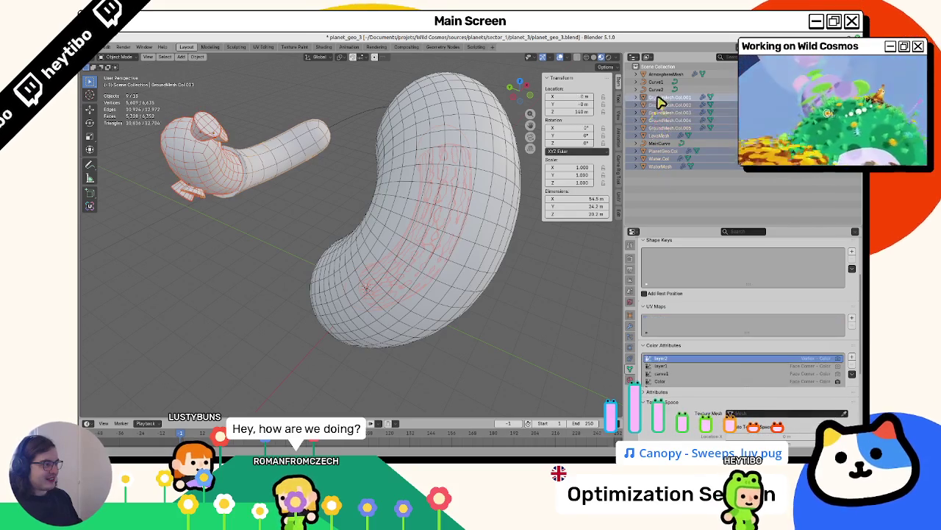
pyautogui.keyDown('ctrl'); pyautogui.click(660, 96); pyautogui.keyUp('ctrl')
pyautogui.keyDown('ctrl'); pyautogui.click(664, 75); pyautogui.keyUp('ctrl')
pyautogui.moveTo(293, 182); pyautogui.dragTo(208, 174)
# Step: Export the selection as glTF 2.0, overwriting planet_geo_3.glb, and switch to Godot
pyautogui.click(105, 46)
pyautogui.moveTo(120, 163)
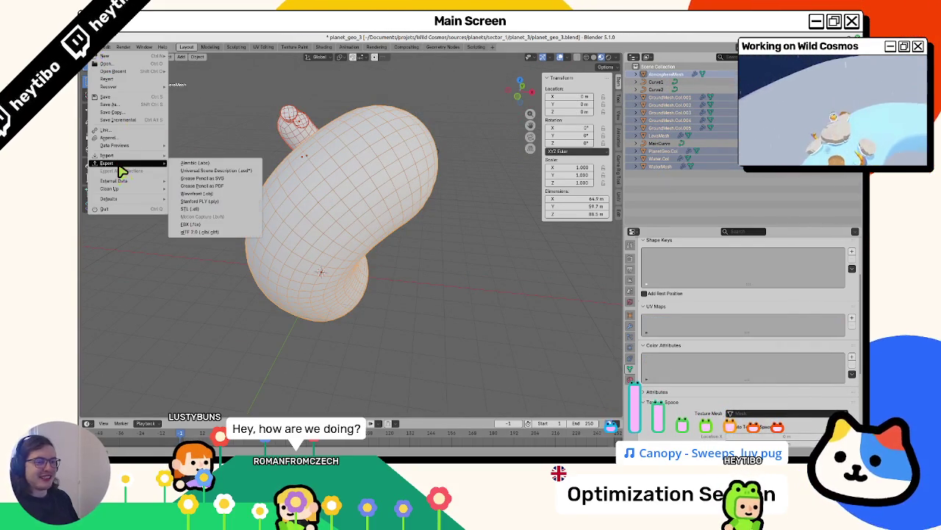
pyautogui.click(206, 232)
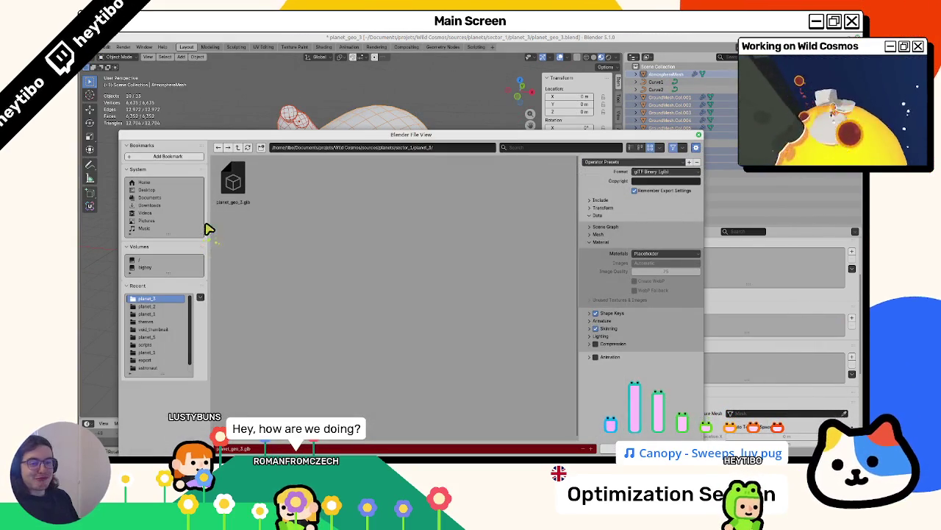
pyautogui.doubleClick(247, 212)
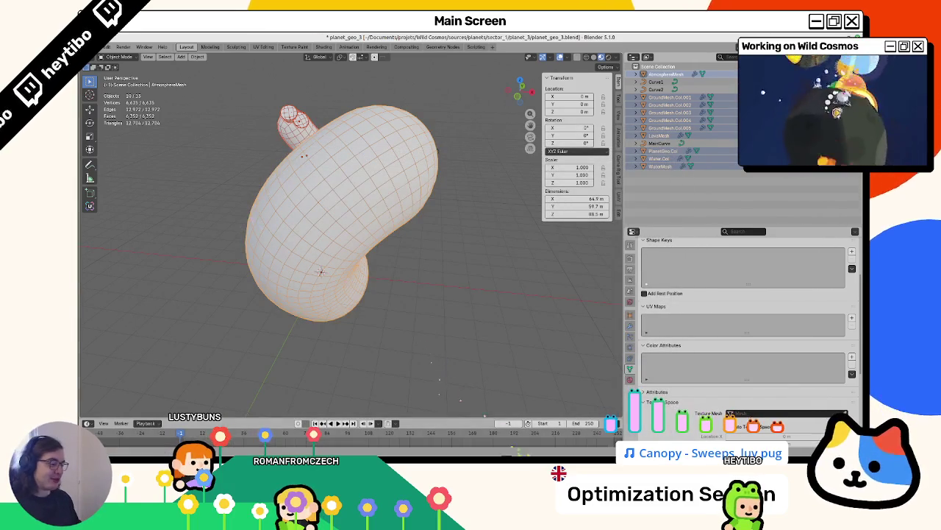
pyautogui.hotkey('alt', 'Tab')
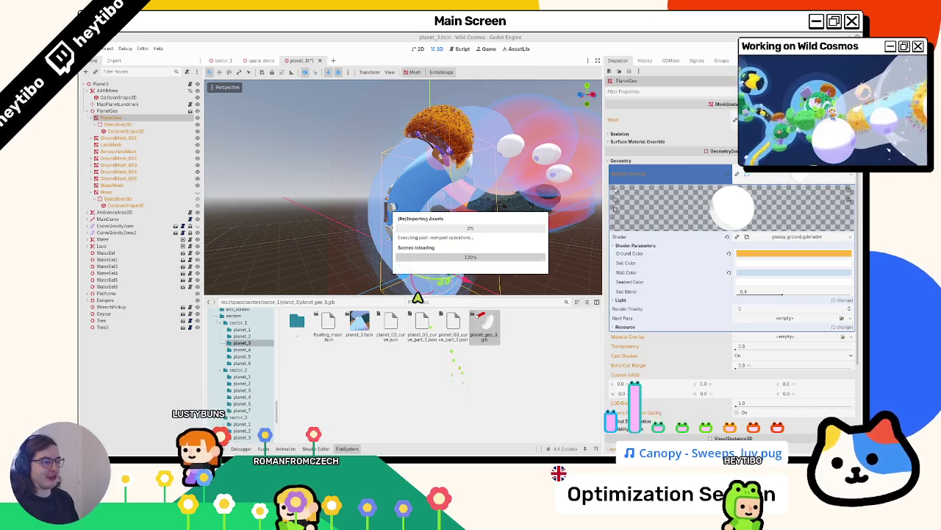
# Step: Expand PlanetGeo's Geometry properties to reveal the Material Override shader parameters
pyautogui.moveTo(417, 298)
pyautogui.mouseDown()
pyautogui.moveTo(361, 298)
pyautogui.moveTo(449, 131)
pyautogui.moveTo(413, 137)
pyautogui.moveTo(416, 115)
pyautogui.moveTo(522, 147)
pyautogui.moveTo(588, 151)
pyautogui.mouseUp()
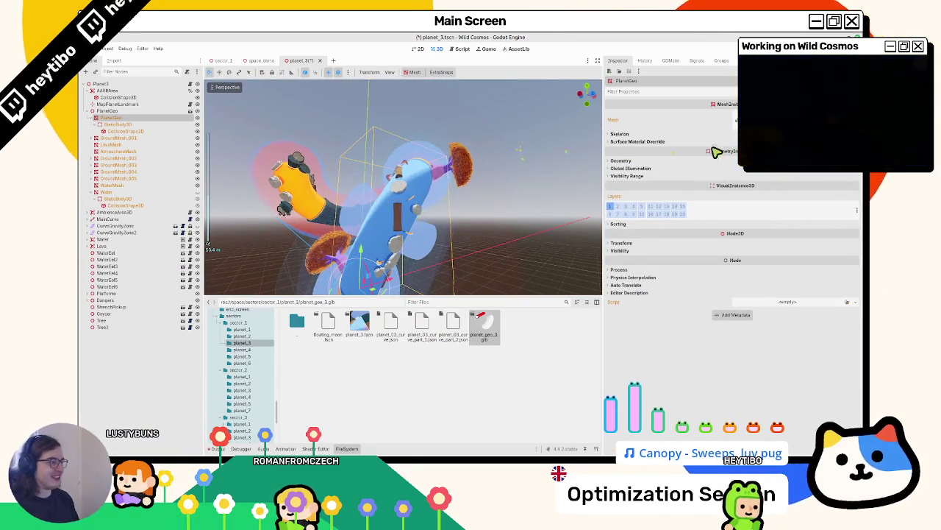
pyautogui.click(712, 160)
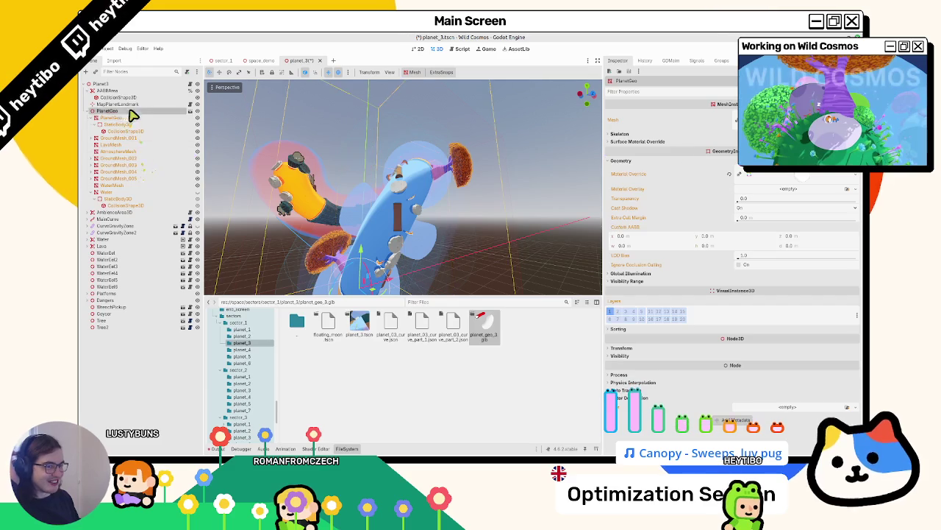
pyautogui.click(802, 173)
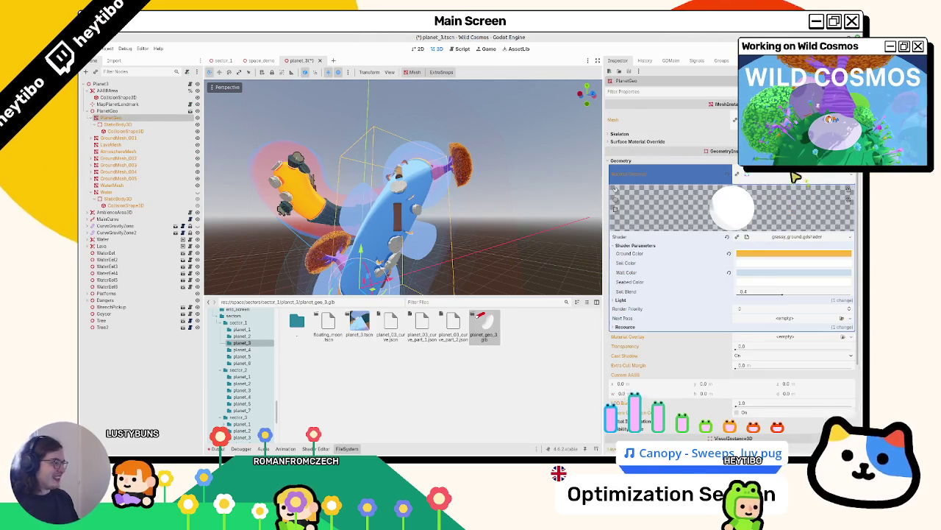
pyautogui.click(746, 280)
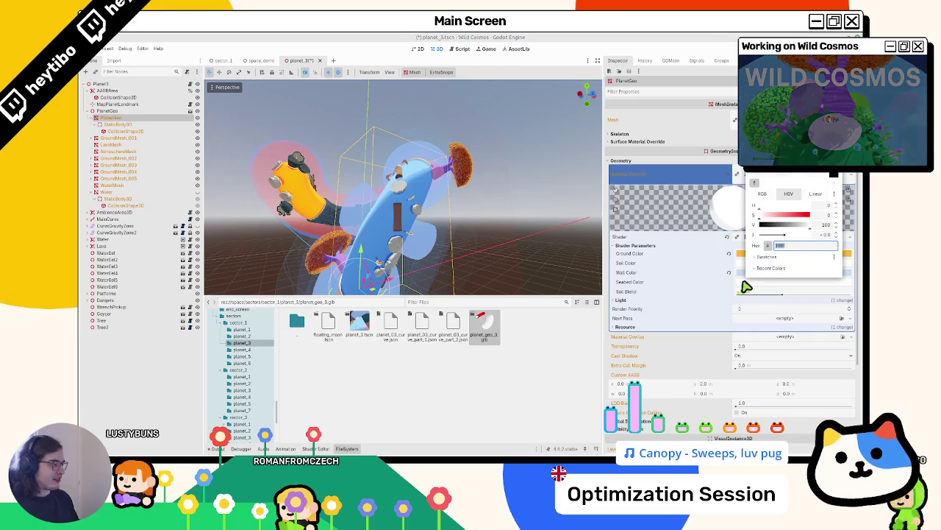
pyautogui.click(746, 286)
# Step: Set the ground shader's Seabed Color to light blue, cancelling an accidental mesh move
pyautogui.click(744, 284)
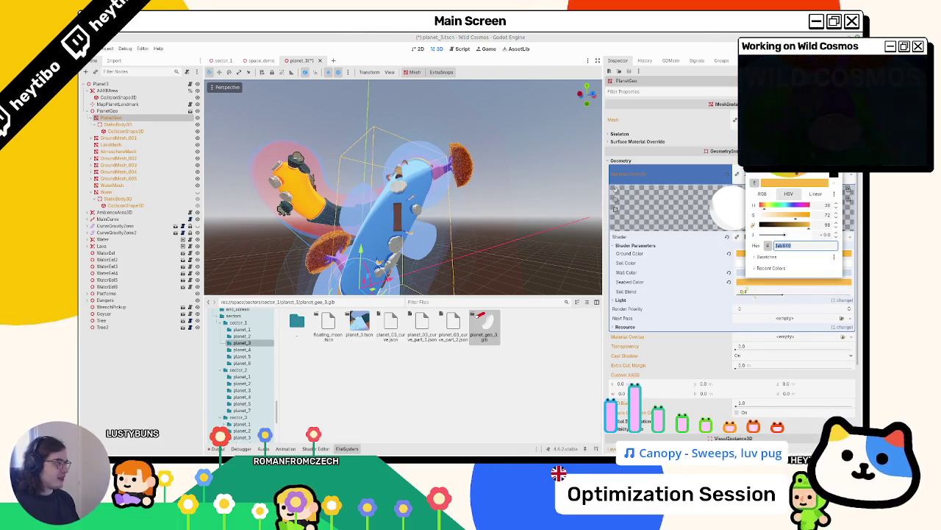
pyautogui.moveTo(441, 250); pyautogui.dragTo(361, 268)
pyautogui.rightClick(361, 267)
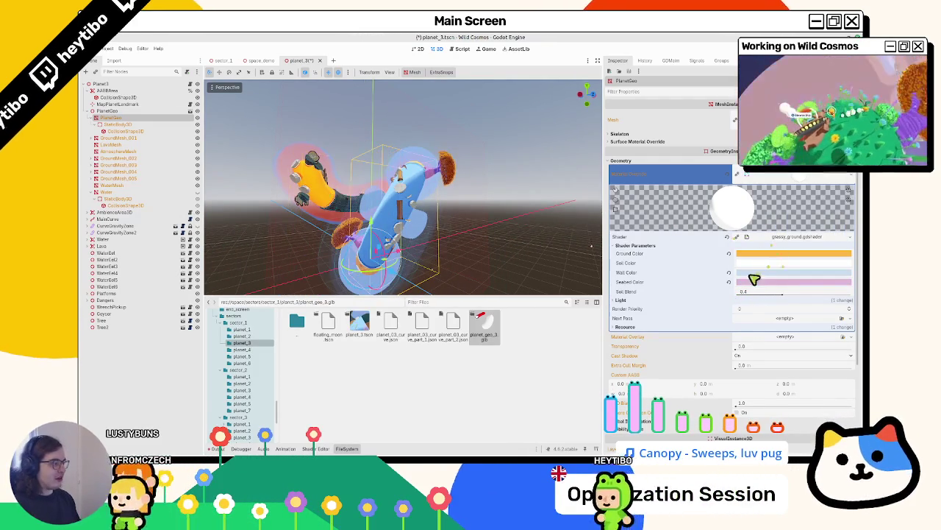
pyautogui.click(757, 282)
pyautogui.click(750, 284)
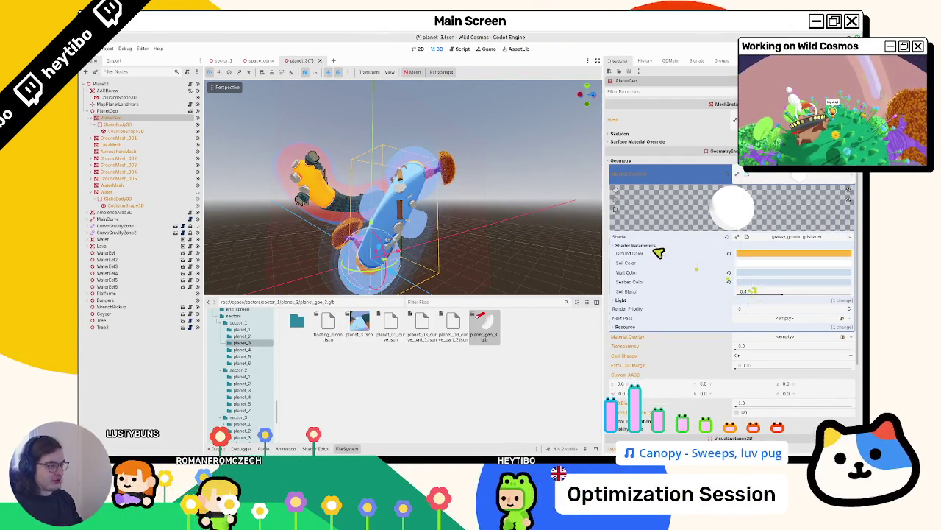
pyautogui.moveTo(401, 258)
pyautogui.mouseDown()
pyautogui.moveTo(326, 261)
pyautogui.moveTo(316, 272)
pyautogui.moveTo(361, 263)
pyautogui.moveTo(410, 194)
pyautogui.moveTo(262, 204)
pyautogui.mouseUp()
# Step: Save the planet scene and inspect the Water node's material overrides and mesh resource
pyautogui.hotkey('ctrl', 's')
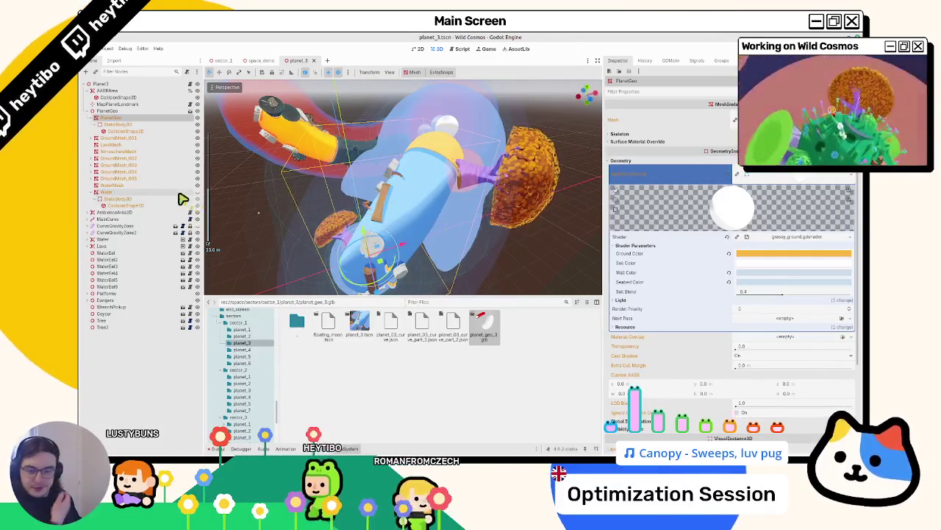
pyautogui.click(114, 193)
pyautogui.click(680, 162)
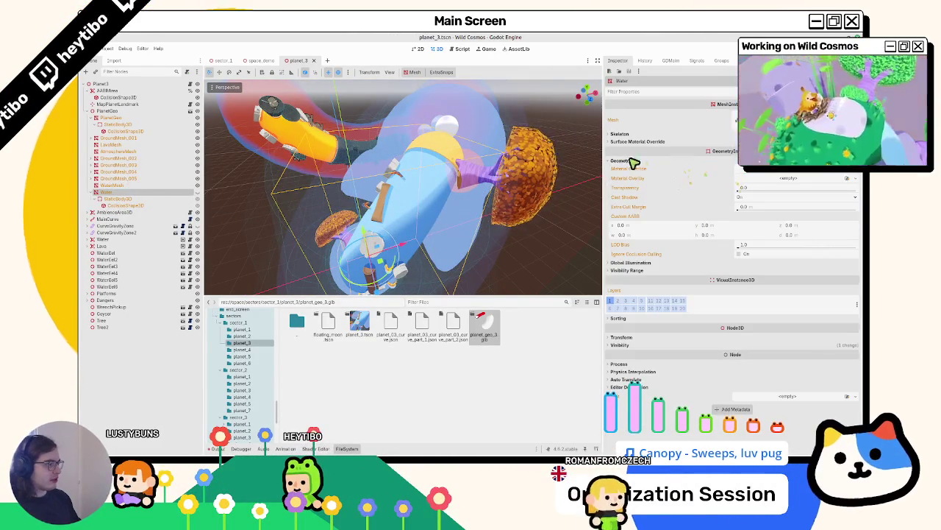
pyautogui.click(633, 142)
pyautogui.click(630, 135)
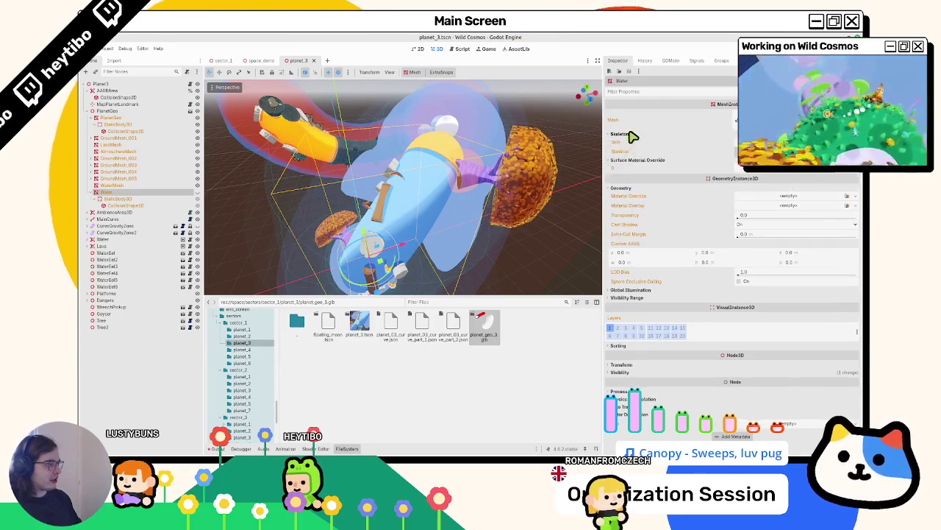
pyautogui.click(780, 119)
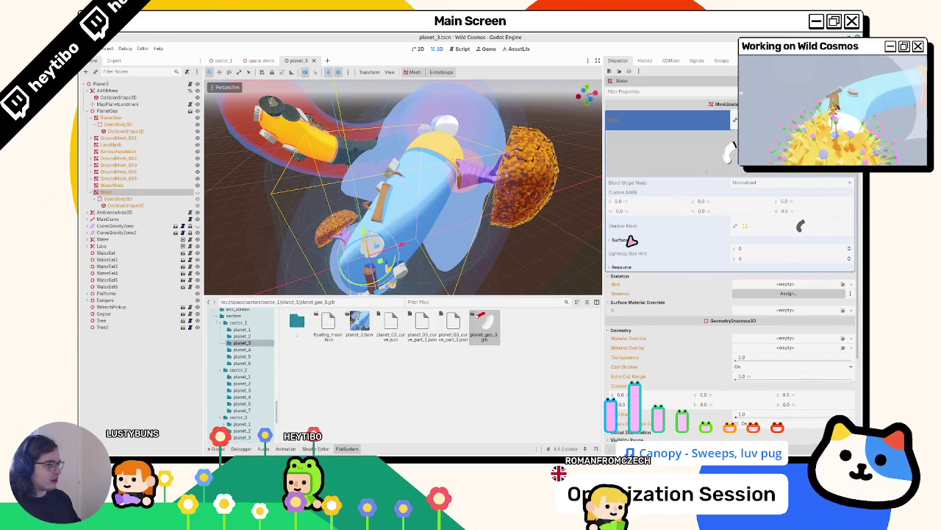
# Step: Open the planet_geo_3.glb import preview and orbit around its meshes
pyautogui.doubleClick(484, 328)
pyautogui.scroll(2, 454, 261)
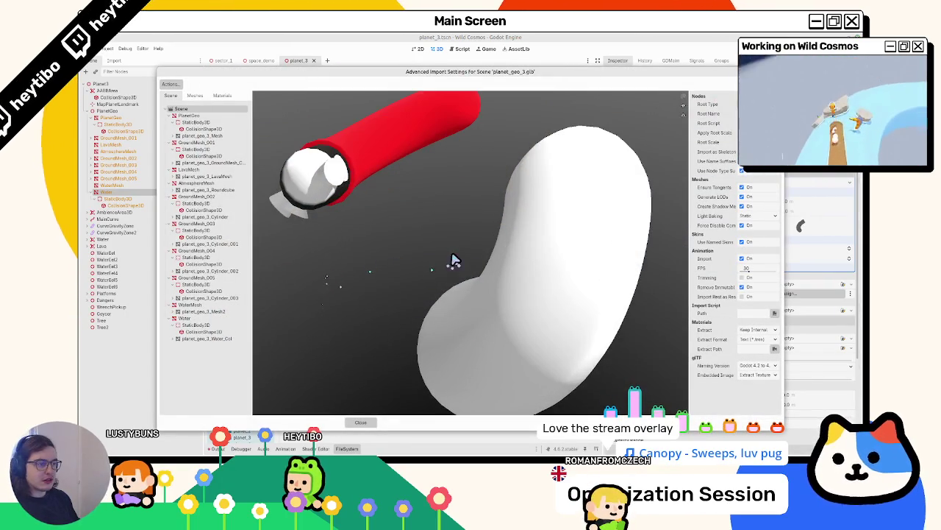
pyautogui.moveTo(490, 260)
pyautogui.mouseDown()
pyautogui.moveTo(447, 231)
pyautogui.moveTo(470, 273)
pyautogui.mouseUp()
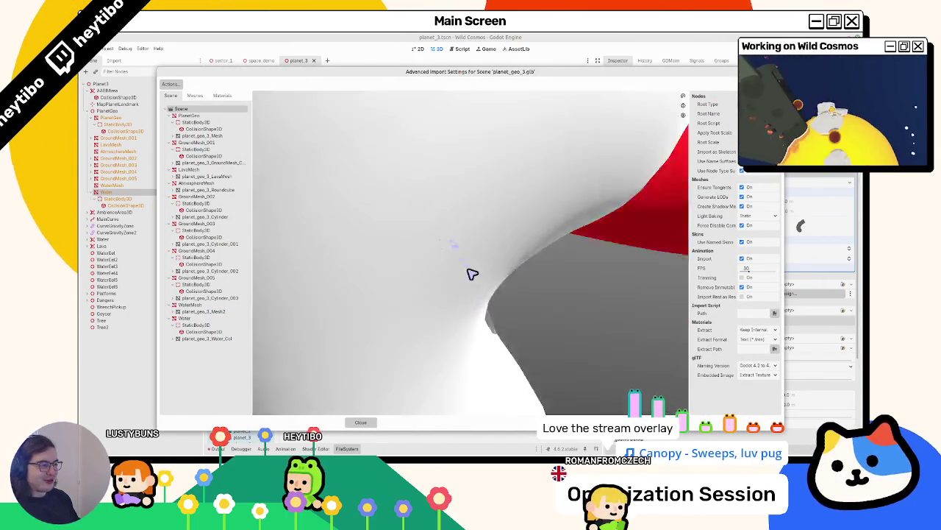
pyautogui.scroll(2, 469, 277)
pyautogui.scroll(-5, 374, 263)
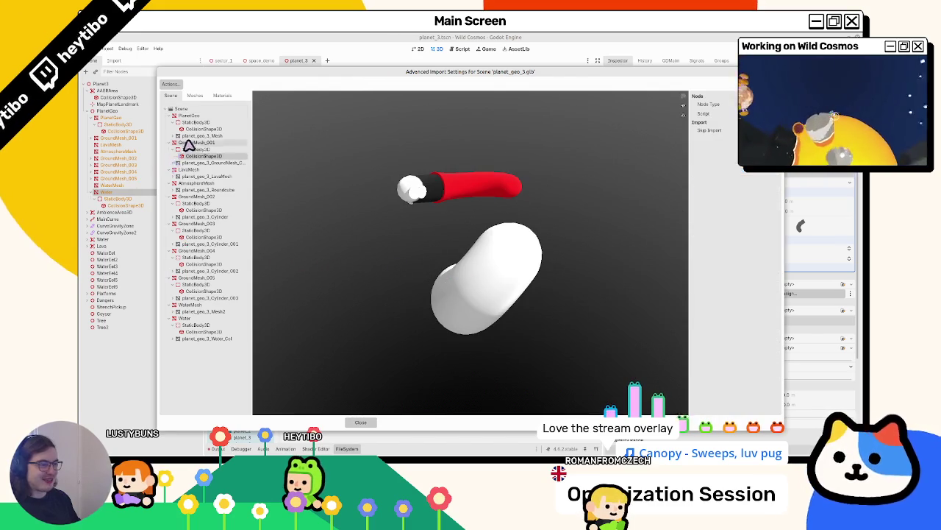
# Step: Preview LavaMesh, planet_geo_3_Mesh and planet_geo_3_Mesh2, then return to Blender's isolated atmosphere view
pyautogui.click(195, 95)
pyautogui.click(195, 123)
pyautogui.click(195, 109)
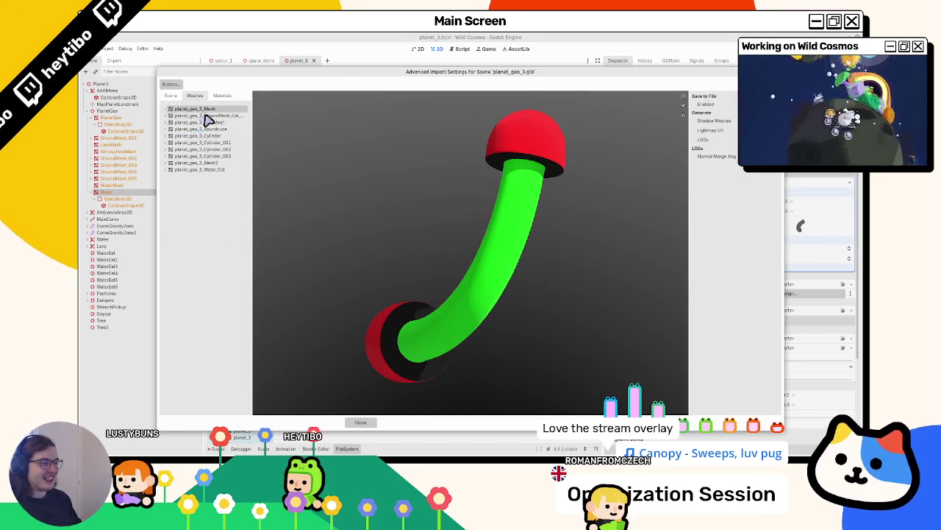
pyautogui.click(185, 123)
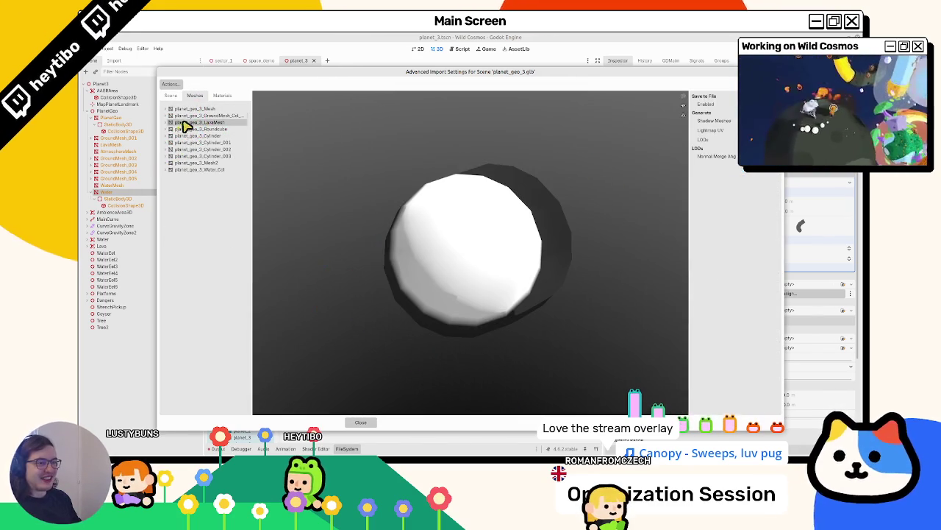
pyautogui.click(186, 163)
pyautogui.moveTo(391, 170)
pyautogui.mouseDown()
pyautogui.moveTo(372, 194)
pyautogui.moveTo(495, 225)
pyautogui.mouseUp()
pyautogui.hotkey('alt', 'Tab')
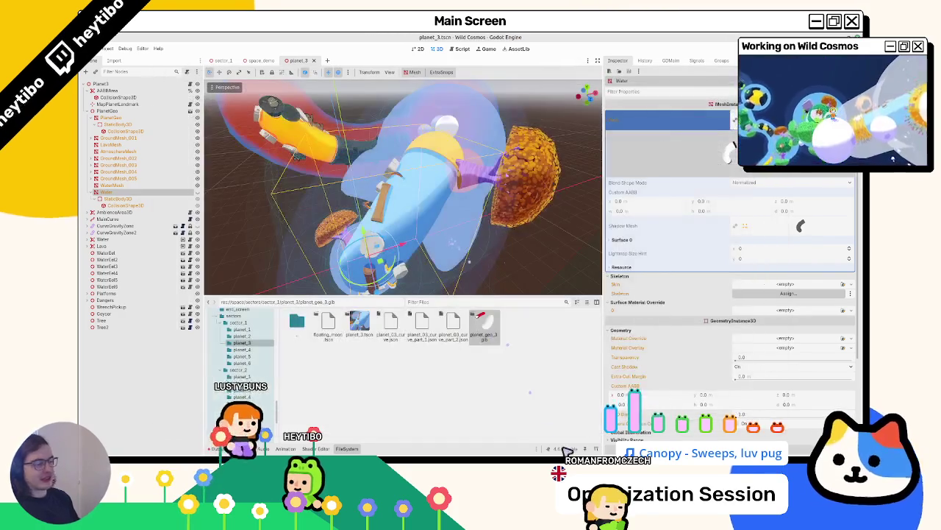
pyautogui.press('KP_Divide')
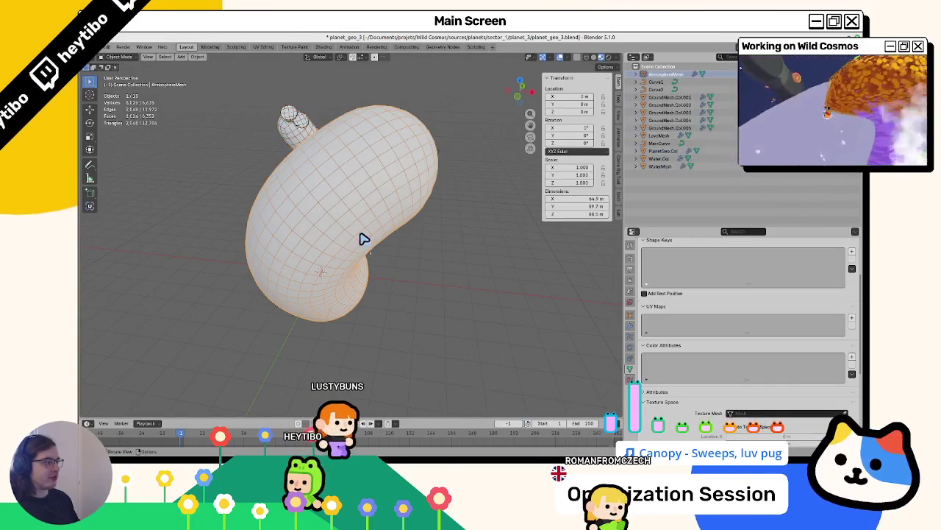
# Step: Hide AtmosphereMesh, unhide the hidden objects and select WaterMesh
pyautogui.press('h')
pyautogui.click(359, 237)
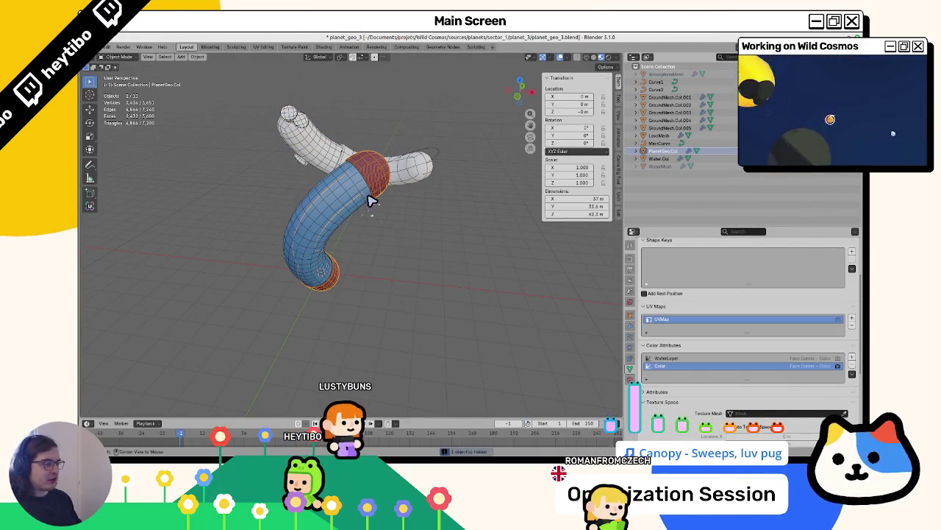
pyautogui.hotkey('alt', 'h')
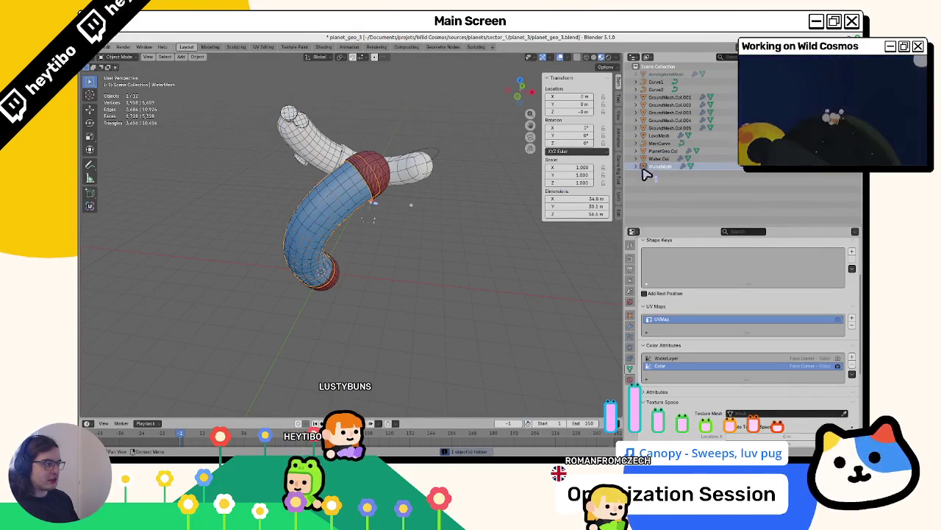
pyautogui.click(659, 158)
pyautogui.click(660, 166)
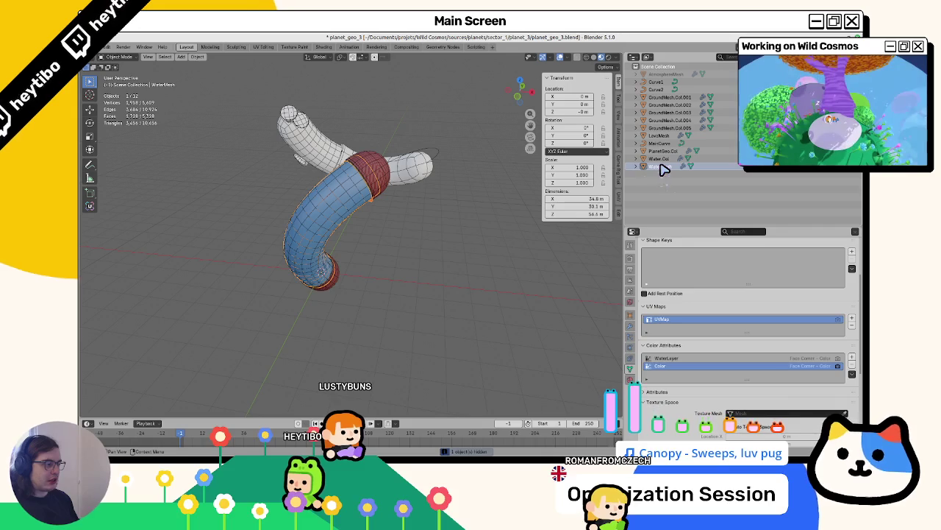
# Step: Make WaterLayer WaterMesh's active colour attribute and show its modifier stack
pyautogui.click(665, 358)
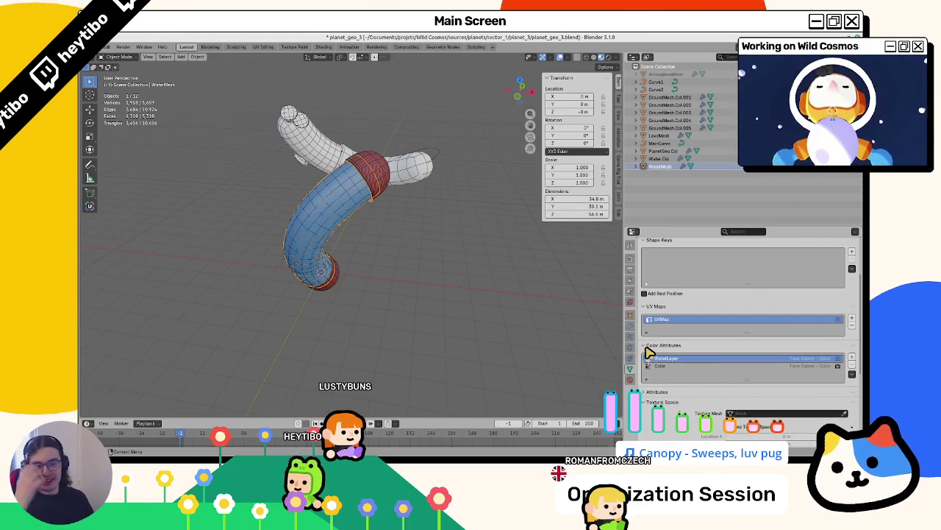
pyautogui.click(629, 317)
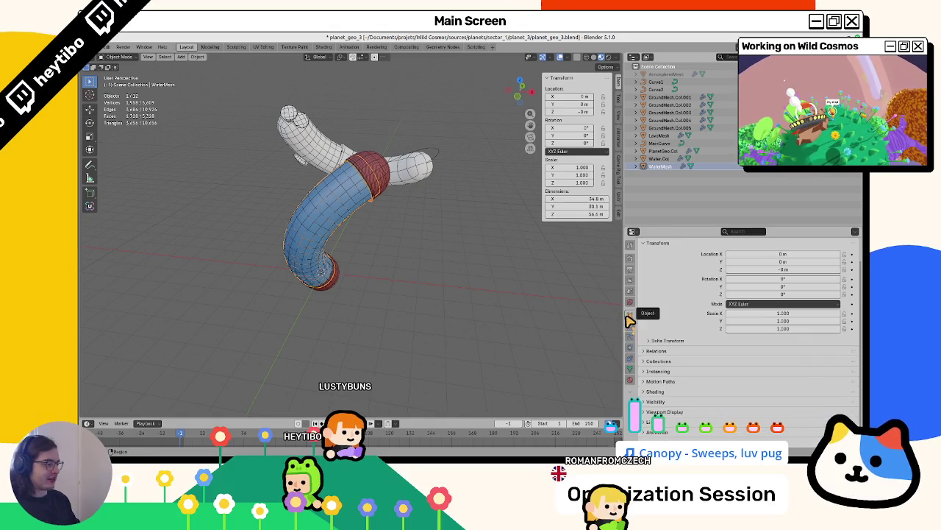
pyautogui.click(630, 367)
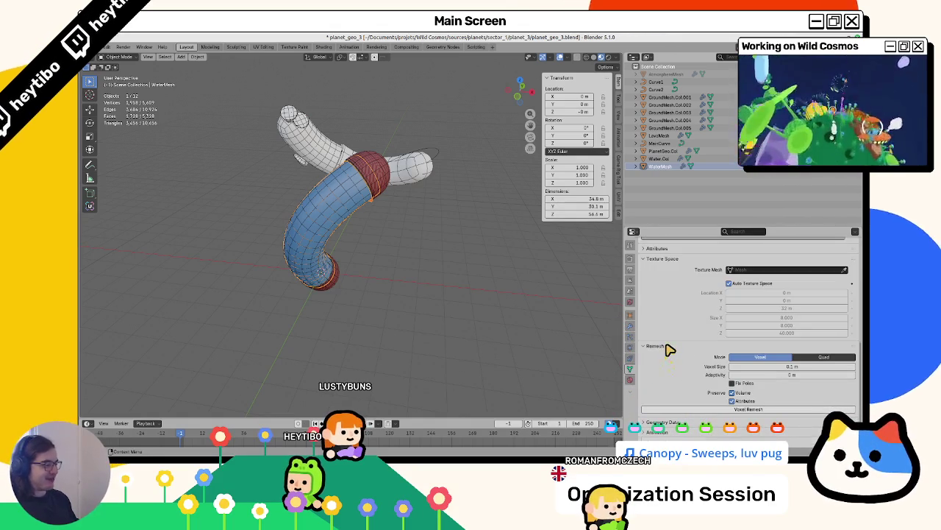
pyautogui.click(631, 324)
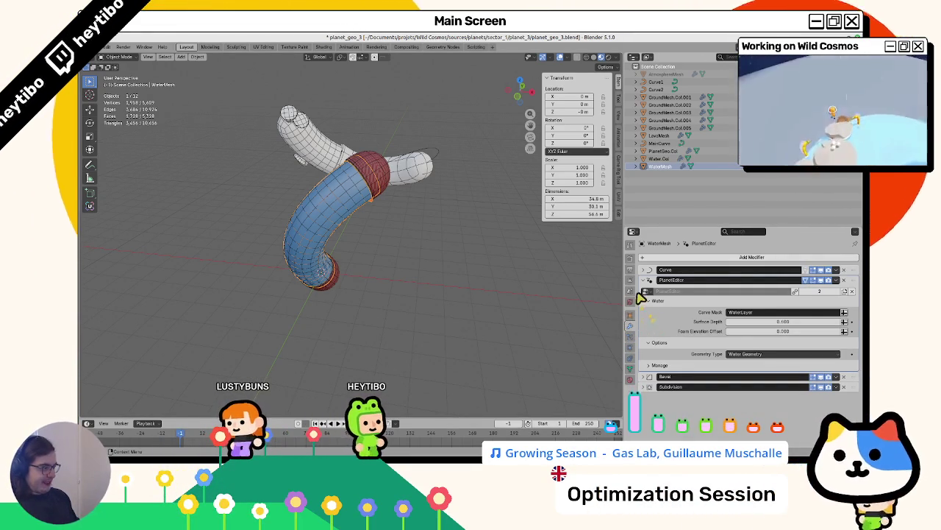
# Step: Assign the existing WaterMat material to WaterMesh's first slot
pyautogui.click(631, 380)
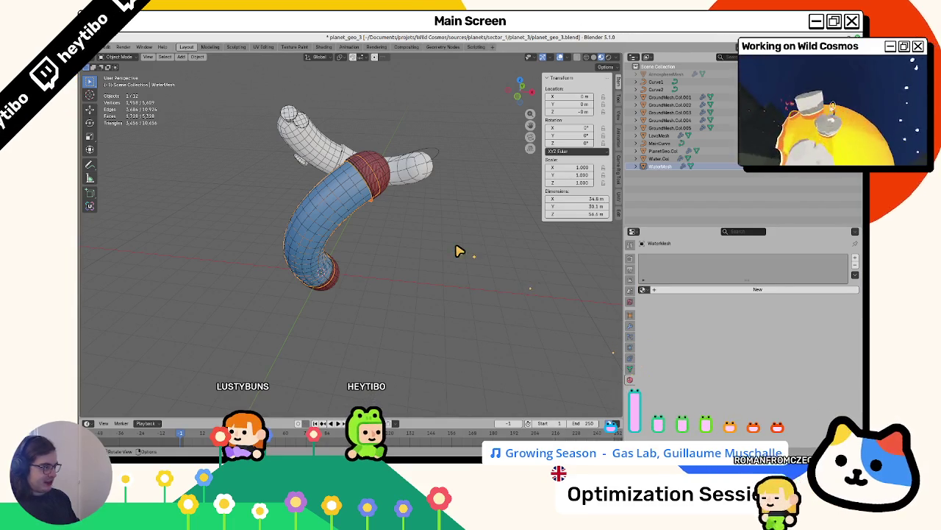
pyautogui.click(662, 150)
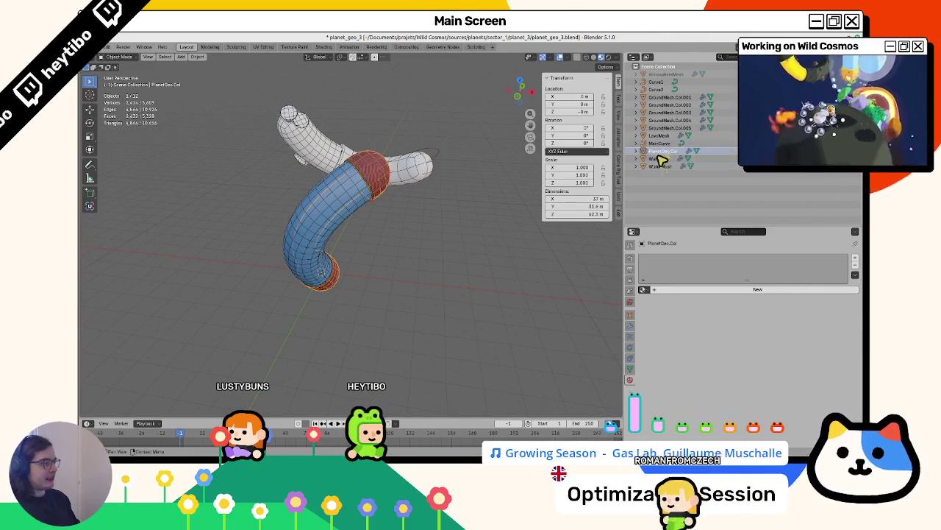
pyautogui.click(662, 159)
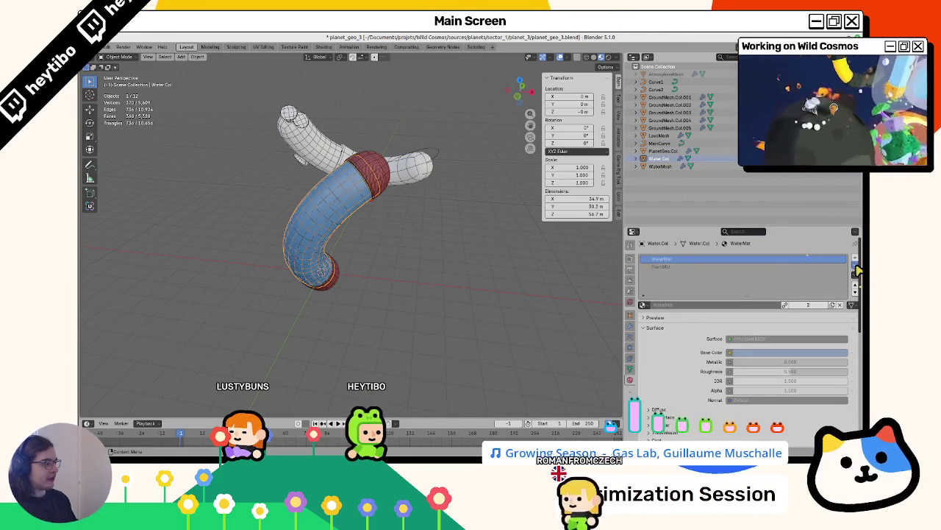
pyautogui.click(659, 166)
pyautogui.click(643, 291)
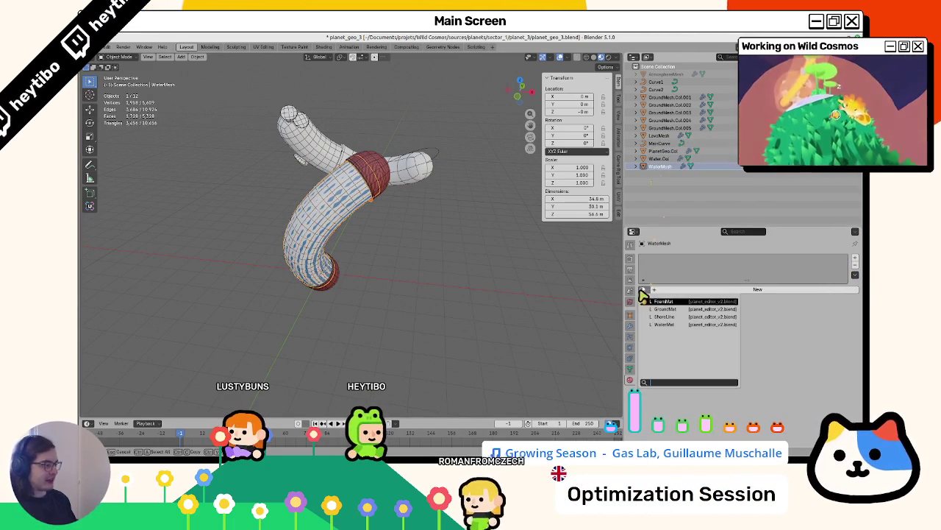
pyautogui.click(664, 324)
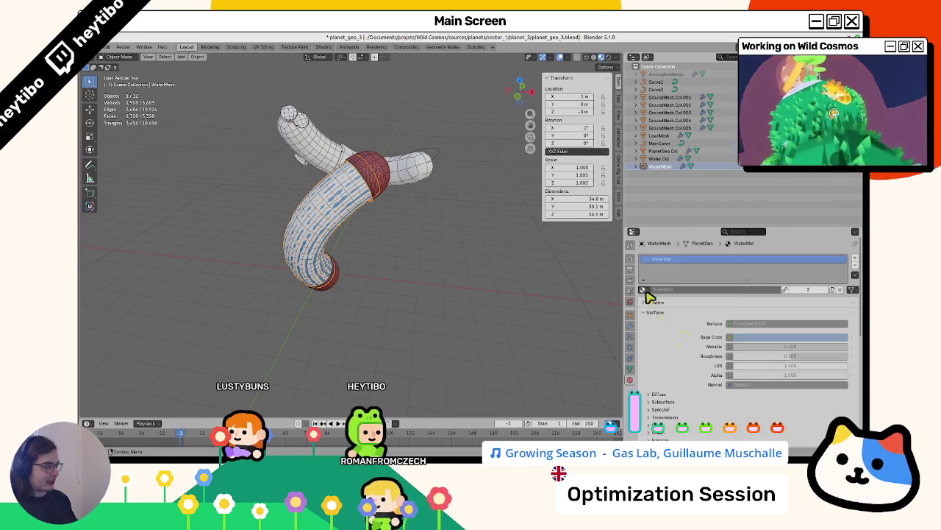
# Step: Add a second material slot holding FoamMat, then select the meshes from LavaMesh to WaterMesh
pyautogui.click(644, 290)
pyautogui.click(854, 258)
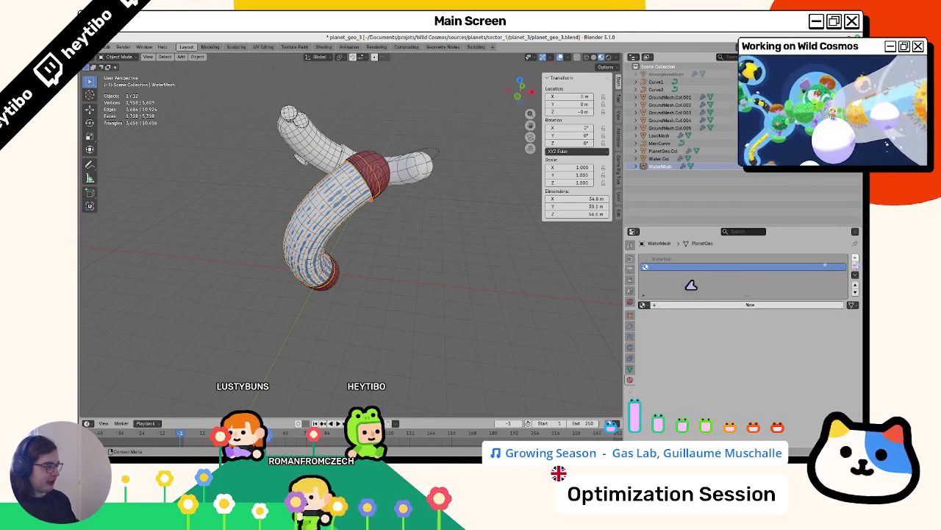
pyautogui.click(644, 305)
pyautogui.click(700, 317)
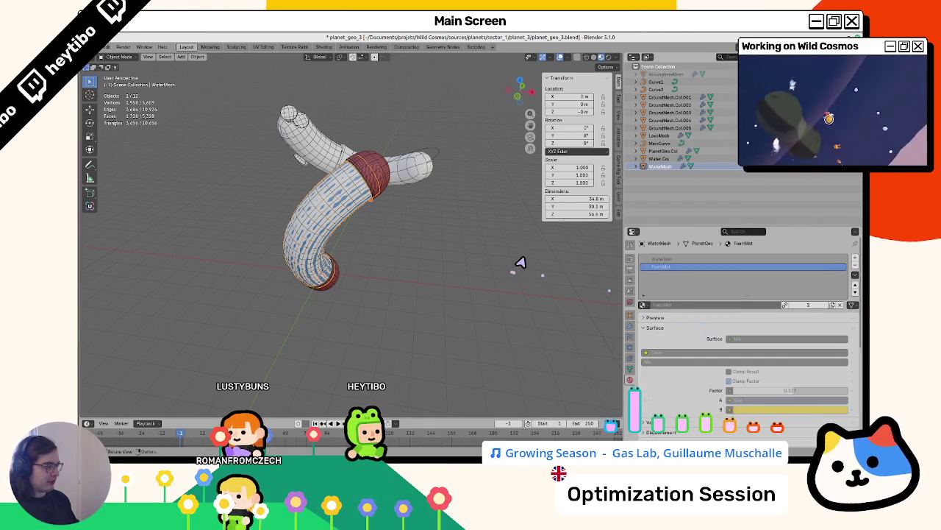
pyautogui.keyDown('shift'); pyautogui.click(653, 138); pyautogui.keyUp('shift')
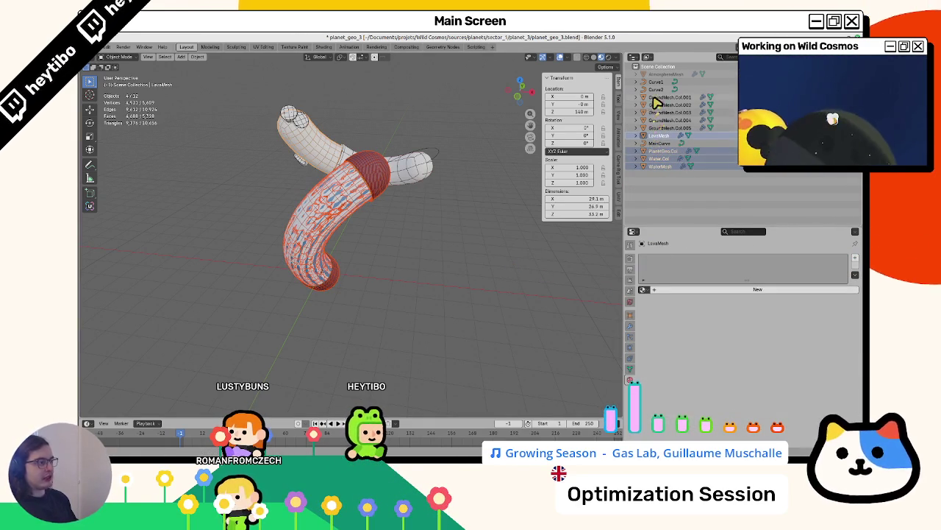
# Step: Add GroundMesh.Col, unhide AtmosphereMesh, re-export glTF over planet_geo_3.glb, and save the blend
pyautogui.keyDown('ctrl'); pyautogui.keyDown('shift'); pyautogui.click(655, 98); pyautogui.keyUp('shift'); pyautogui.keyUp('ctrl')
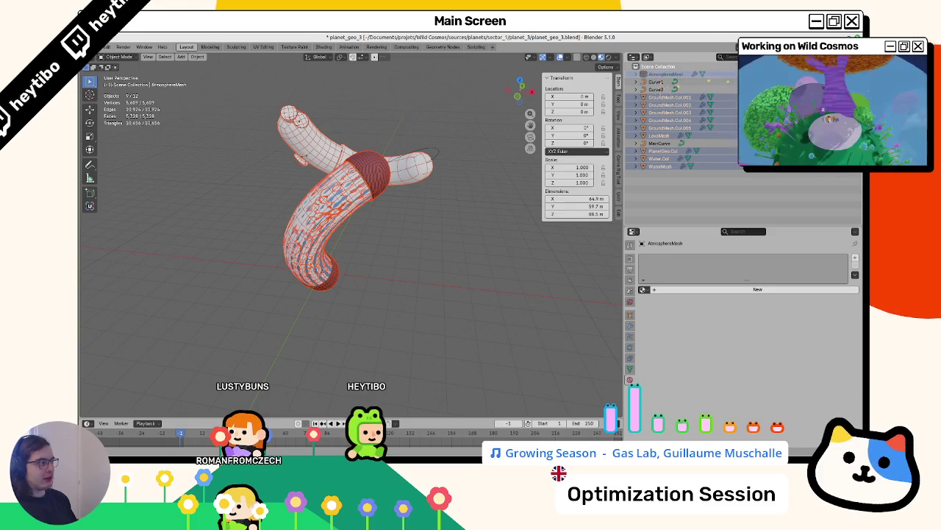
pyautogui.hotkey('alt', 'h')
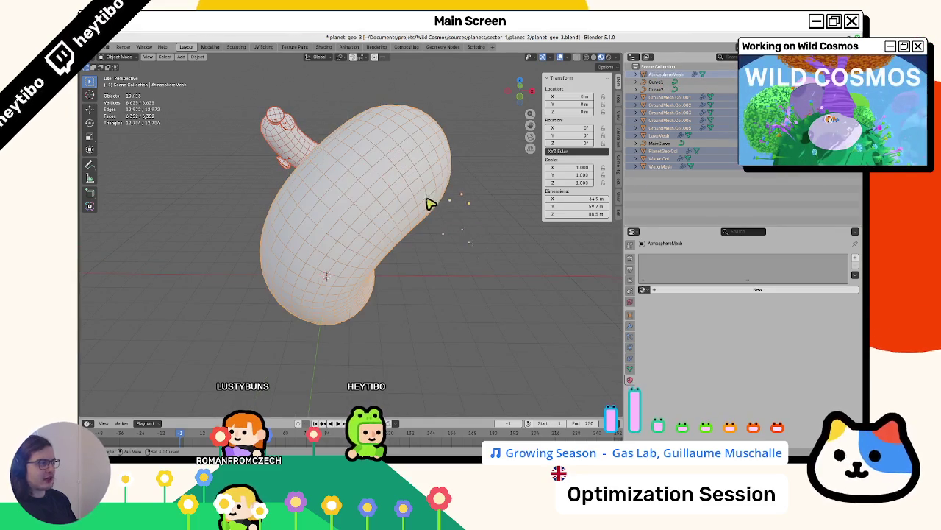
pyautogui.click(103, 48)
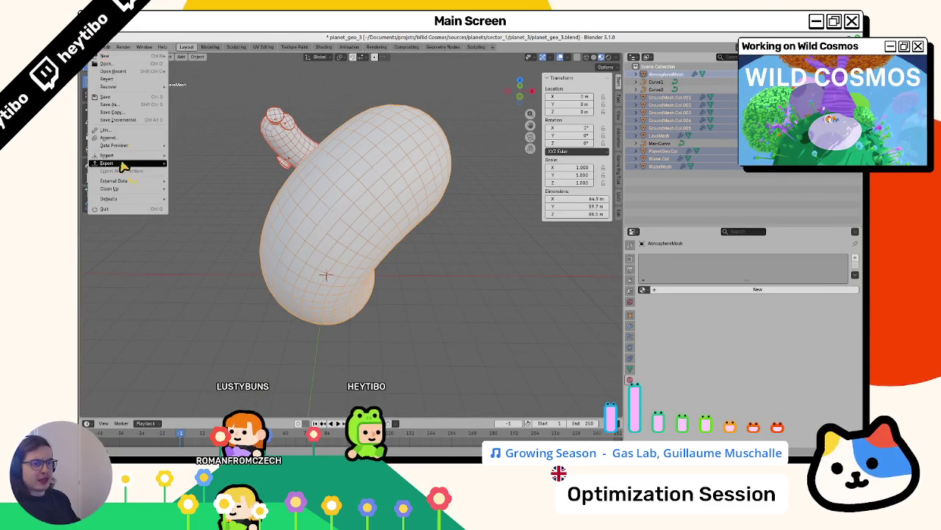
pyautogui.moveTo(123, 166)
pyautogui.click(210, 232)
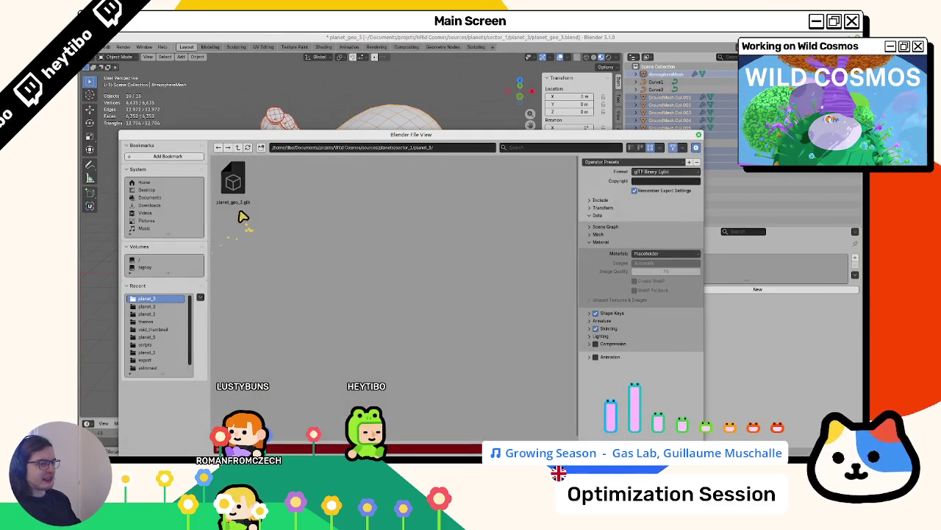
pyautogui.doubleClick(241, 208)
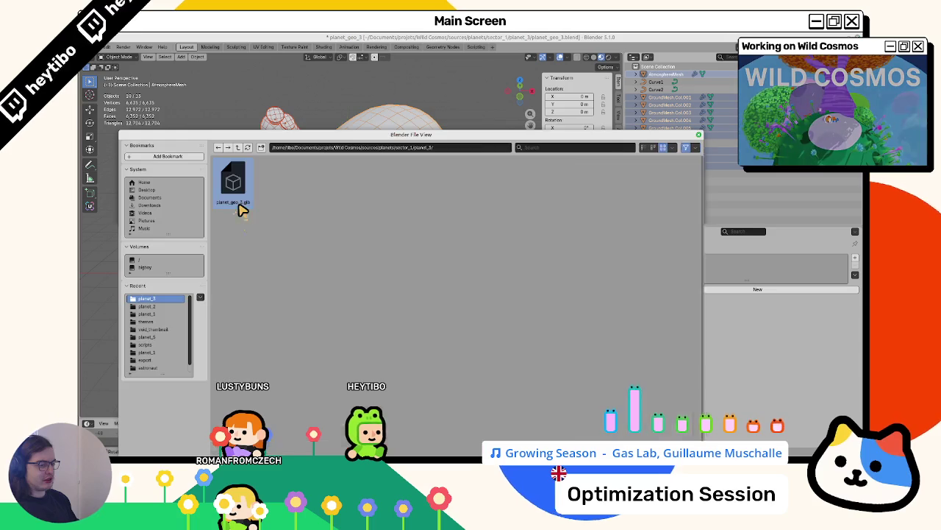
pyautogui.hotkey('ctrl', 's')
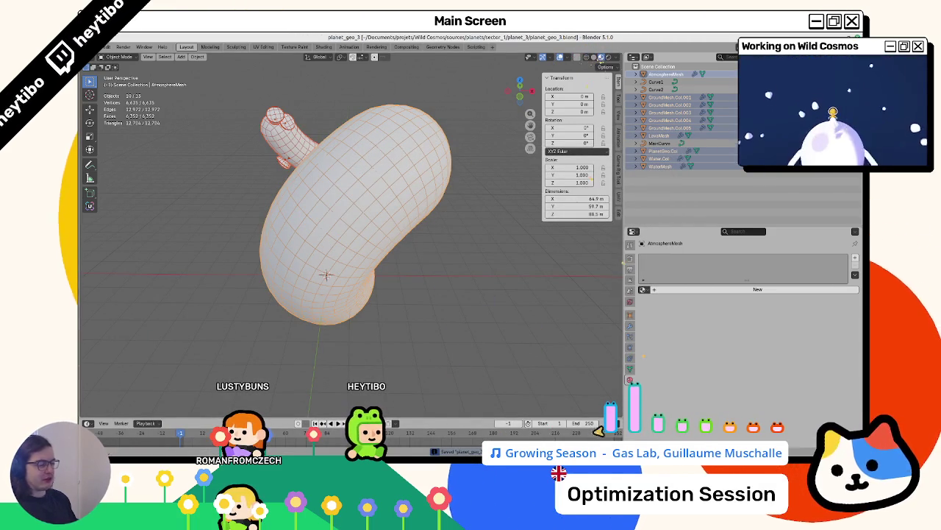
# Step: In Godot, expand the water mesh's Surface Material Override and save planet_3
pyautogui.hotkey('alt', 'Tab')
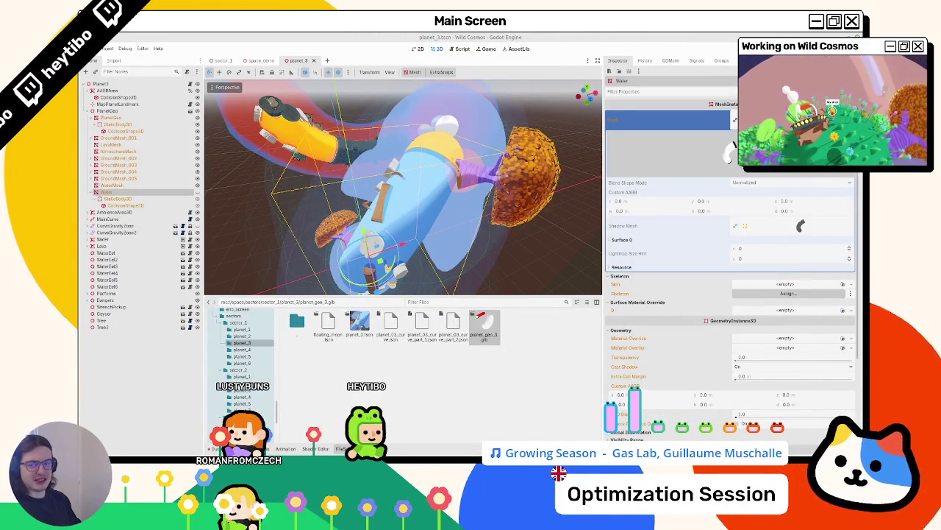
pyautogui.moveTo(484, 327)
pyautogui.mouseDown()
pyautogui.moveTo(541, 380)
pyautogui.moveTo(479, 362)
pyautogui.mouseUp()
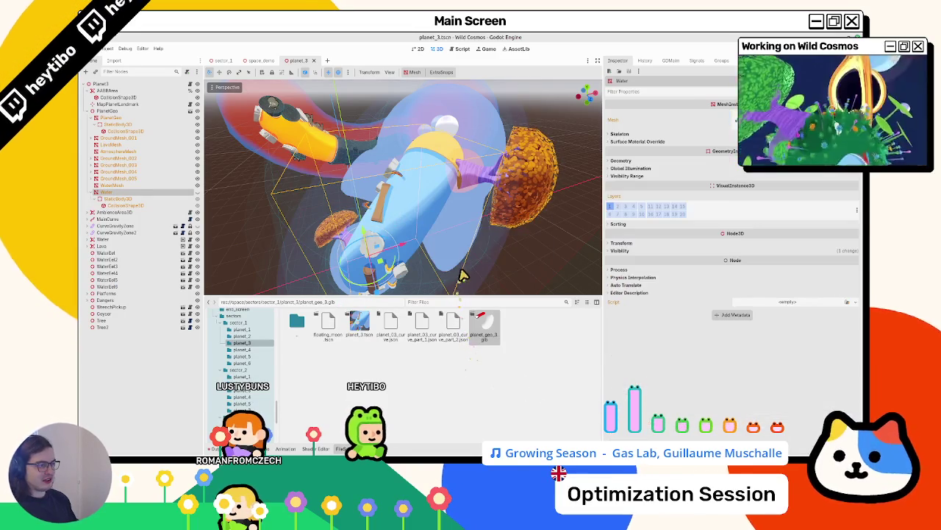
pyautogui.click(647, 142)
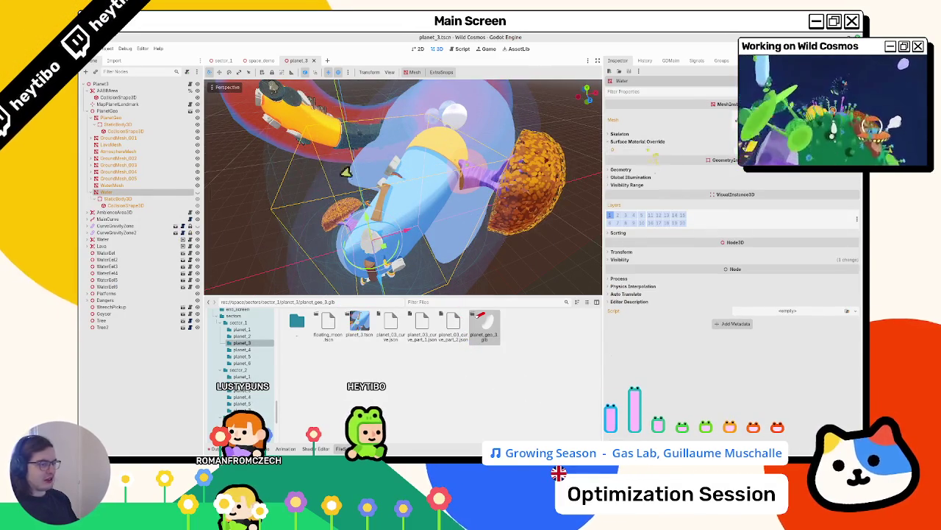
pyautogui.click(647, 141)
pyautogui.click(647, 139)
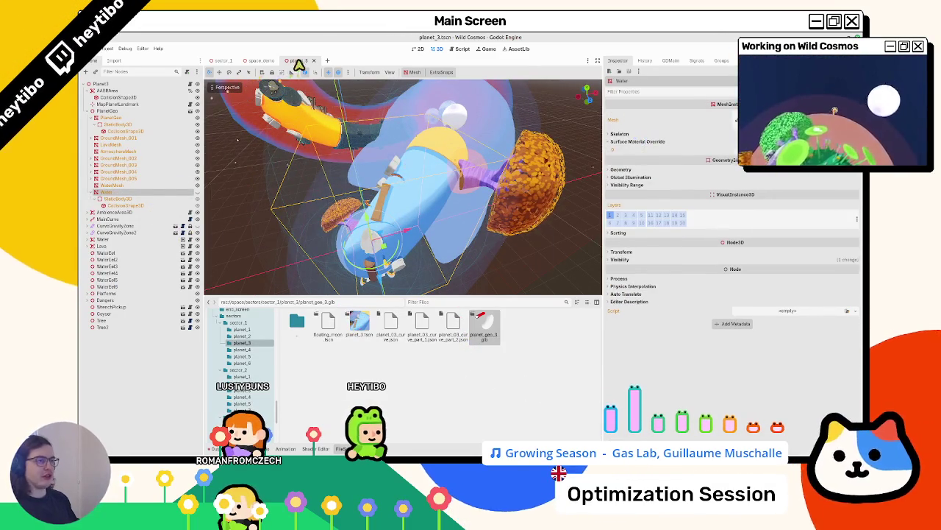
pyautogui.hotkey('ctrl', 's')
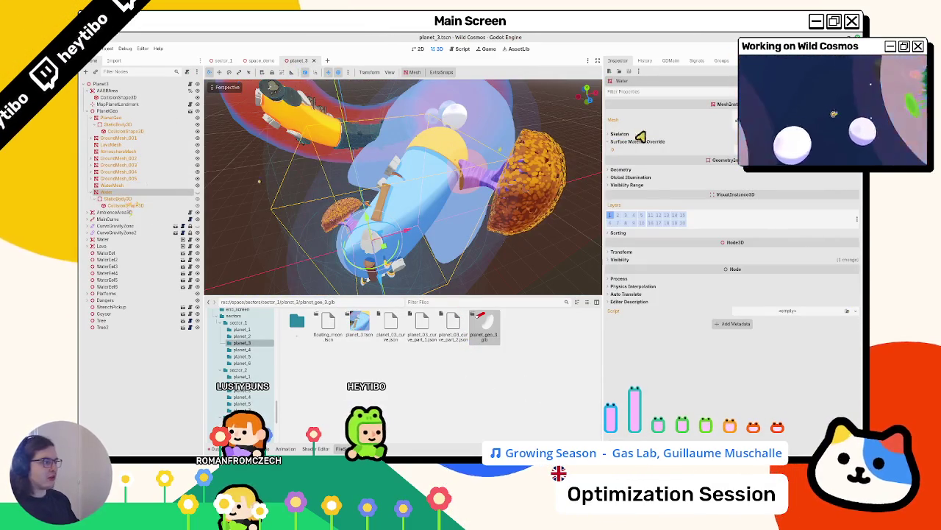
# Step: Zoom the viewport in on the reimported water tube, then return to Blender
pyautogui.scroll(5, 414, 234)
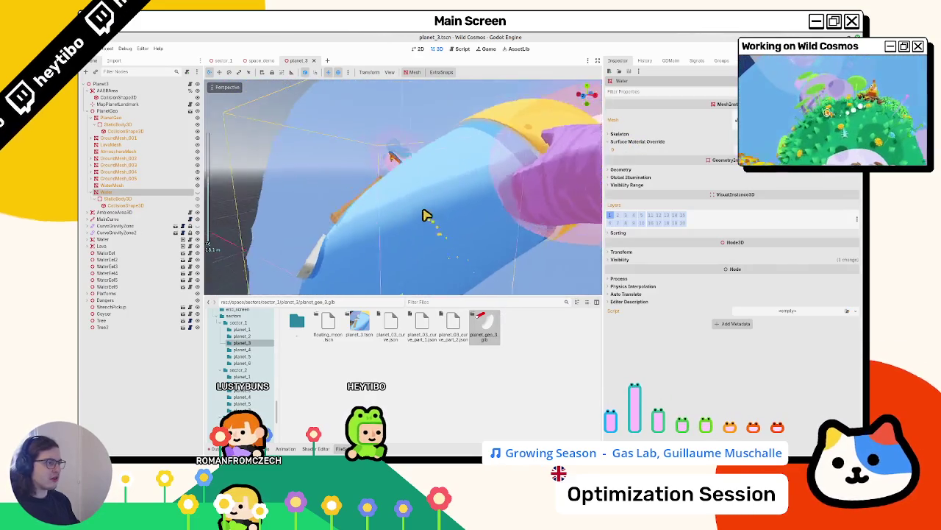
pyautogui.scroll(3, 419, 213)
pyautogui.scroll(-6, 402, 242)
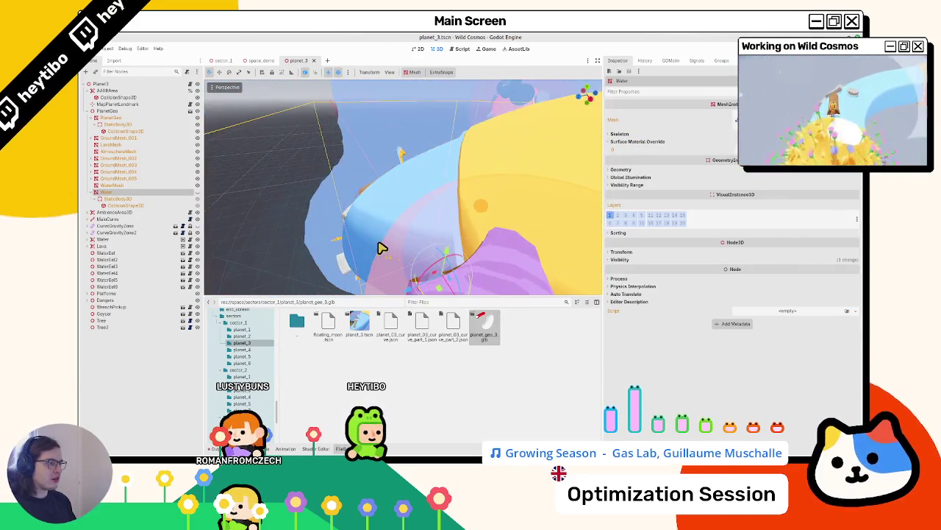
pyautogui.scroll(3, 389, 255)
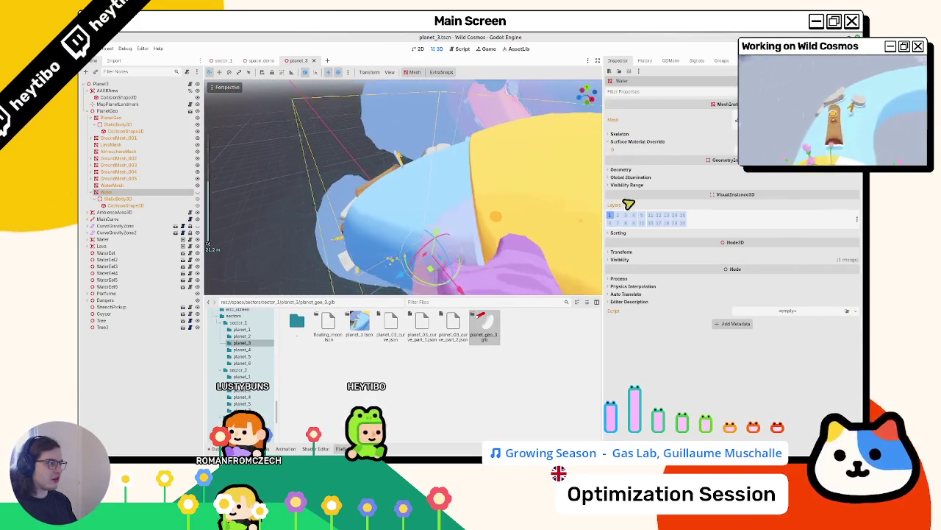
pyautogui.scroll(-4, 390, 250)
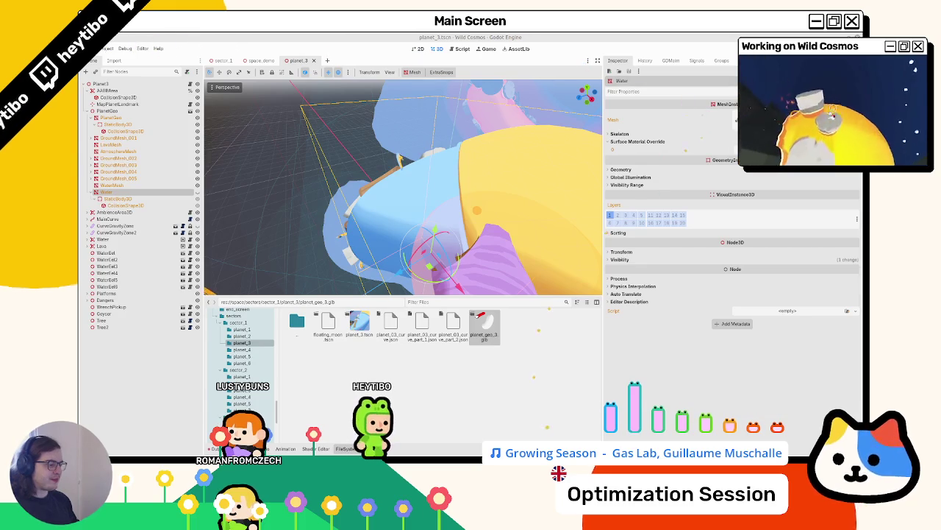
pyautogui.hotkey('alt', 'Tab')
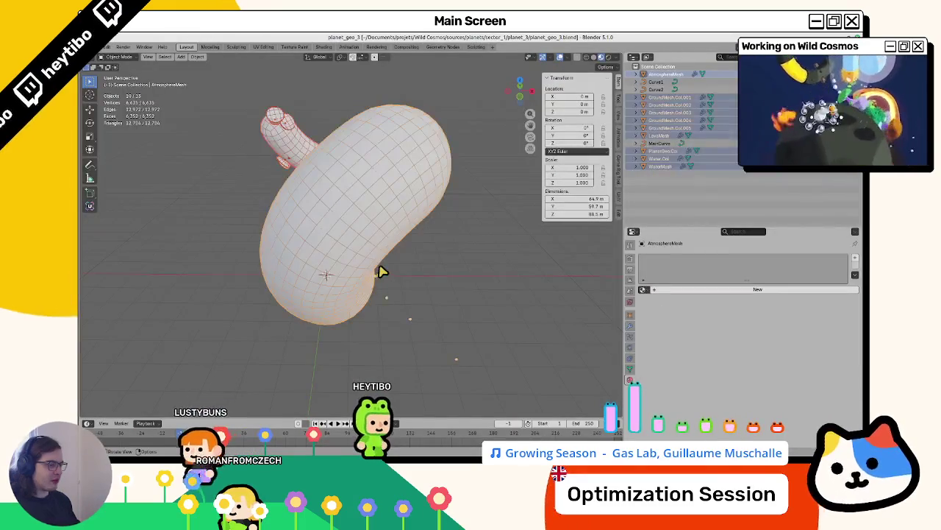
# Step: Hide AtmosphereMesh and check WaterMesh's WaterMat material settings
pyautogui.press('h')
pyautogui.click(654, 159)
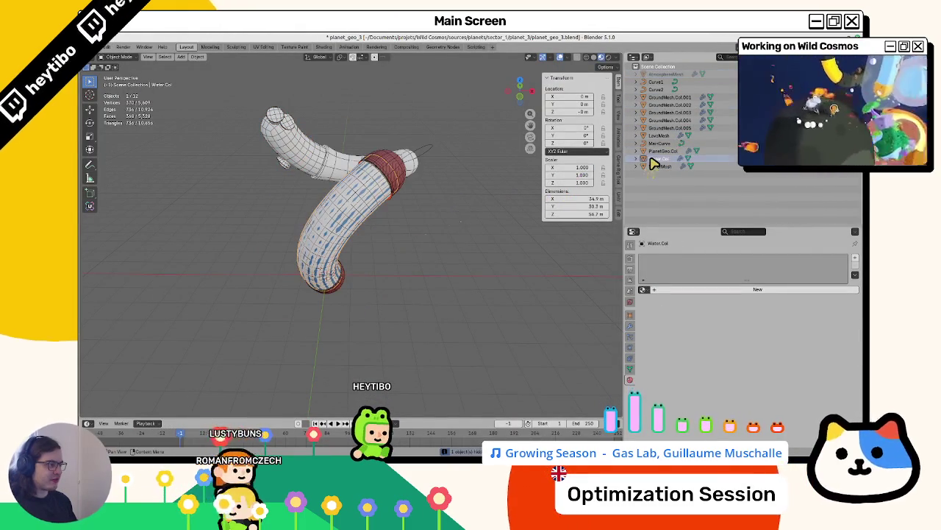
pyautogui.click(655, 166)
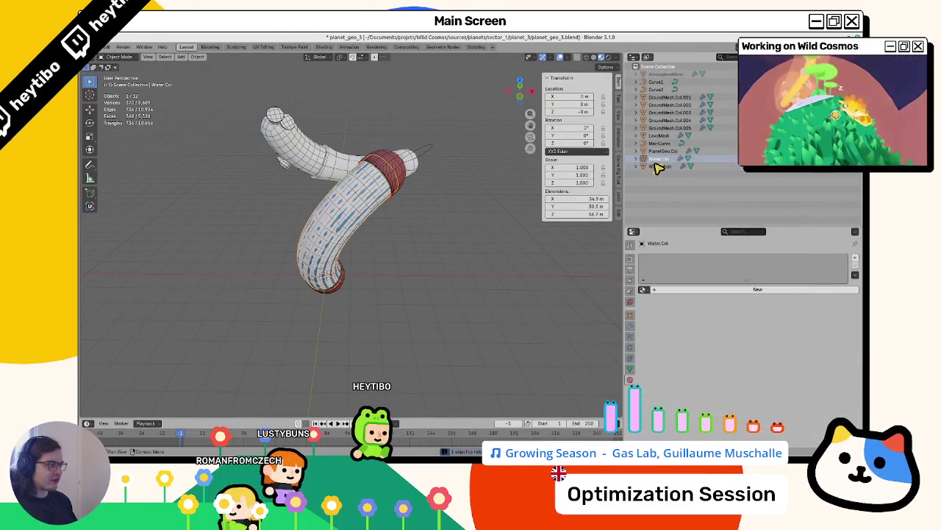
pyautogui.click(691, 259)
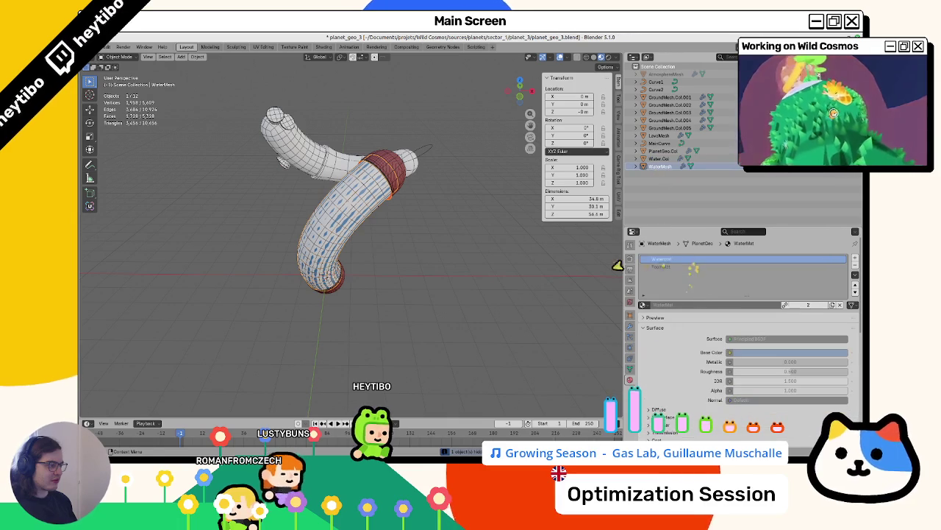
pyautogui.click(455, 315)
# Step: Select the blue water tube, clear the selection, and save planet_geo_3.blend
pyautogui.click(367, 210)
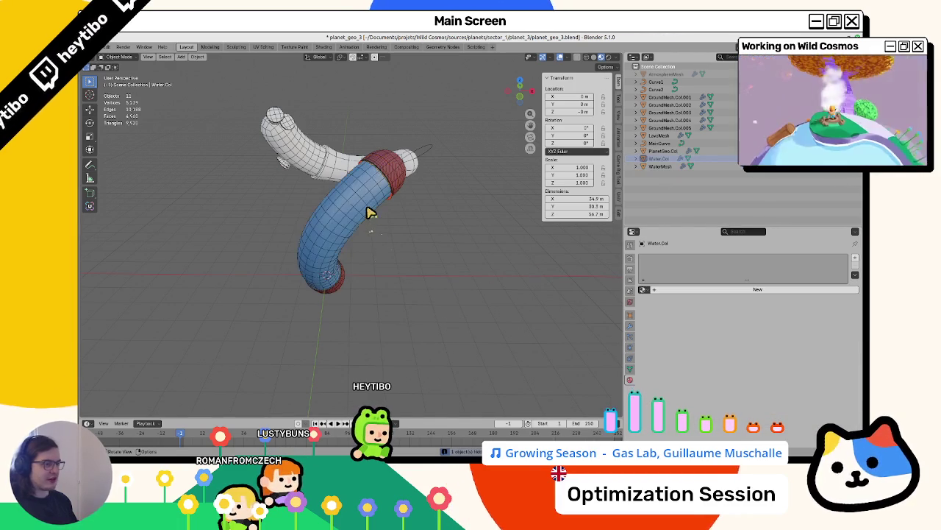
pyautogui.scroll(3, 434, 229)
pyautogui.click(434, 229)
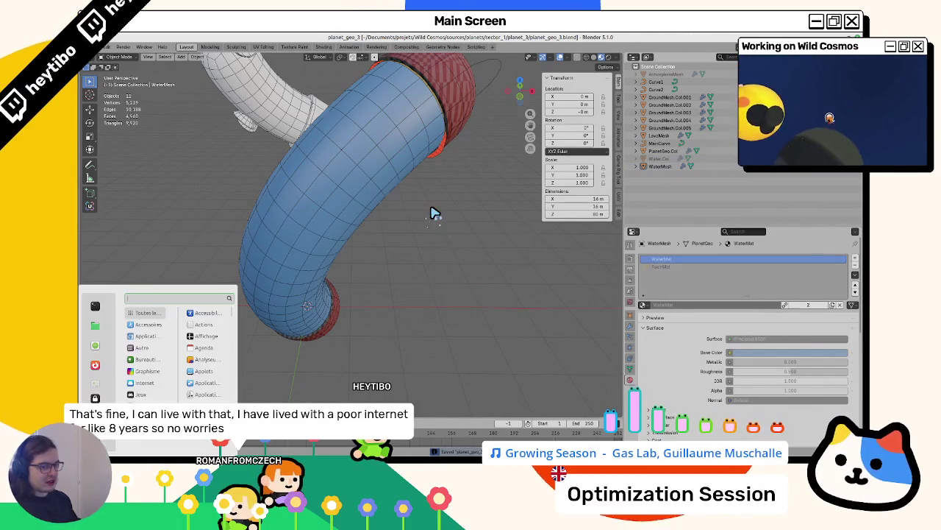
pyautogui.hotkey('ctrl', 's')
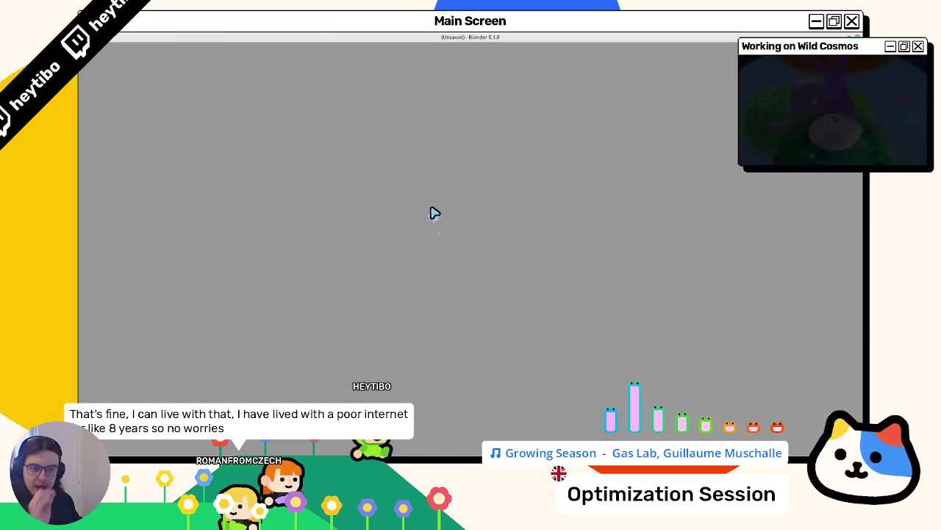
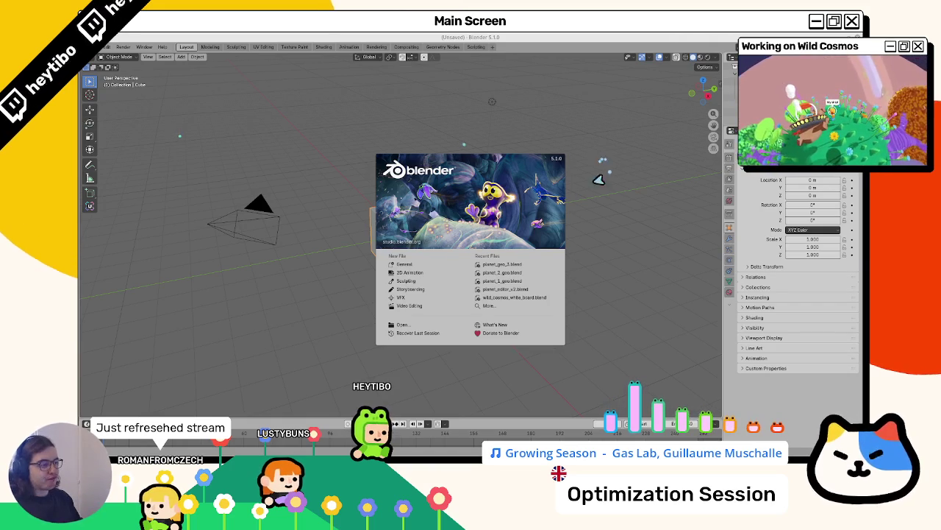
# Step: Open planet_2_geo.blend from Recent Files and switch the viewport to Material Preview
pyautogui.click(515, 273)
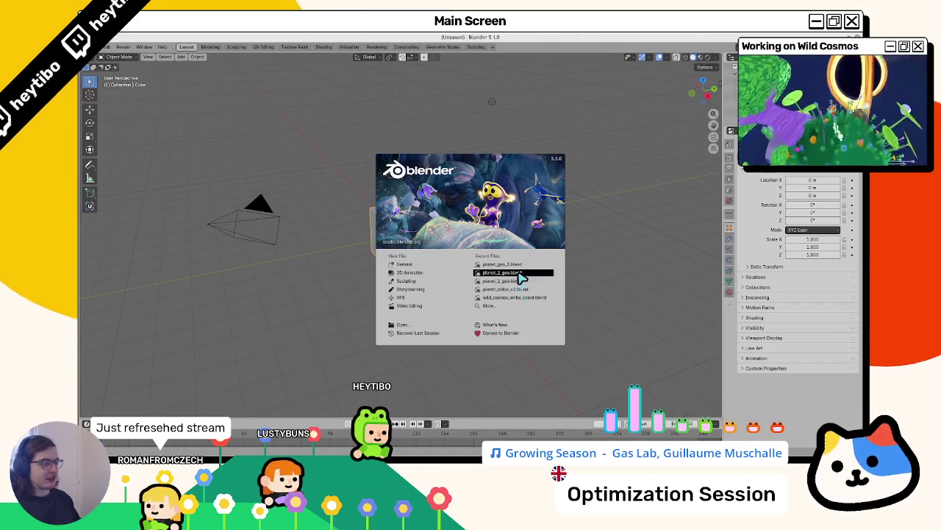
pyautogui.press('z')
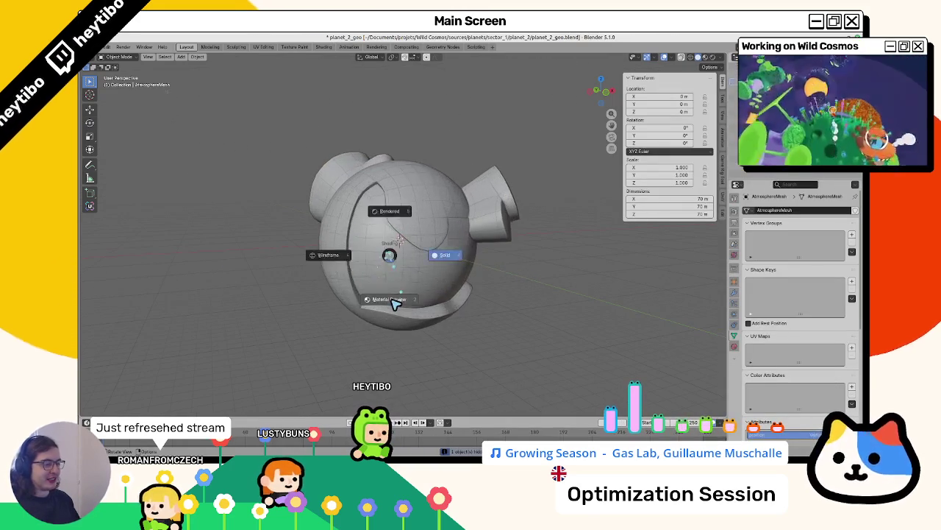
pyautogui.click(397, 290)
# Step: Select the WaterMesh and review its modifiers, material and Color Attributes
pyautogui.click(398, 291)
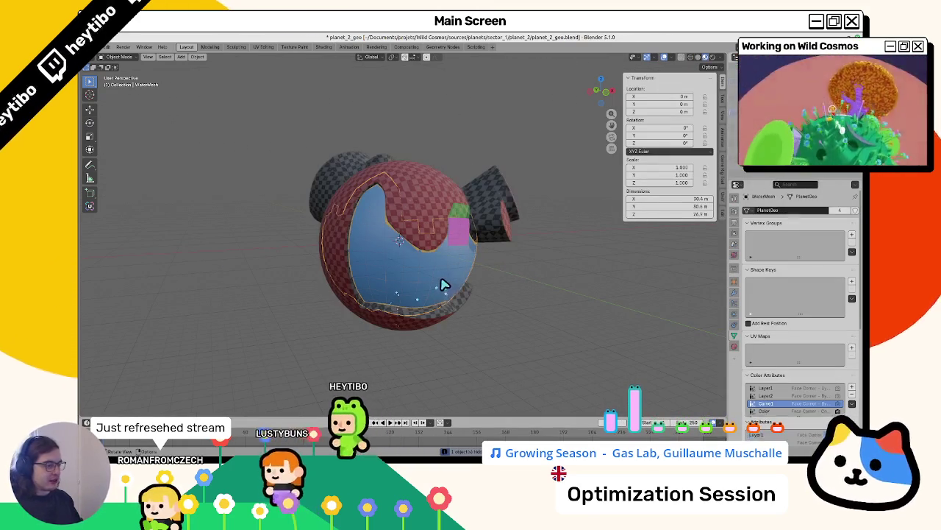
pyautogui.click(734, 293)
pyautogui.click(733, 346)
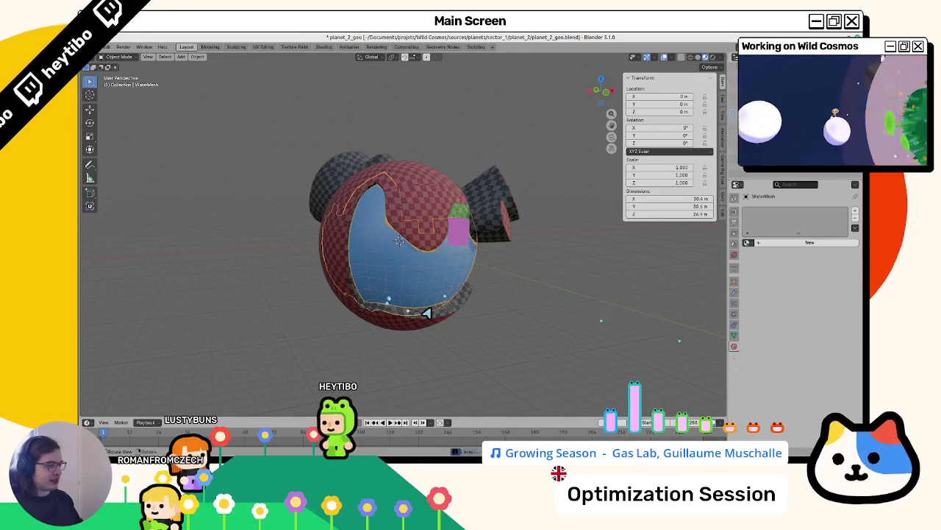
pyautogui.press('g')
pyautogui.press('Escape')
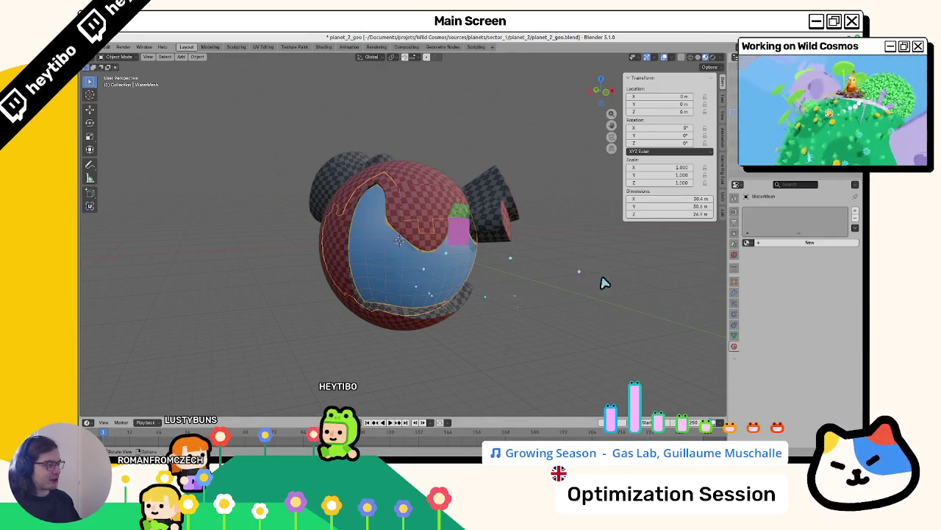
pyautogui.click(734, 336)
pyautogui.scroll(-3, 780, 344)
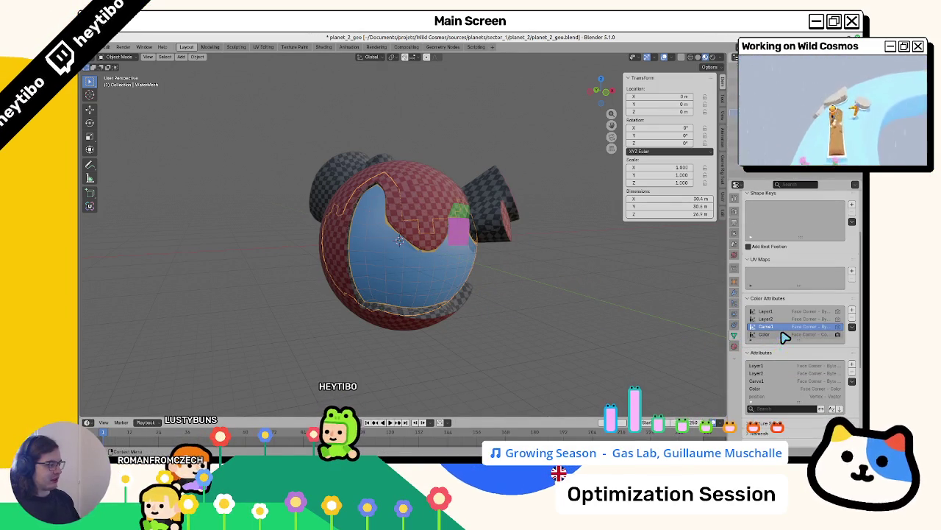
pyautogui.scroll(-3, 786, 336)
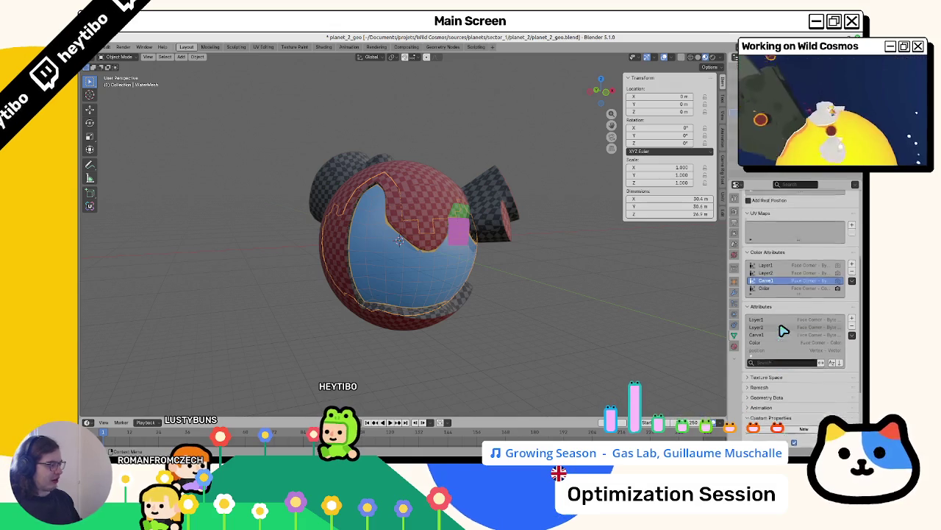
pyautogui.scroll(2, 785, 330)
# Step: In planet_geo_3.blend, select the blue tube WaterMesh and make WaterLayer its active colour attribute
pyautogui.hotkey('alt', 'Tab')
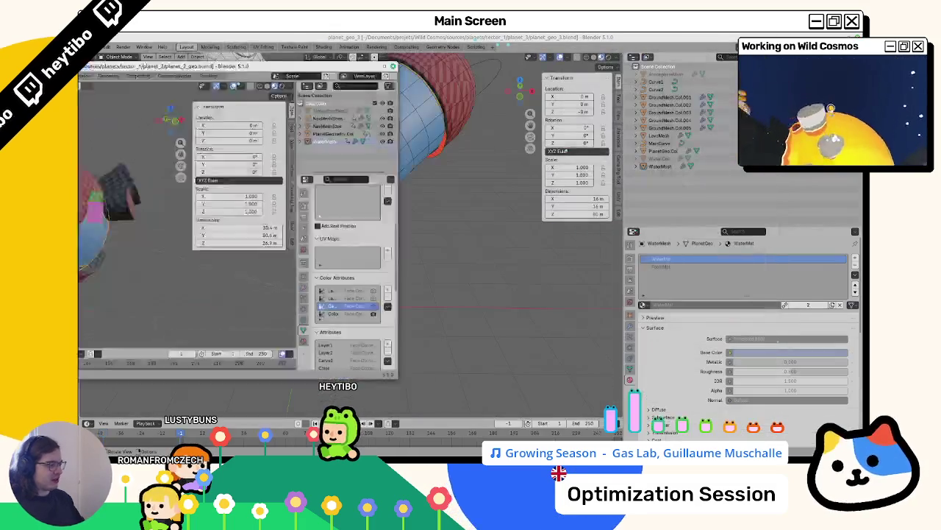
pyautogui.click(388, 174)
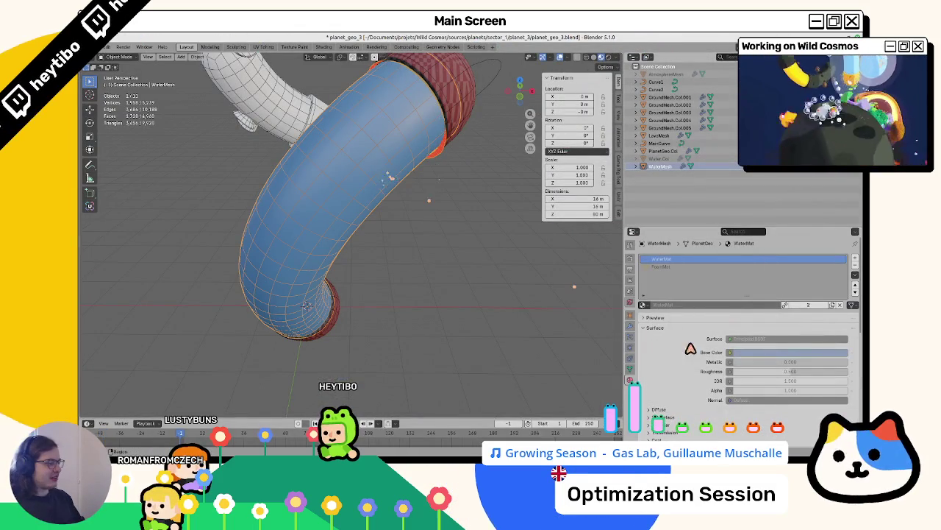
pyautogui.click(629, 366)
pyautogui.scroll(-3, 669, 346)
pyautogui.click(676, 352)
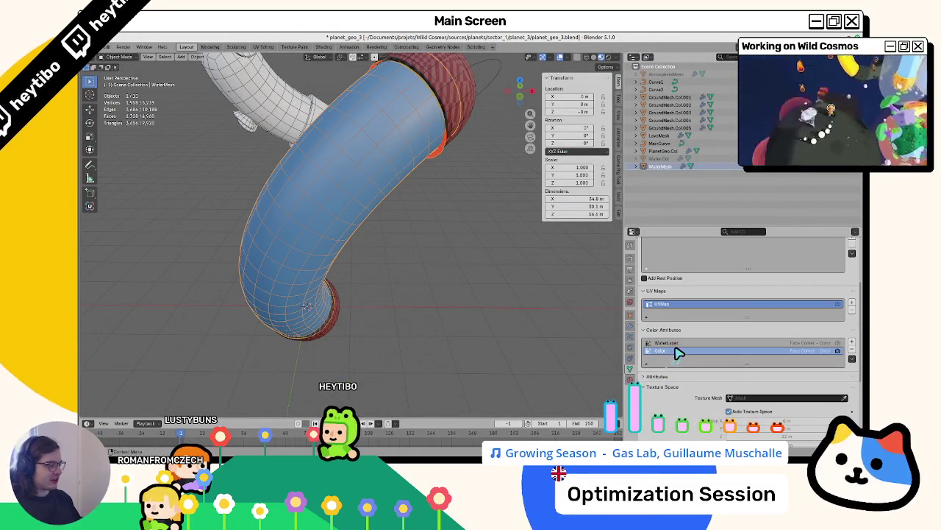
pyautogui.click(669, 342)
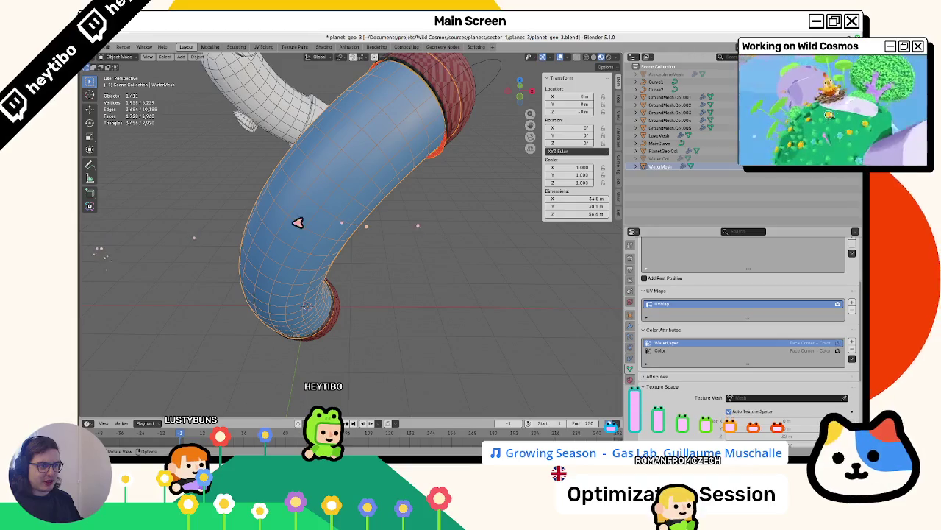
# Step: Review the tube's WaterMat material settings and frame the view on it
pyautogui.click(630, 379)
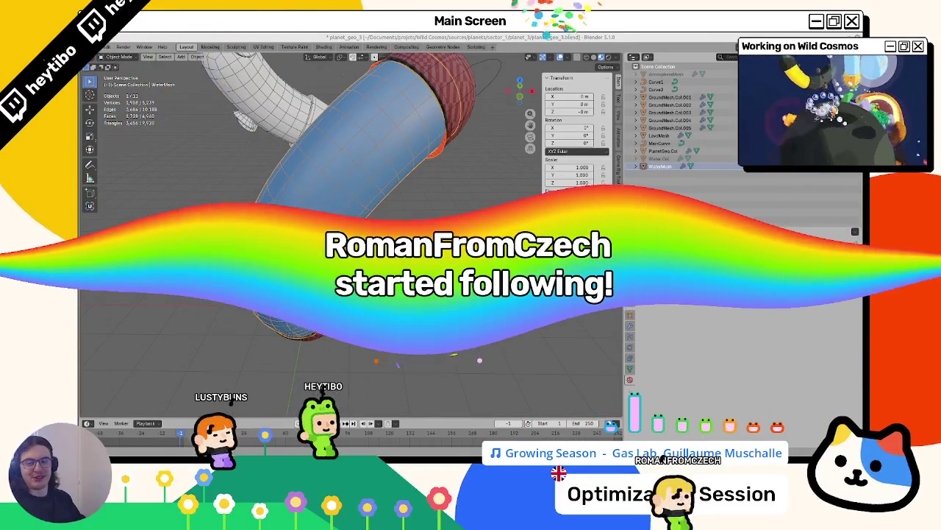
pyautogui.scroll(-10, 357, 157)
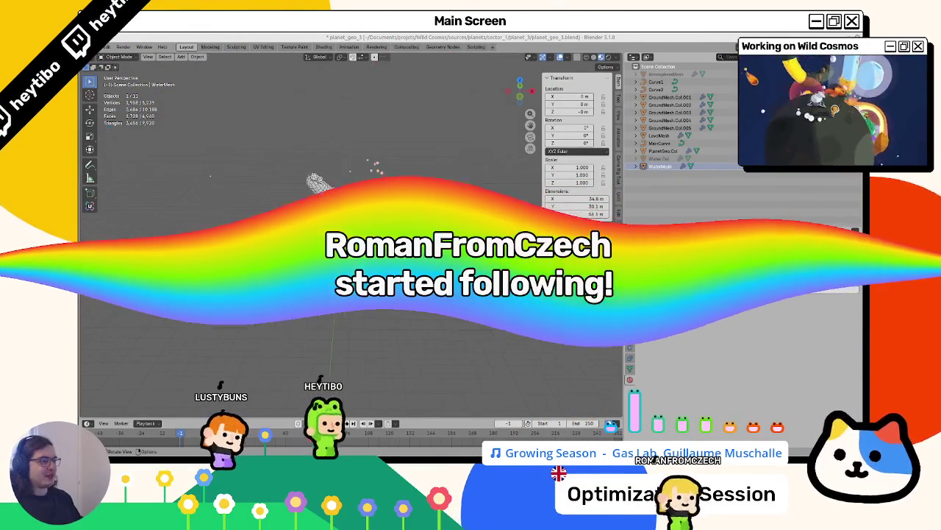
pyautogui.press('KP_Decimal')
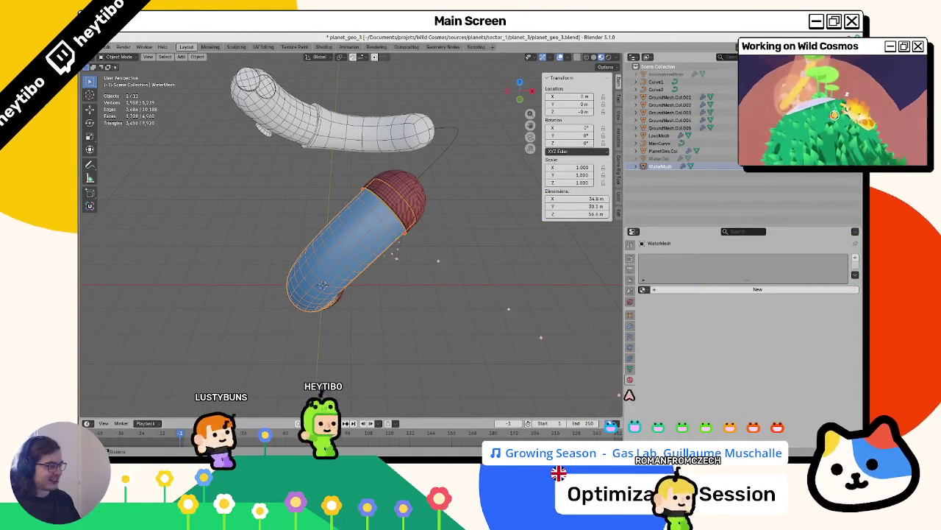
pyautogui.click(631, 368)
# Step: List the tube's modifiers, then browse the glTF export's Data, Mesh, Material and Vertex Color options and cancel
pyautogui.click(630, 331)
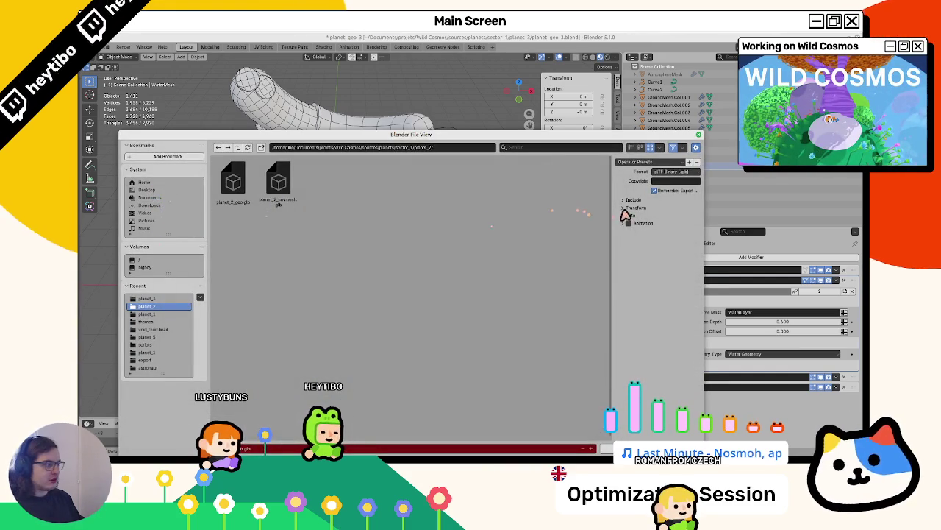
pyautogui.click(631, 216)
pyautogui.click(640, 242)
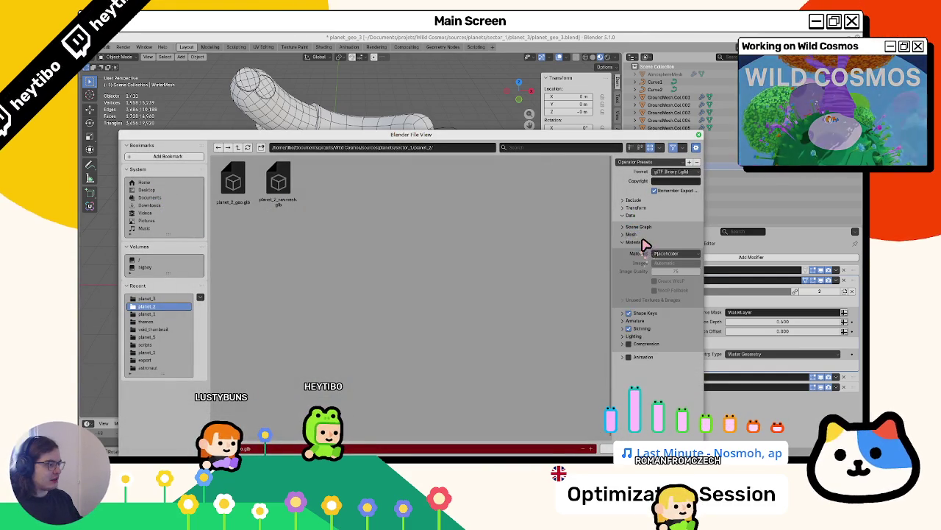
pyautogui.click(637, 234)
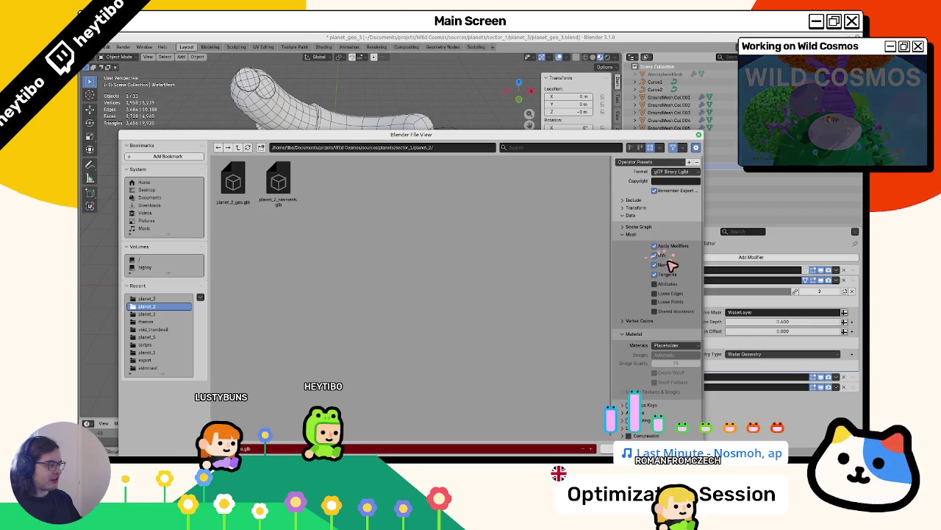
pyautogui.click(628, 321)
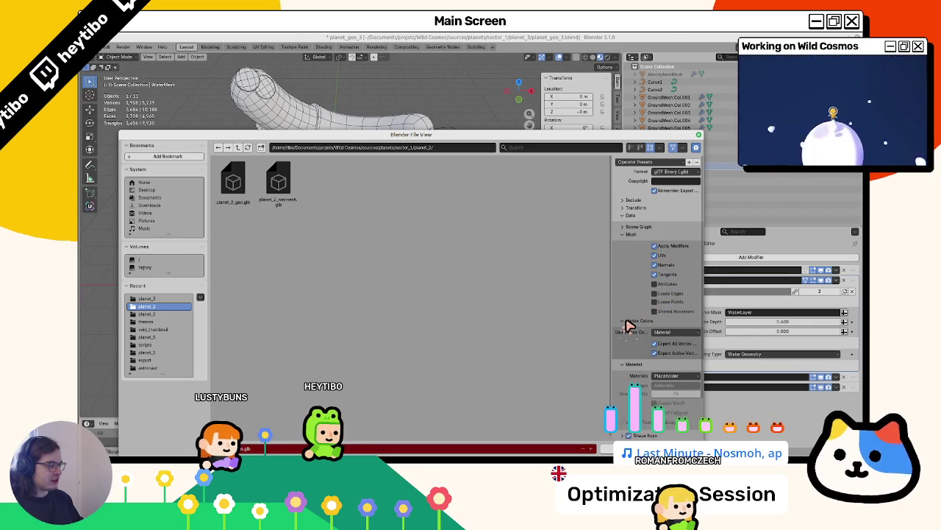
pyautogui.click(626, 321)
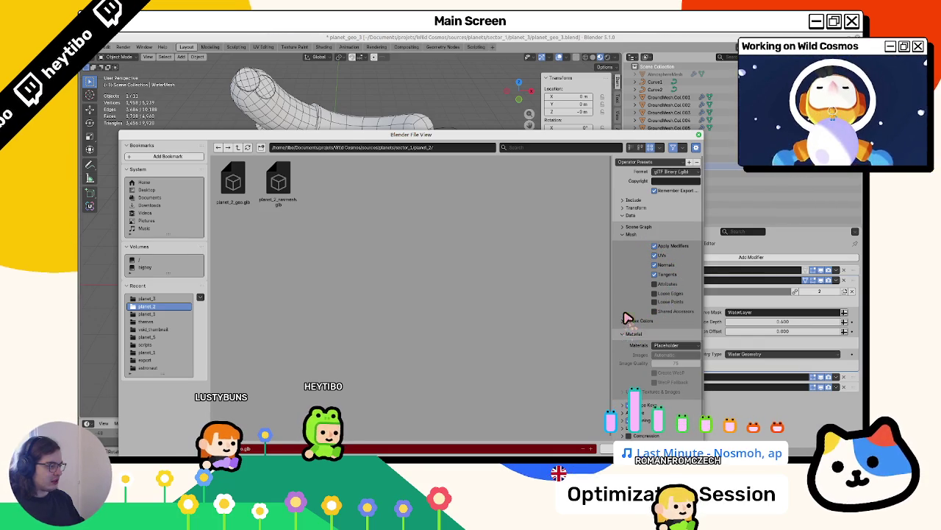
pyautogui.click(631, 215)
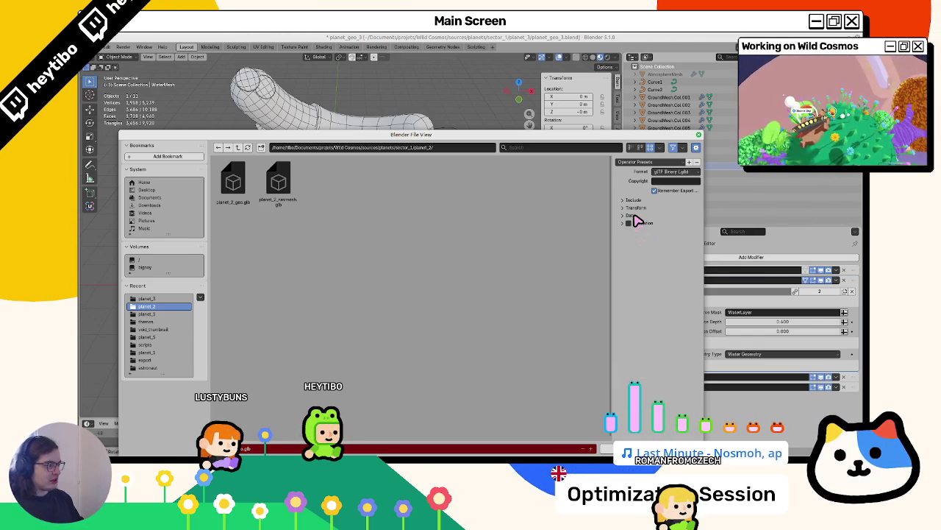
pyautogui.press('Escape')
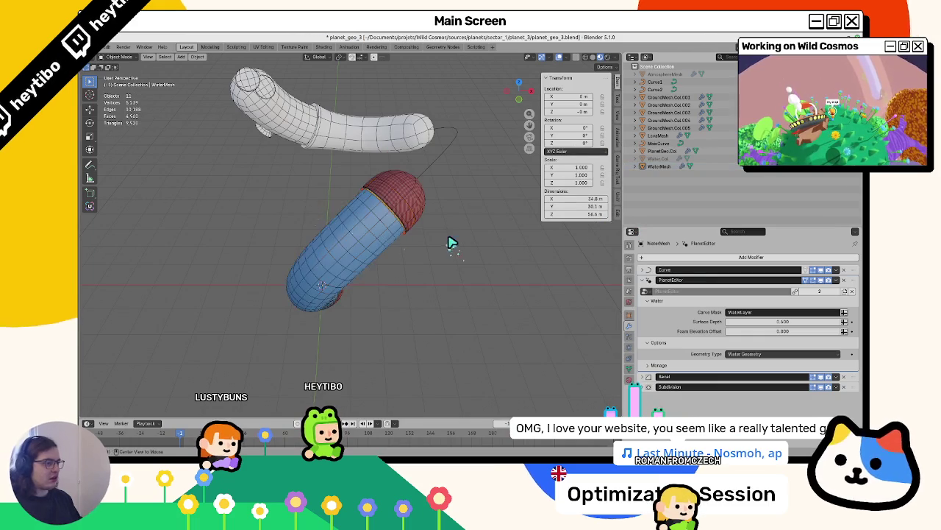
# Step: Unhide all objects and select LavaMesh, the ground collision meshes and AtmosphereMesh
pyautogui.hotkey('alt', 'h')
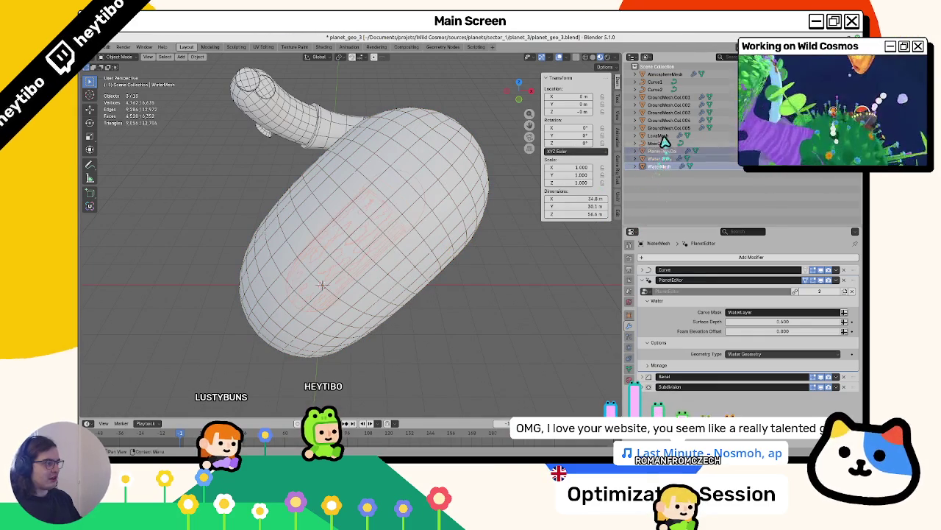
pyautogui.click(657, 136)
pyautogui.keyDown('shift'); pyautogui.click(666, 97); pyautogui.keyUp('shift')
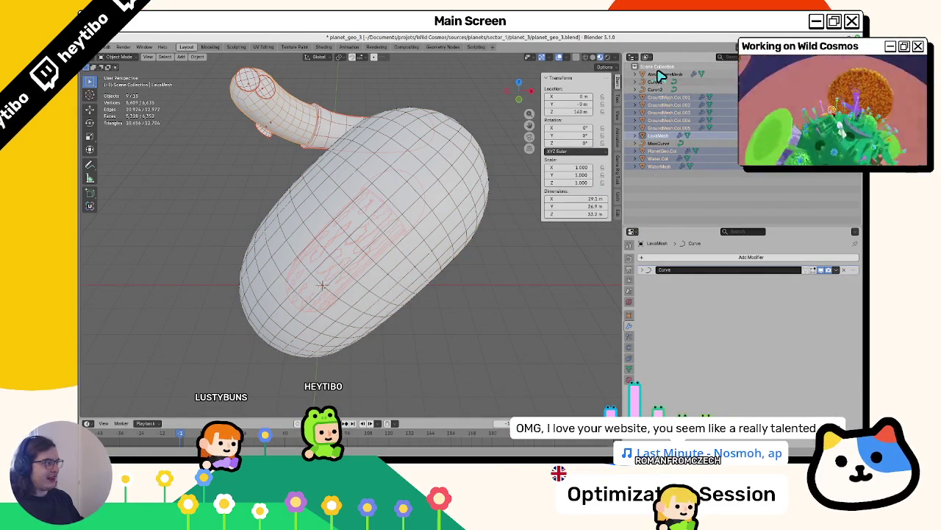
pyautogui.keyDown('ctrl'); pyautogui.click(660, 75); pyautogui.keyUp('ctrl')
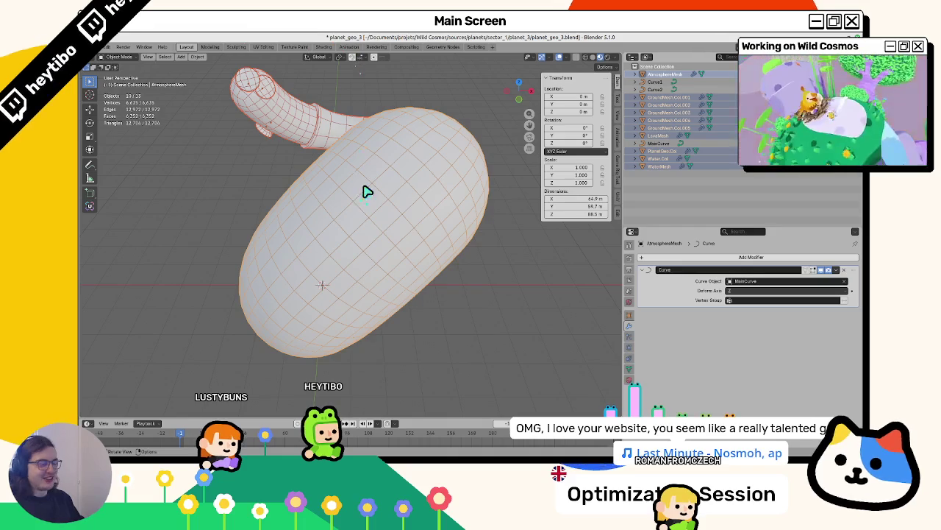
pyautogui.moveTo(368, 192)
pyautogui.mouseDown()
pyautogui.moveTo(373, 183)
pyautogui.moveTo(380, 216)
pyautogui.moveTo(312, 219)
pyautogui.mouseUp()
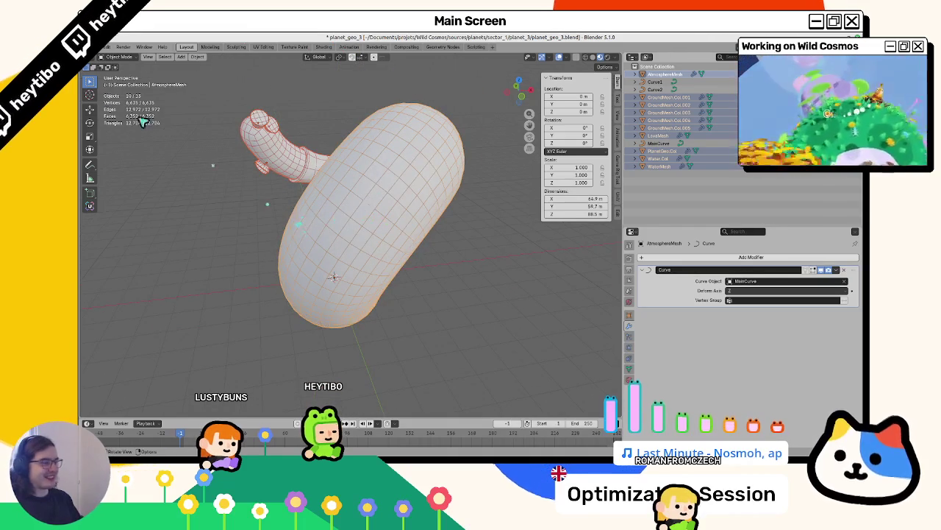
# Step: Start a glTF 2.0 export of the selection targeting planet_geo_3.glb
pyautogui.click(108, 46)
pyautogui.moveTo(111, 162)
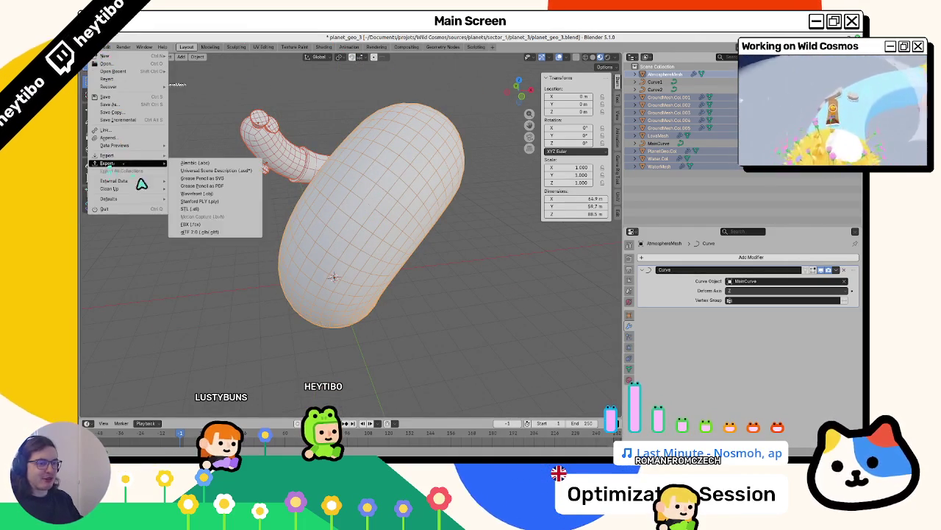
pyautogui.click(206, 235)
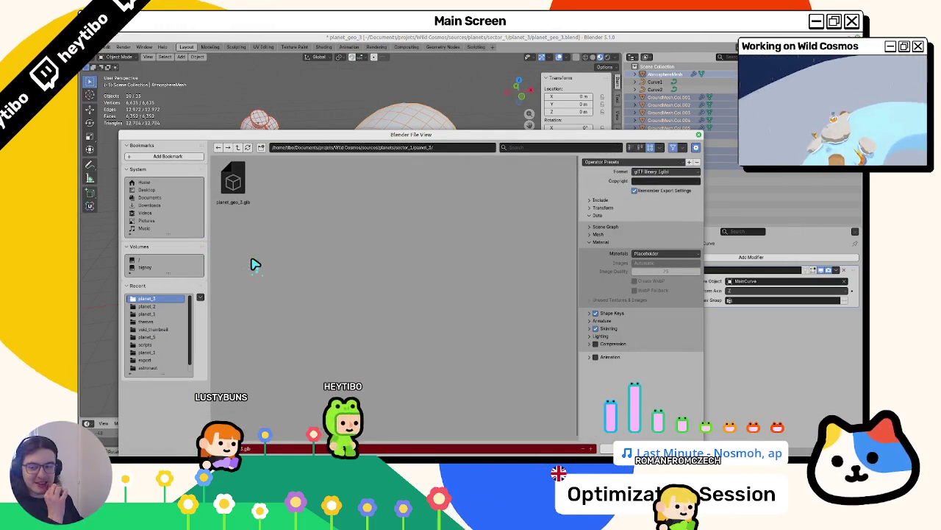
pyautogui.click(230, 197)
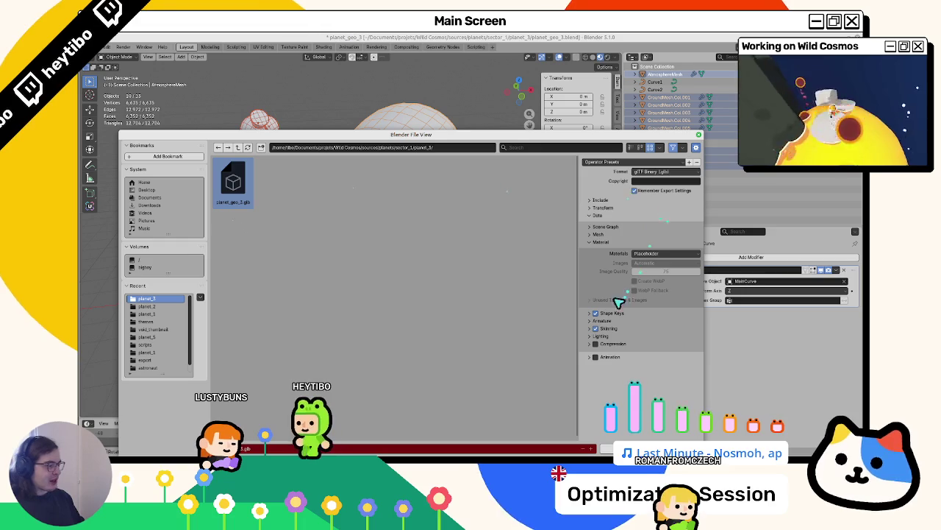
# Step: Check the Include and Transform (+Y Up) options and export over planet_geo_3.glb
pyautogui.click(615, 243)
pyautogui.click(607, 229)
pyautogui.click(608, 228)
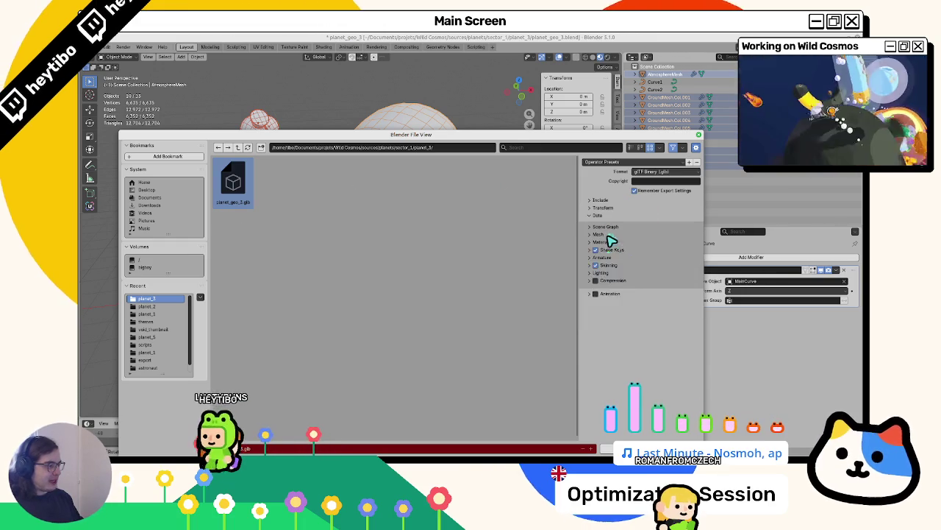
pyautogui.click(610, 235)
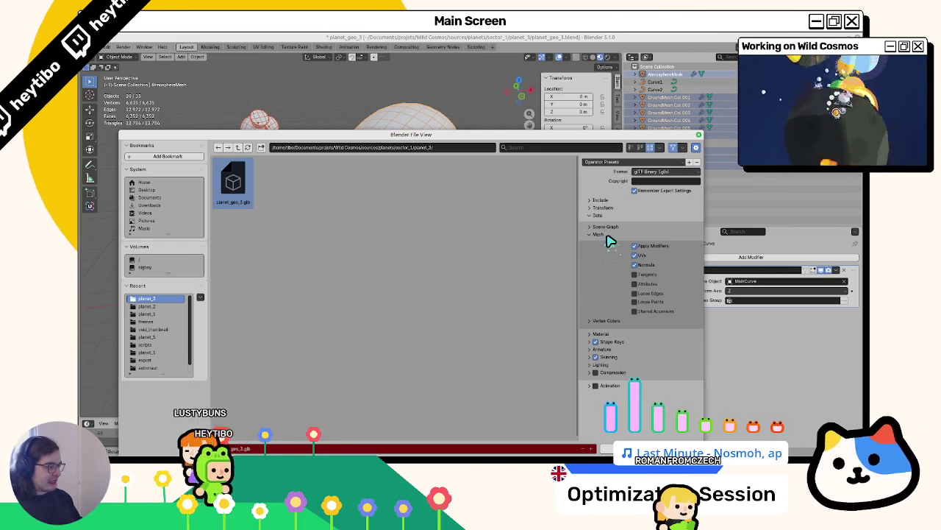
pyautogui.click(598, 227)
pyautogui.click(603, 224)
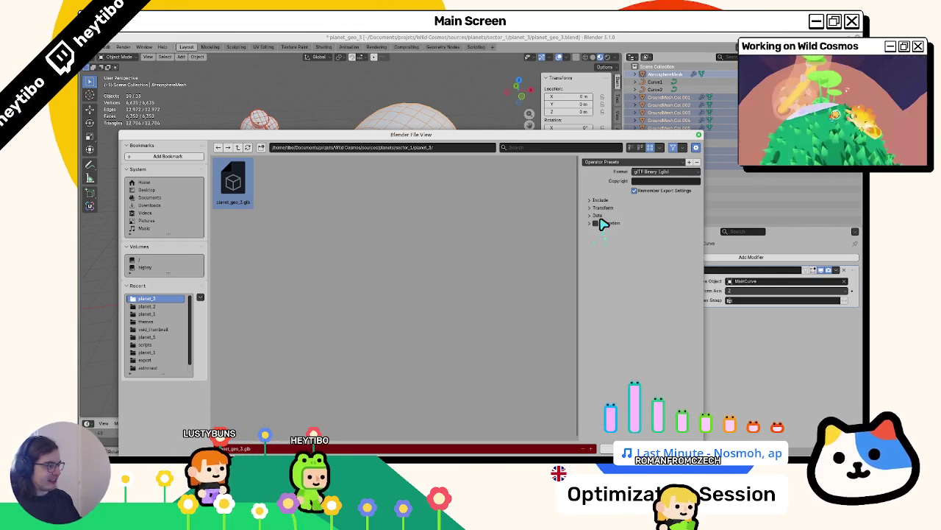
pyautogui.click(605, 228)
pyautogui.click(605, 228)
pyautogui.click(606, 203)
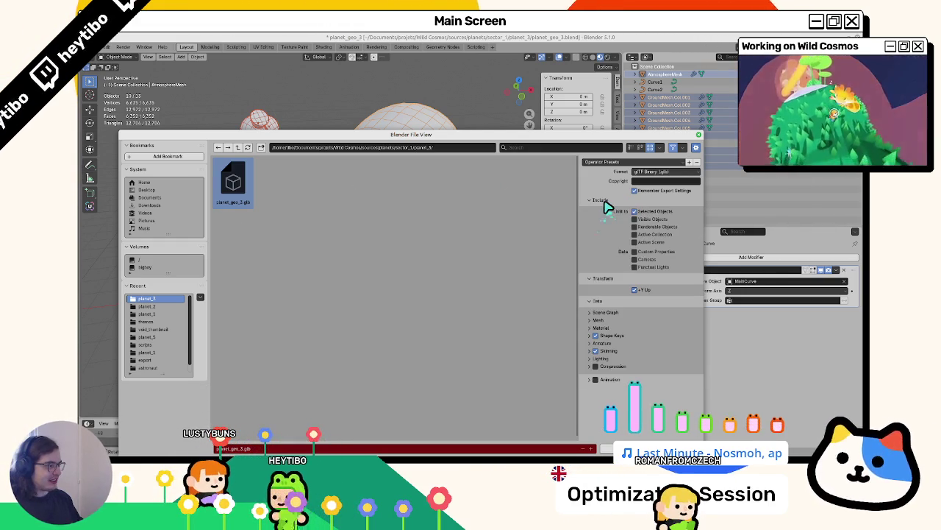
pyautogui.click(605, 202)
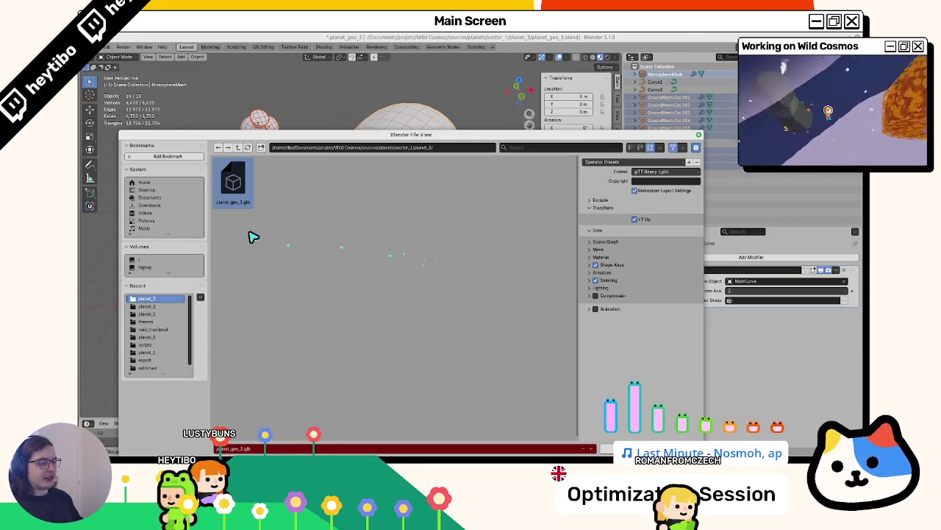
pyautogui.doubleClick(245, 203)
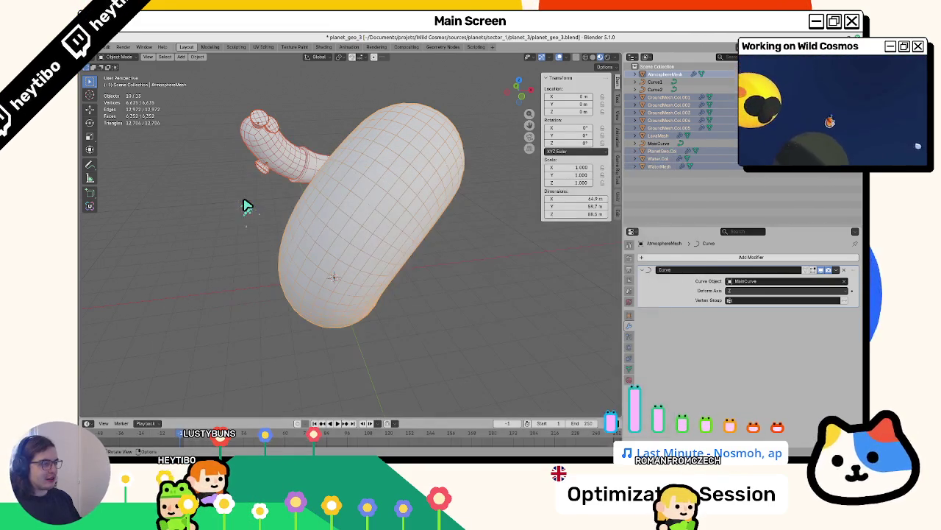
# Step: In Godot, browse to sector_1/planet_3 and open Advanced Import Settings for planet_geo_3.glb
pyautogui.hotkey('alt', 'Tab')
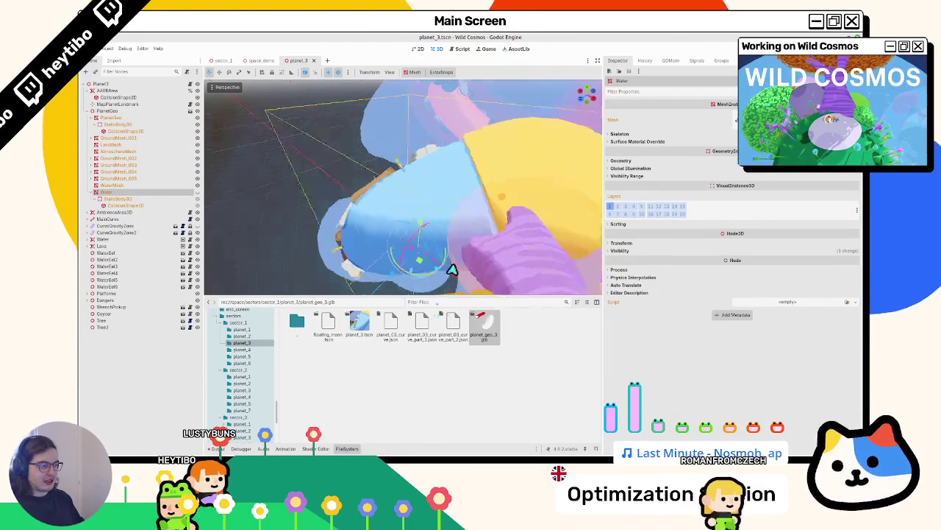
pyautogui.doubleClick(297, 321)
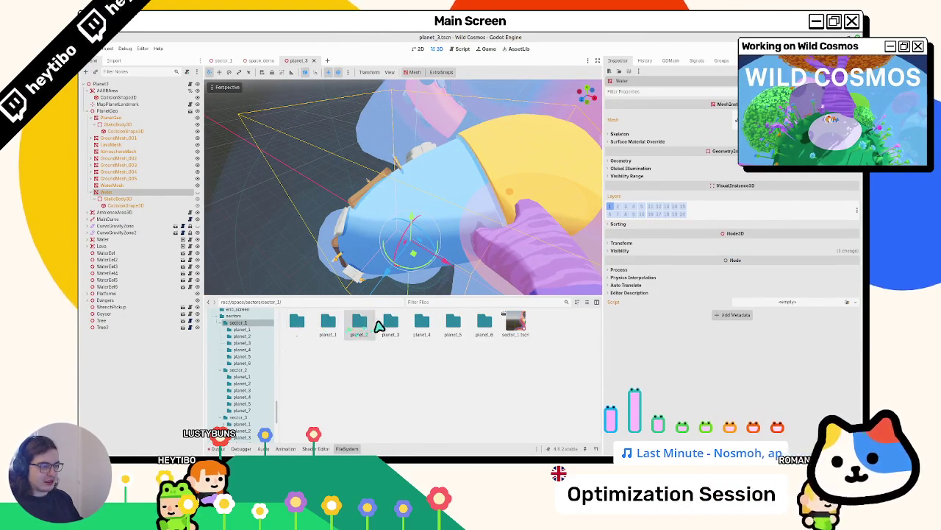
pyautogui.doubleClick(388, 323)
pyautogui.doubleClick(481, 326)
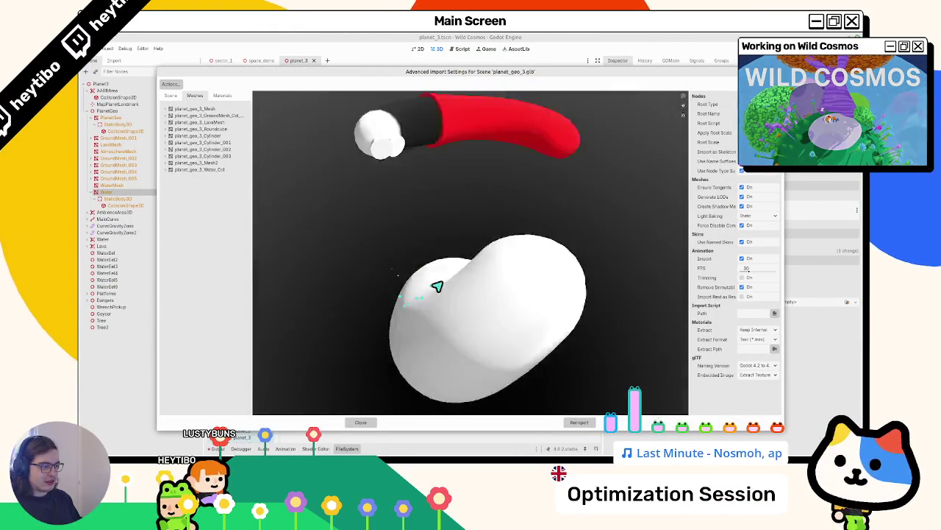
pyautogui.press('Escape')
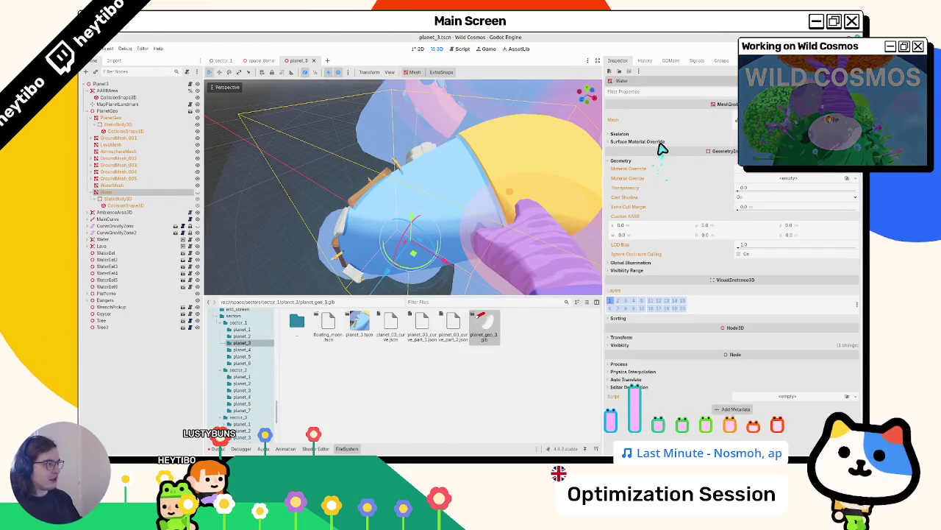
pyautogui.click(660, 144)
pyautogui.click(638, 142)
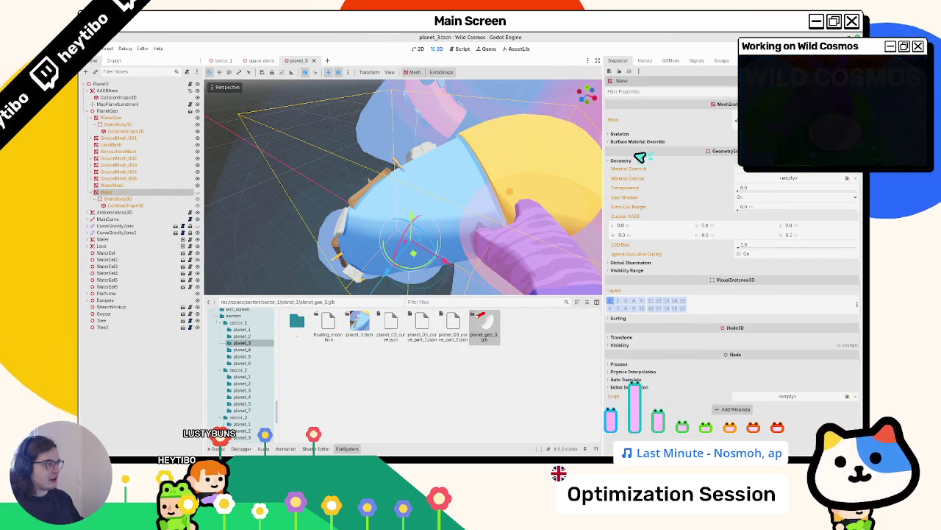
pyautogui.click(632, 160)
pyautogui.doubleClick(499, 332)
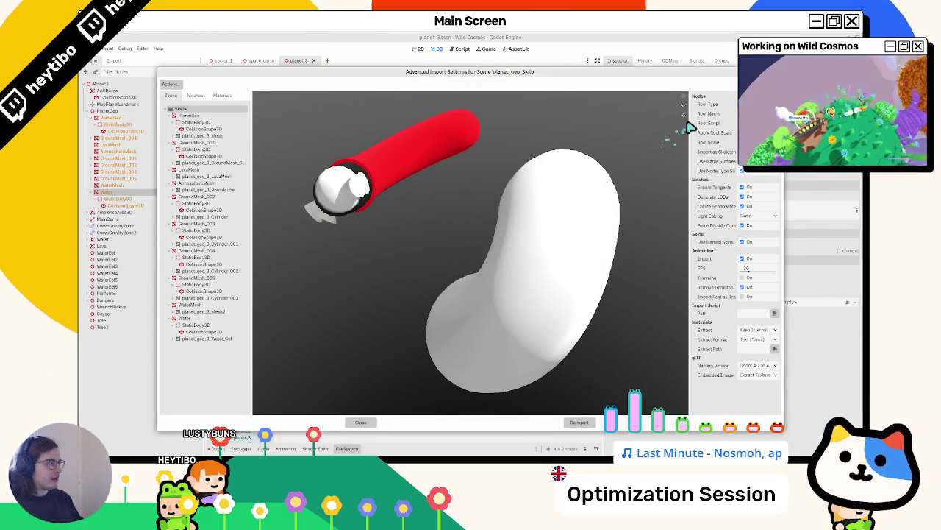
# Step: Widen the import options panel and inspect the imported materials and the LavaMesh
pyautogui.moveTo(684, 127); pyautogui.dragTo(548, 133)
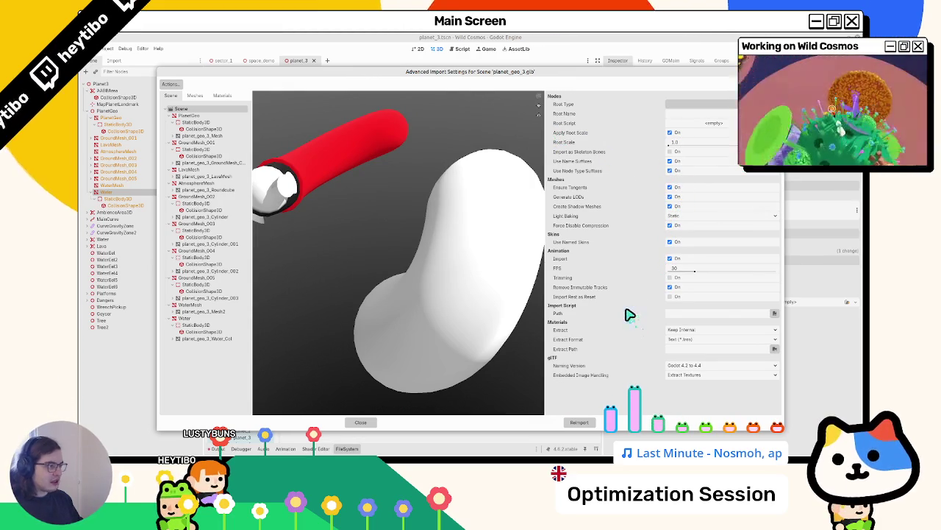
pyautogui.click(222, 96)
pyautogui.click(203, 118)
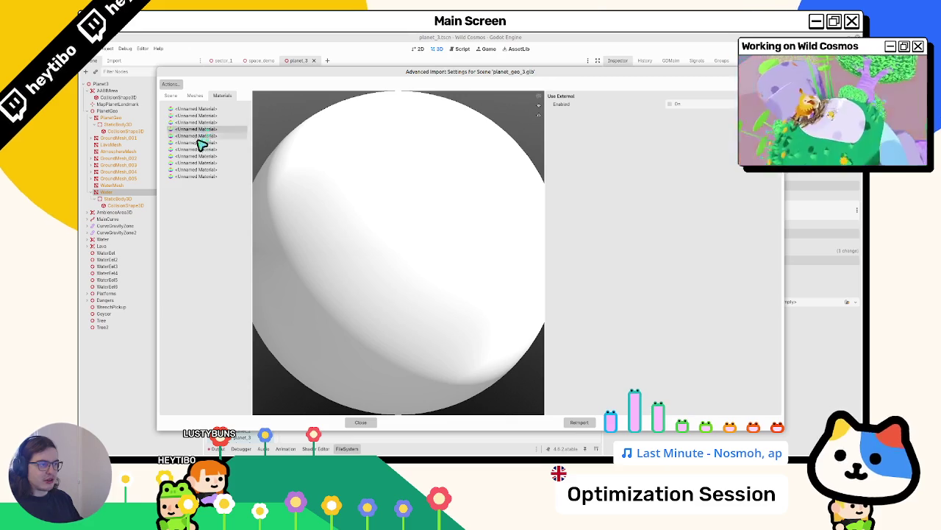
pyautogui.click(197, 96)
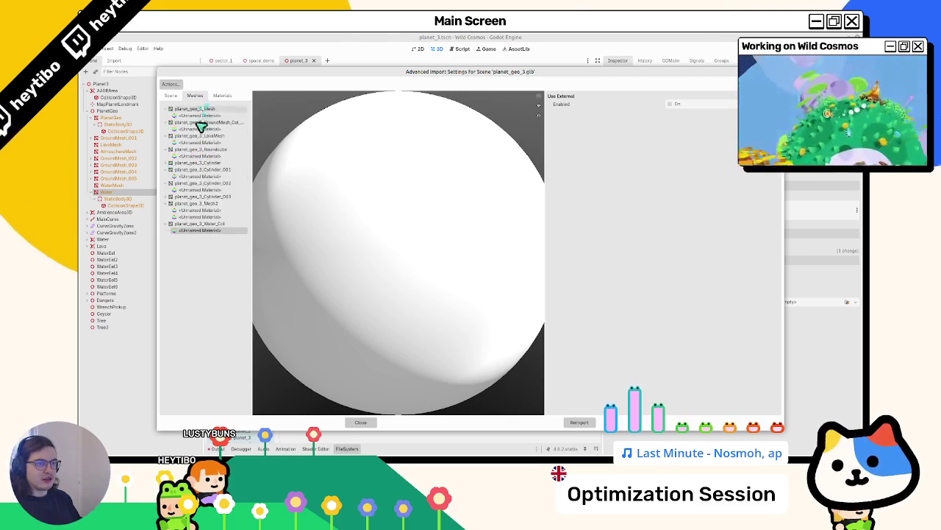
pyautogui.click(193, 149)
pyautogui.click(192, 156)
pyautogui.click(197, 142)
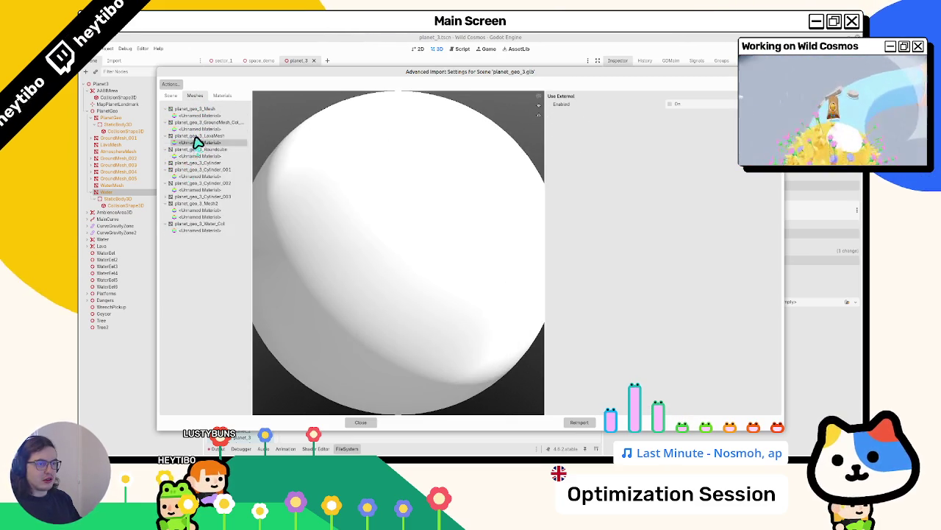
# Step: Step through the meshes, rotate the Mesh2 pipe preview, and close without reimporting
pyautogui.click(206, 196)
pyautogui.click(213, 224)
pyautogui.click(217, 211)
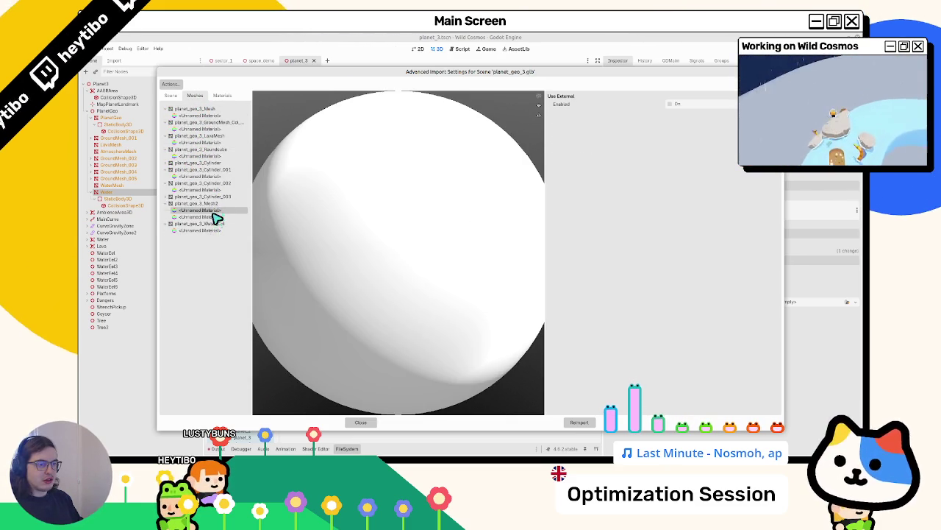
pyautogui.click(218, 204)
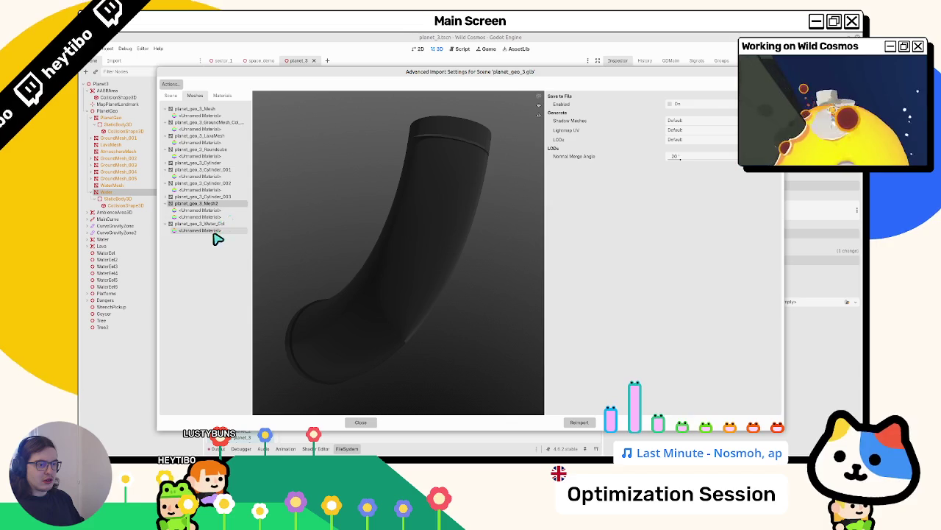
pyautogui.click(214, 223)
pyautogui.click(214, 230)
pyautogui.click(170, 196)
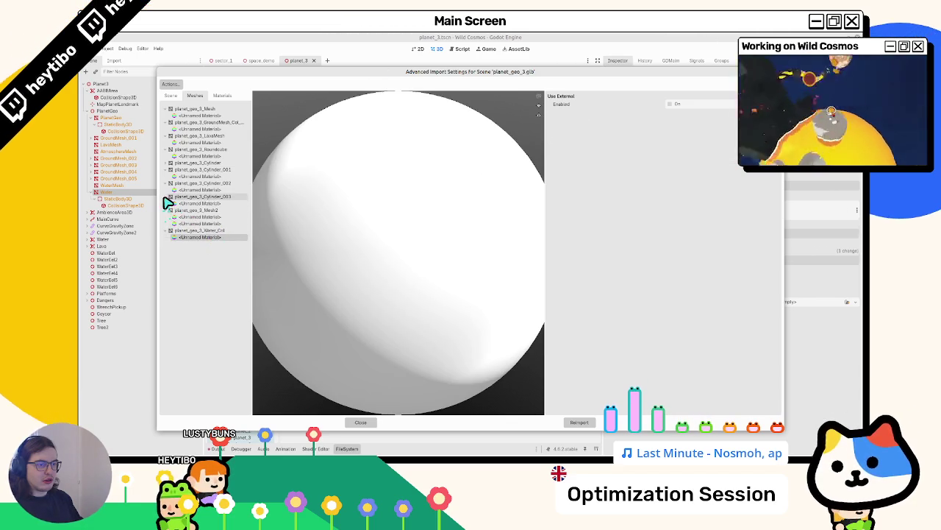
pyautogui.click(177, 212)
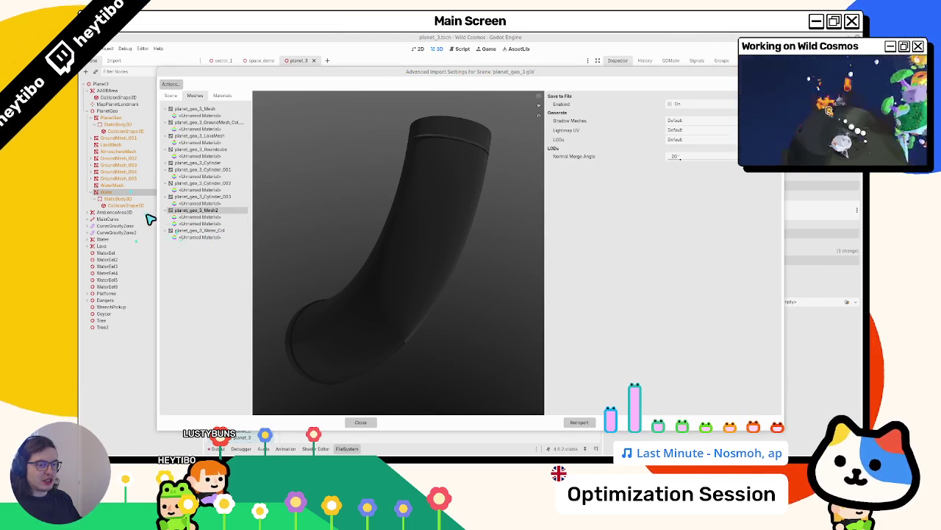
pyautogui.moveTo(358, 222); pyautogui.dragTo(273, 225)
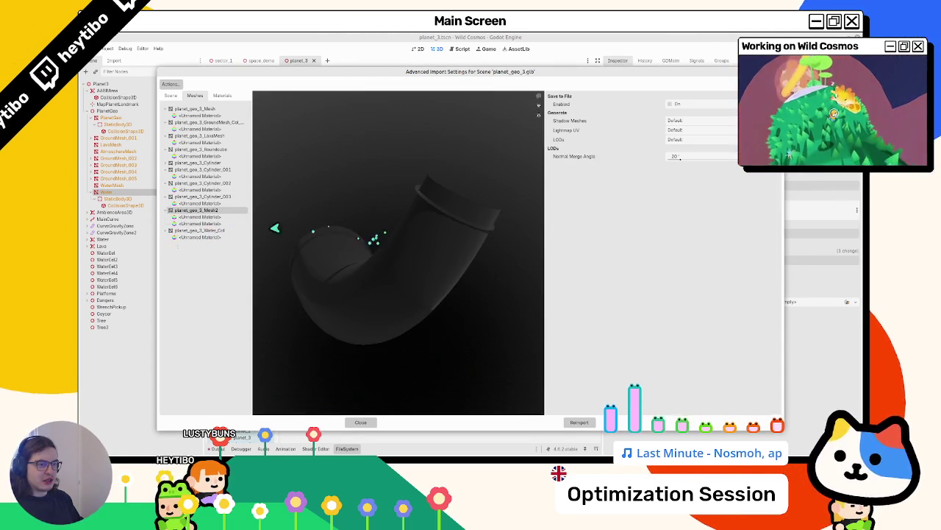
pyautogui.click(223, 223)
pyautogui.click(222, 211)
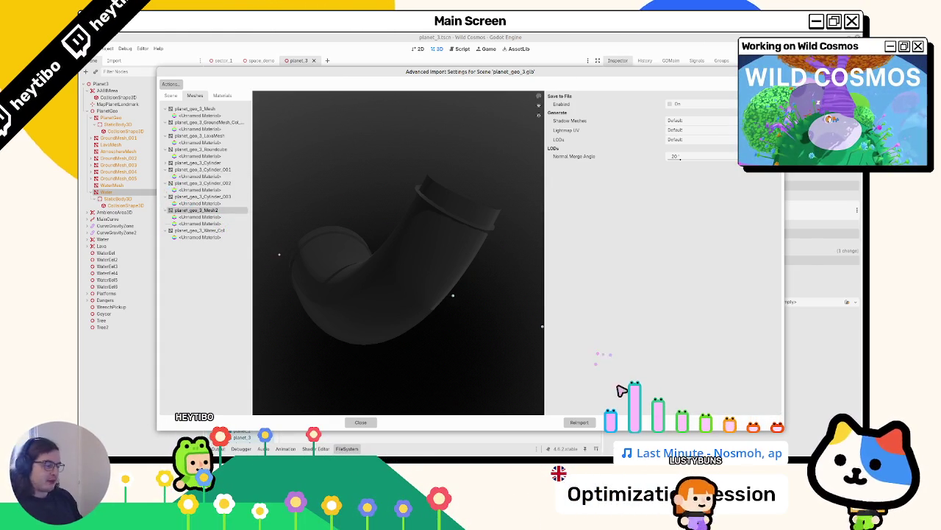
pyautogui.press('Escape')
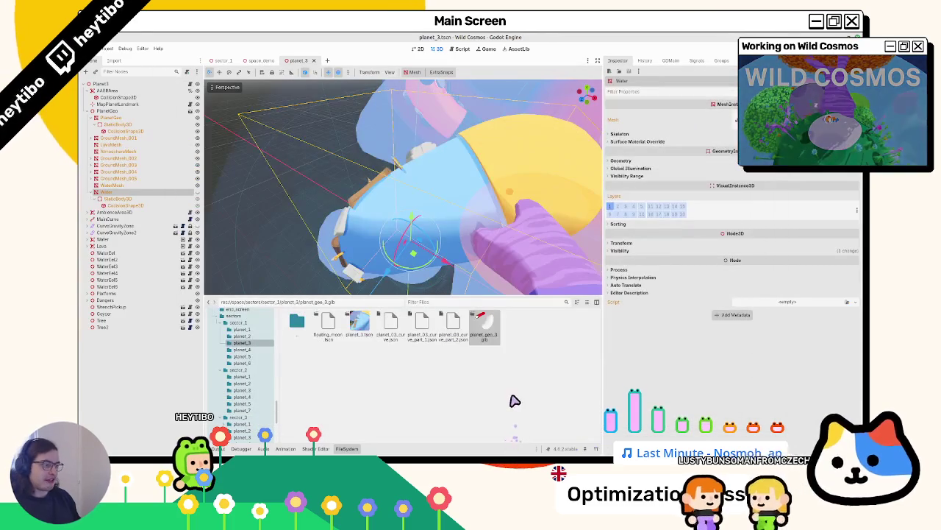
# Step: Inspect the Water node's material override and mesh, then close the sector_1 and space_demo tabs
pyautogui.click(129, 205)
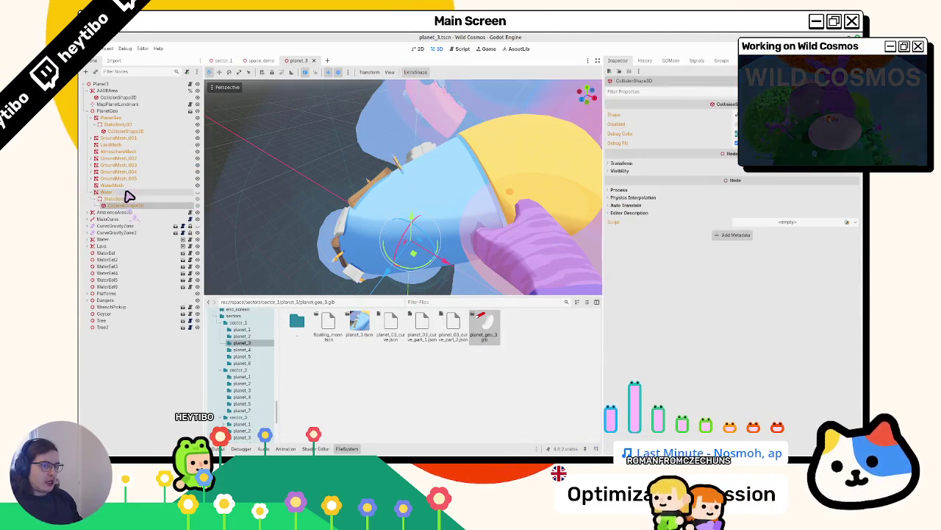
pyautogui.click(128, 193)
pyautogui.click(651, 142)
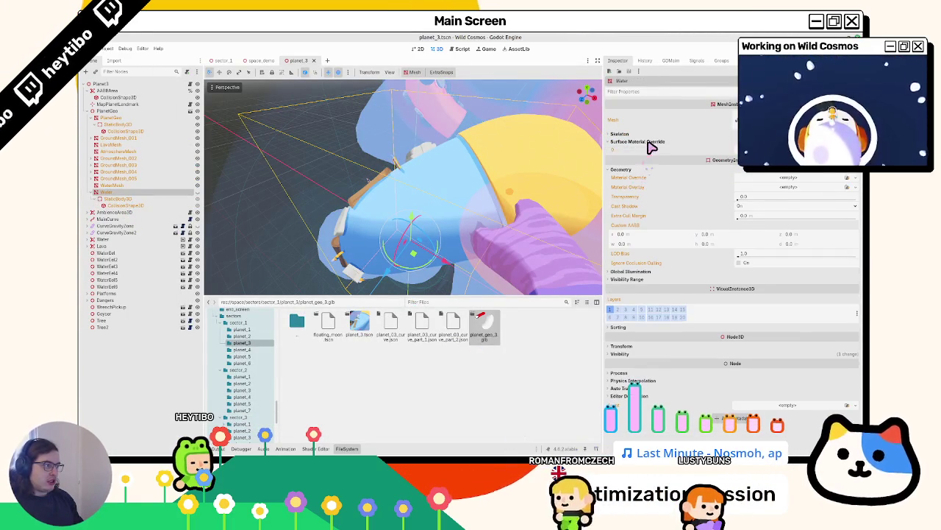
pyautogui.click(657, 134)
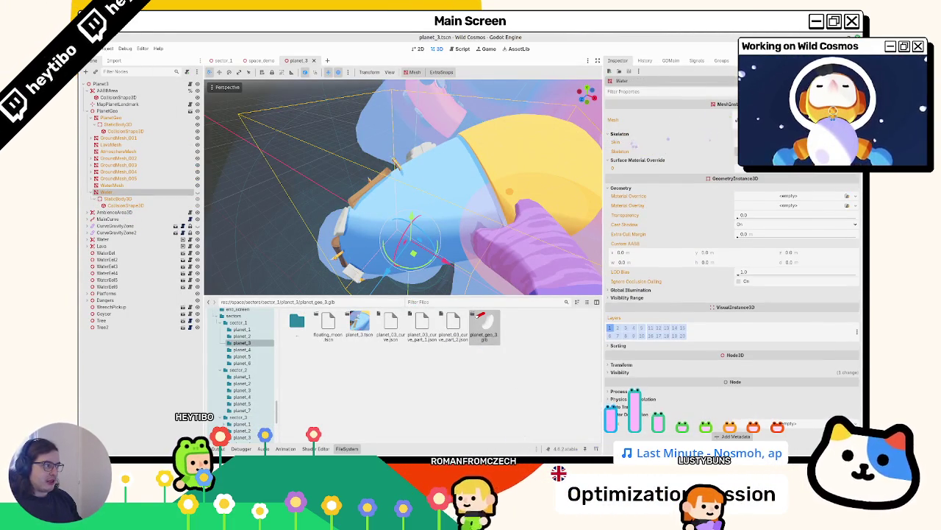
pyautogui.click(724, 122)
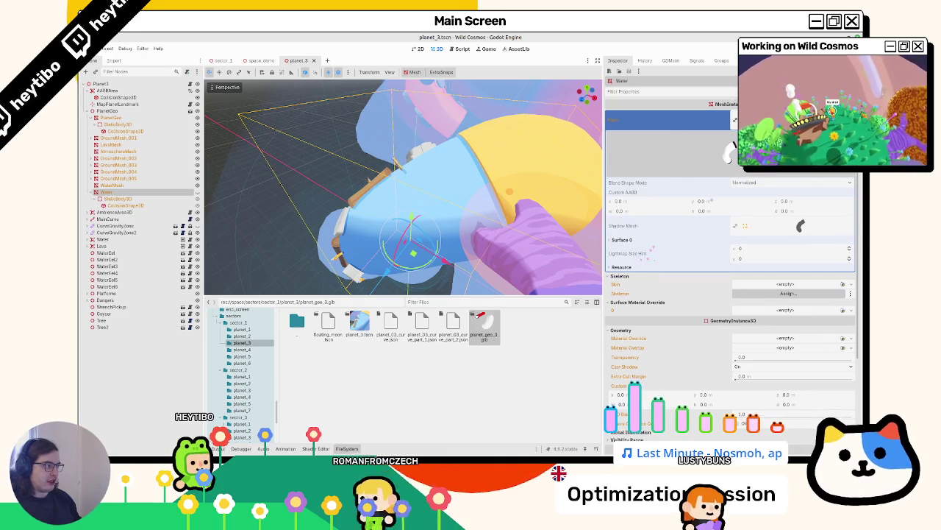
pyautogui.click(662, 120)
pyautogui.click(634, 133)
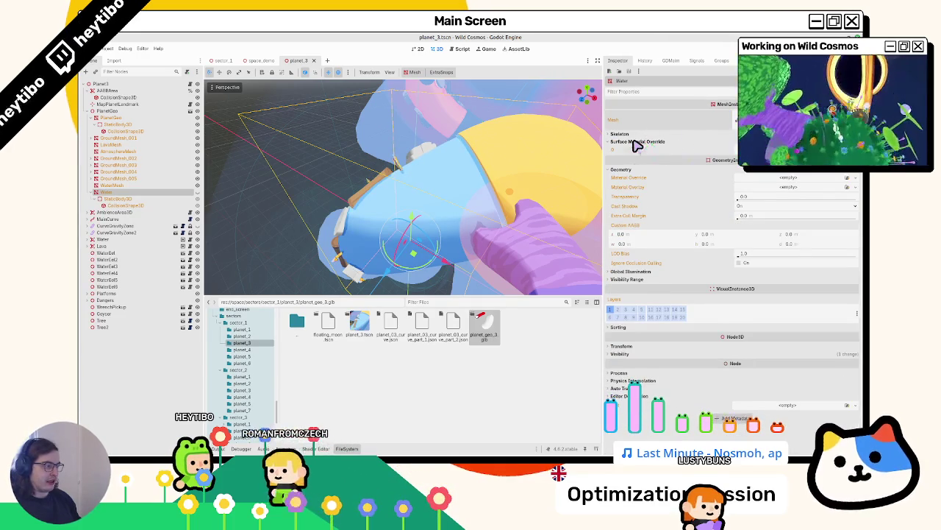
pyautogui.click(636, 142)
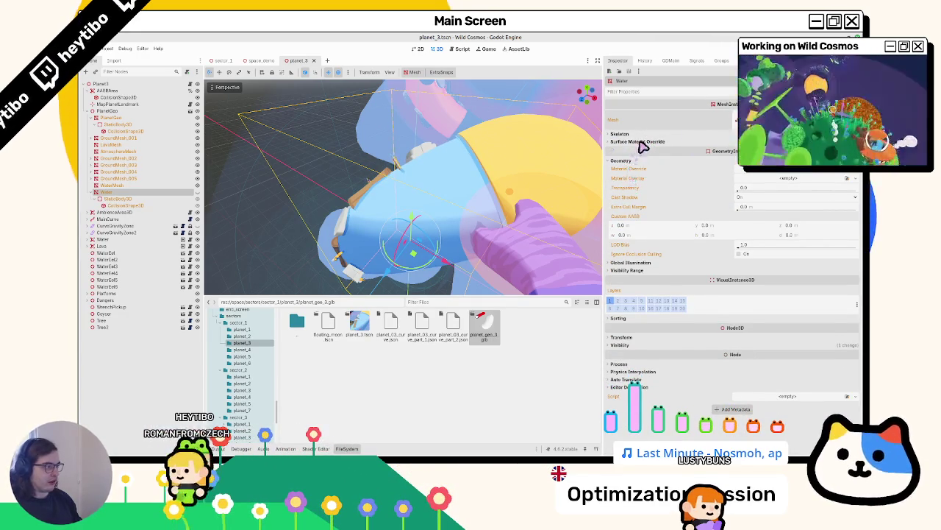
pyautogui.click(639, 142)
pyautogui.click(262, 60)
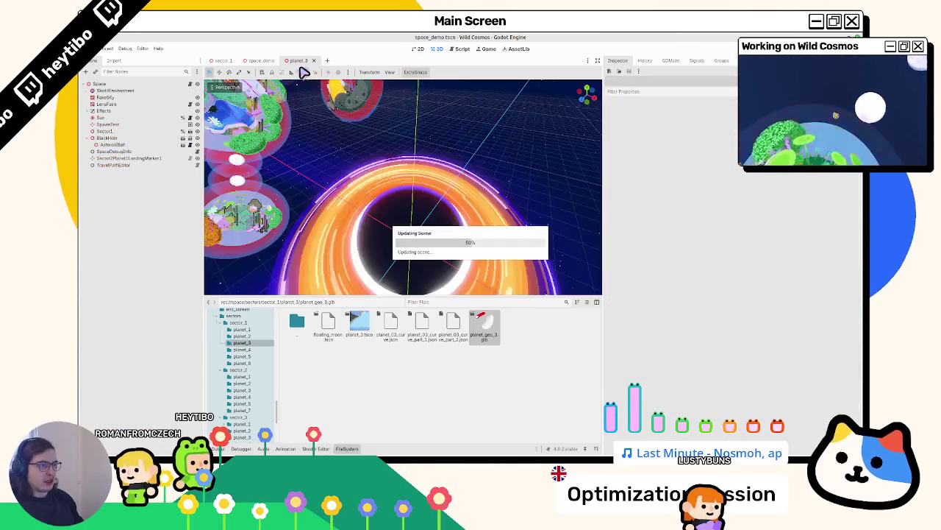
pyautogui.click(298, 60)
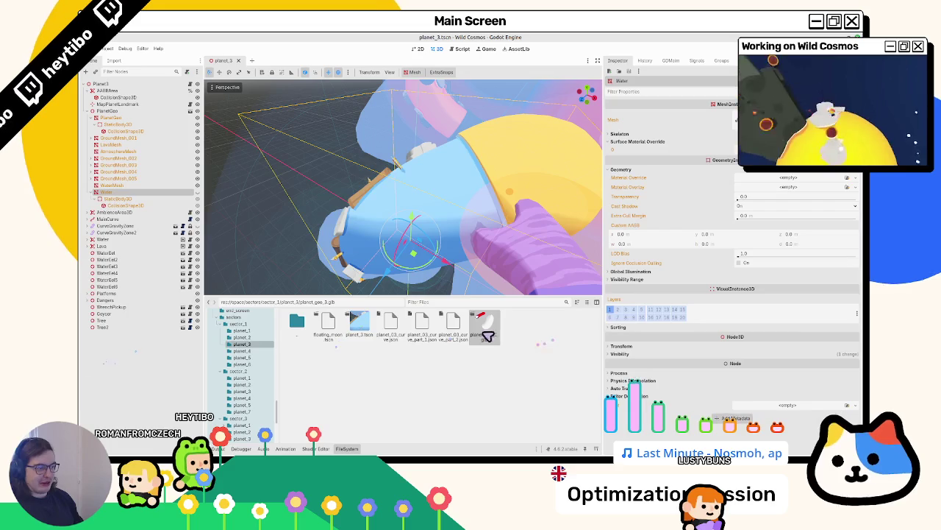
# Step: Add planet_geo_3.glb to planet_3 with editable children and inspect its Water mesh's material slots
pyautogui.moveTo(127, 90); pyautogui.dragTo(131, 97)
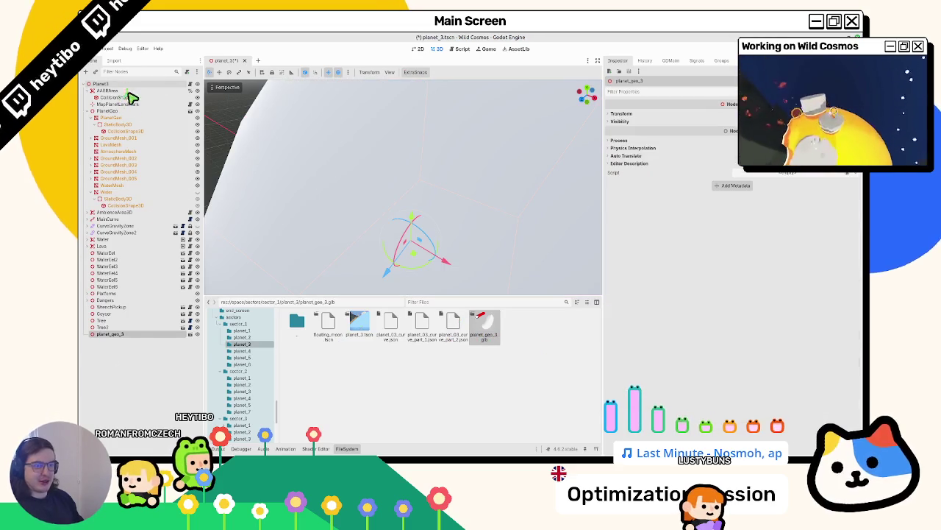
pyautogui.rightClick(135, 337)
pyautogui.click(168, 402)
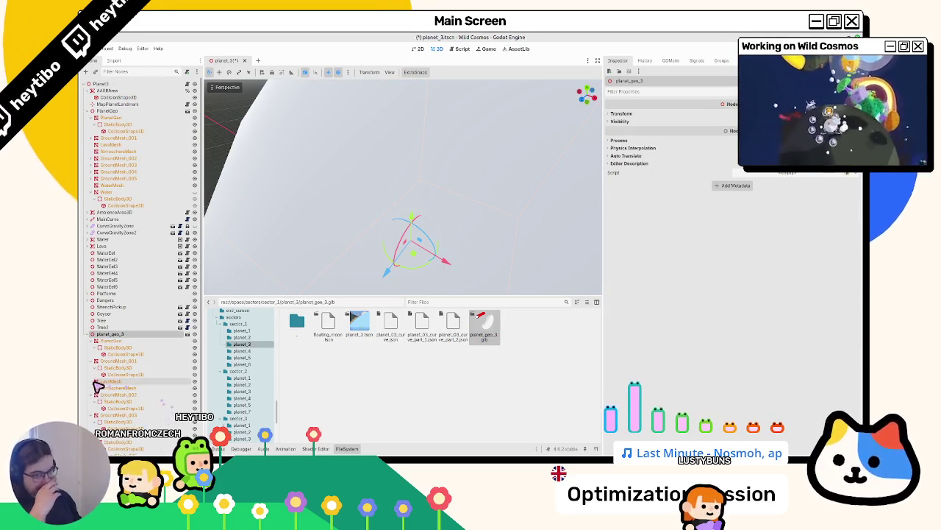
pyautogui.scroll(-2, 114, 368)
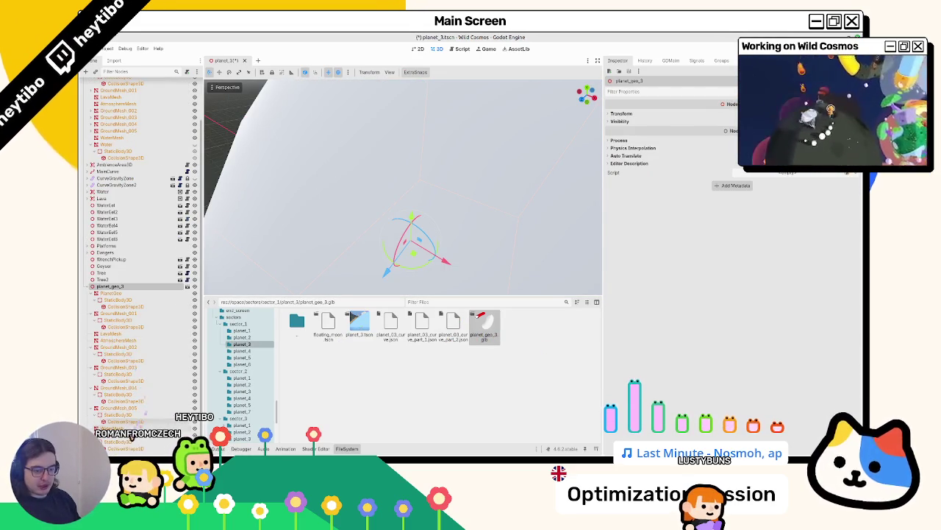
pyautogui.click(118, 428)
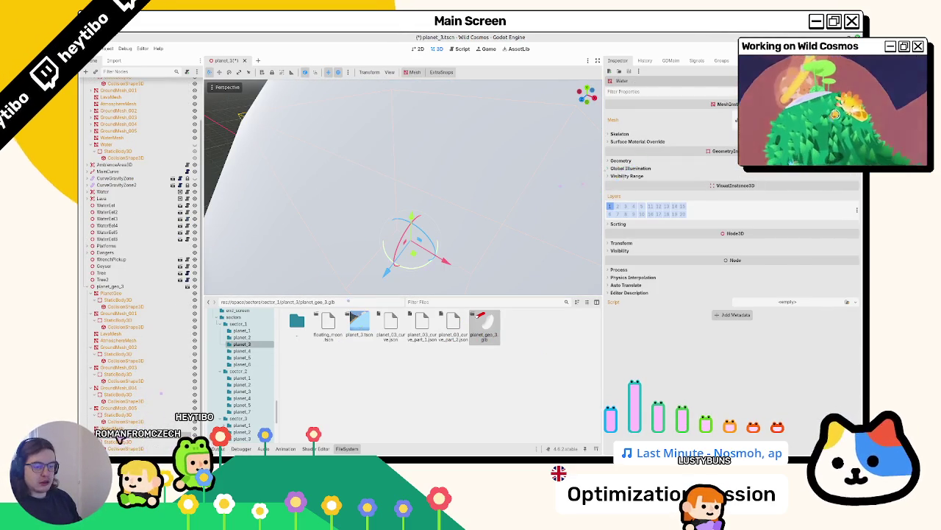
pyautogui.click(634, 141)
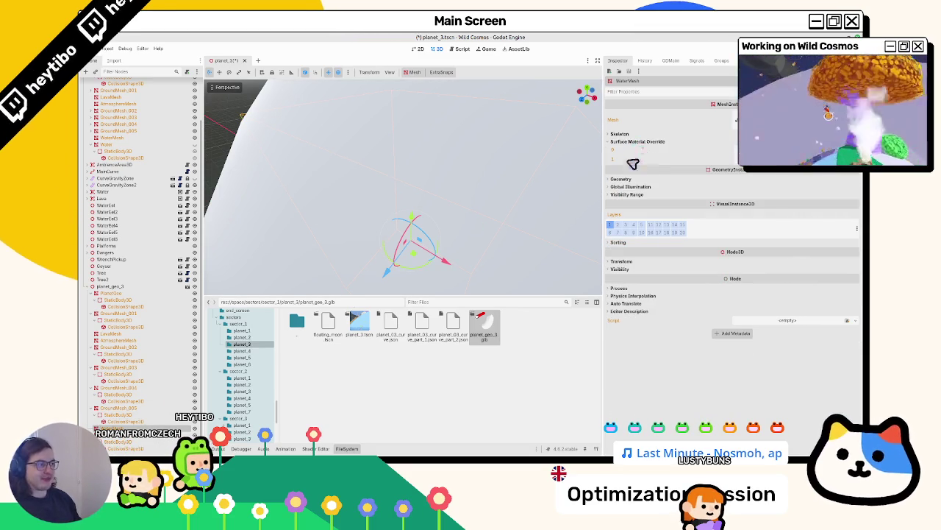
# Step: Check WaterMesh's surface material slots and AtmosphereMesh's geometry and material overrides
pyautogui.click(129, 287)
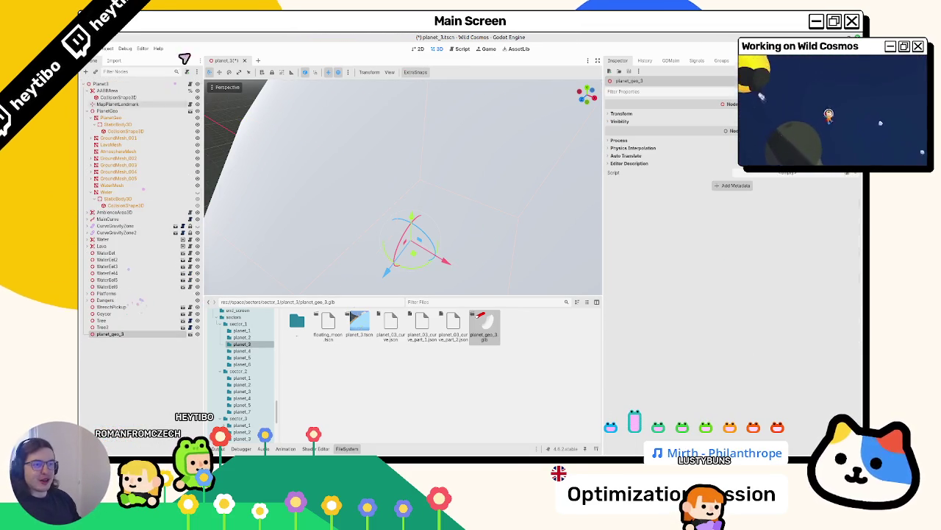
pyautogui.click(131, 193)
pyautogui.click(132, 186)
pyautogui.click(644, 142)
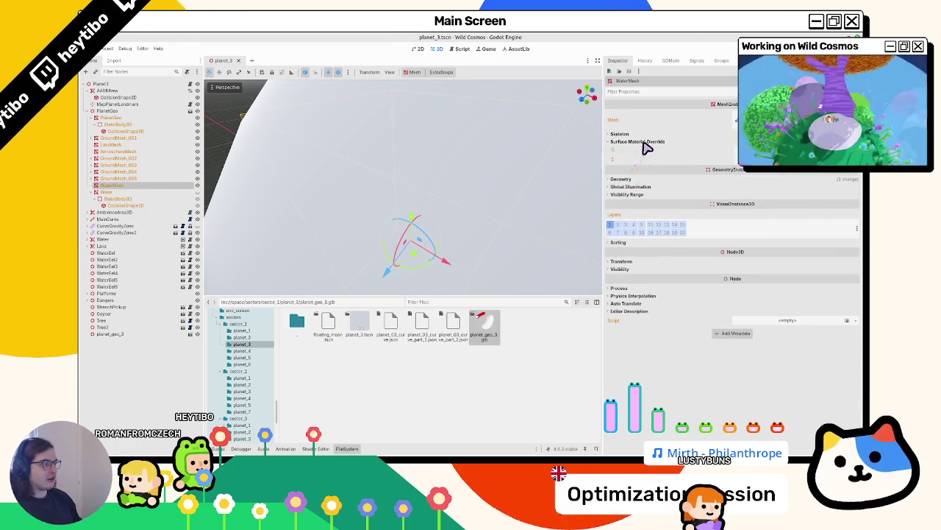
pyautogui.scroll(-6, 343, 210)
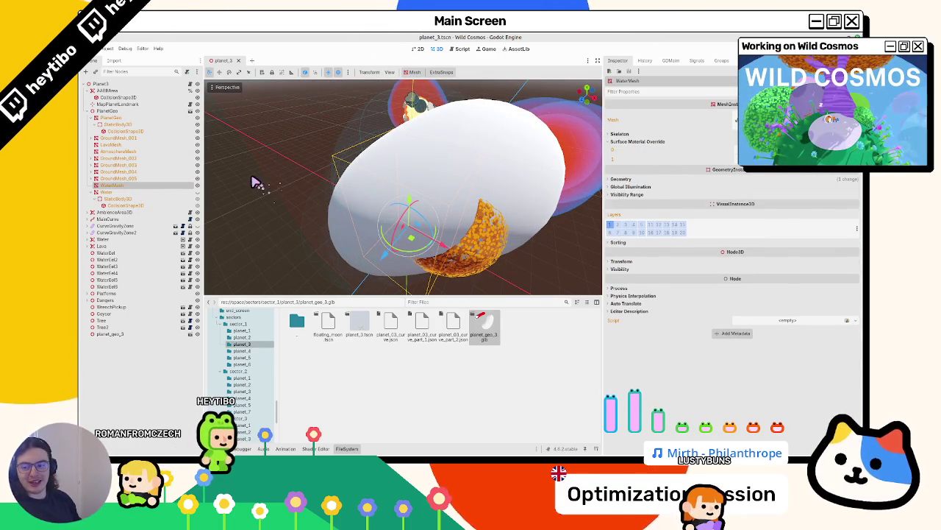
pyautogui.click(112, 118)
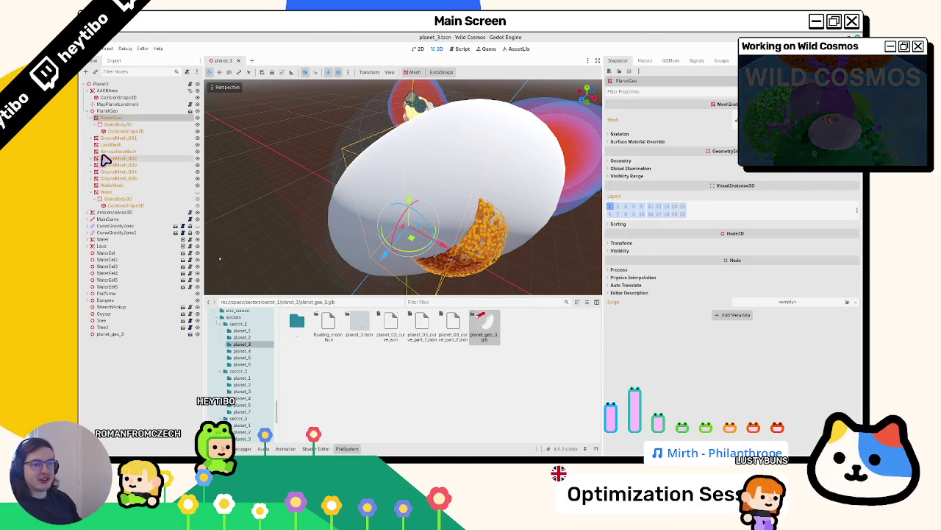
pyautogui.click(107, 151)
pyautogui.click(639, 164)
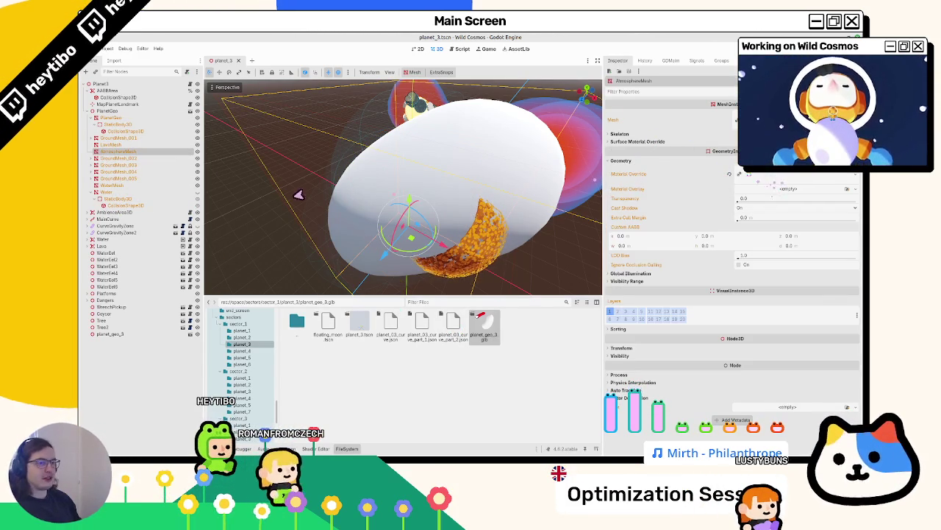
pyautogui.scroll(-3, 432, 239)
# Step: Shift the selected mesh about 8.5 units along X
pyautogui.moveTo(435, 237)
pyautogui.mouseDown()
pyautogui.moveTo(326, 162)
pyautogui.moveTo(359, 213)
pyautogui.moveTo(221, 188)
pyautogui.mouseUp()
pyautogui.moveTo(309, 177)
pyautogui.mouseDown()
pyautogui.moveTo(346, 169)
pyautogui.moveTo(391, 184)
pyautogui.moveTo(431, 263)
pyautogui.moveTo(373, 278)
pyautogui.moveTo(376, 243)
pyautogui.mouseUp()
pyautogui.click(390, 240)
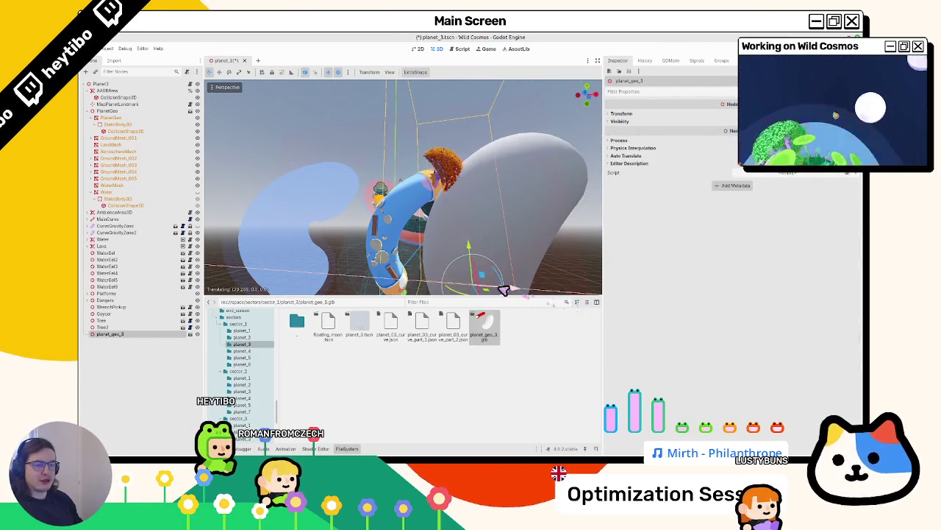
# Step: Save the scene, remove planet_geo_3, and quick-load a water material onto WaterMesh
pyautogui.hotkey('ctrl', 's')
pyautogui.hotkey('ctrl', 'z')
pyautogui.hotkey('ctrl', 'z')
pyautogui.hotkey('ctrl', 'z')
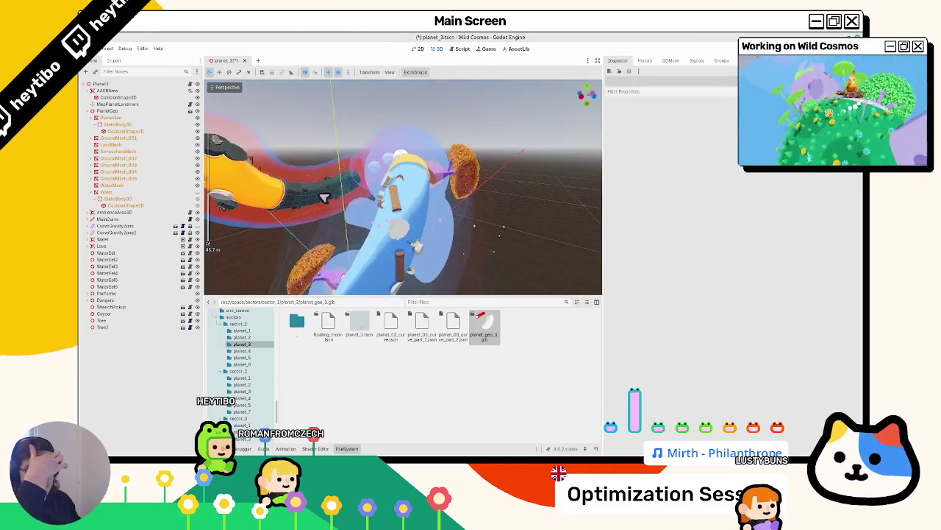
pyautogui.click(117, 184)
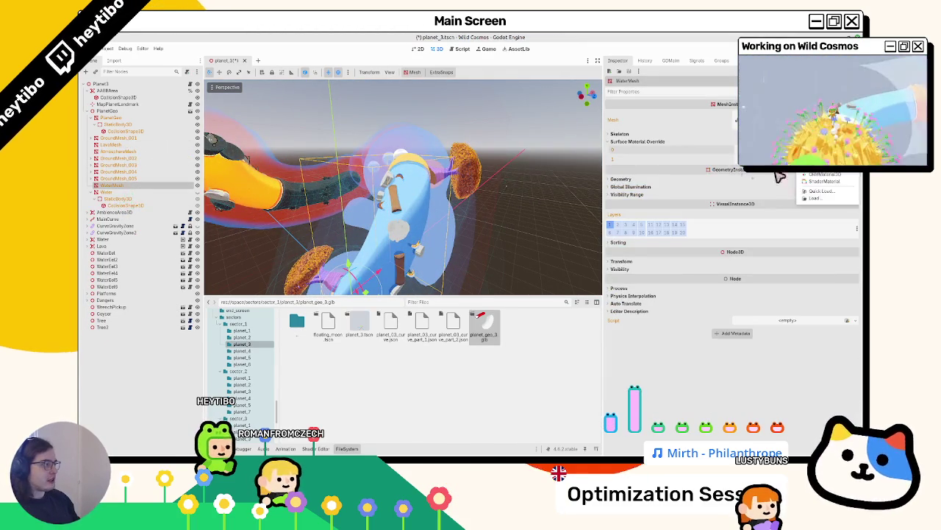
pyautogui.click(809, 191)
pyautogui.write('wat')
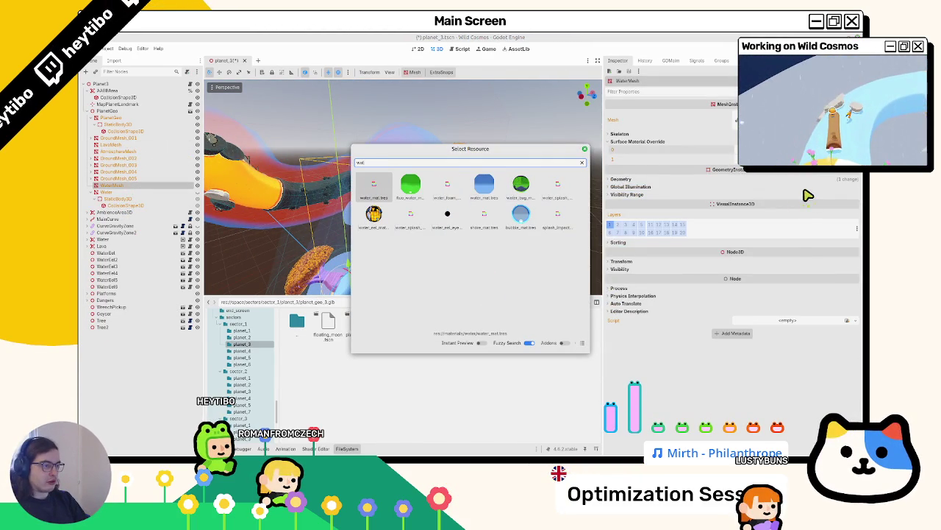
pyautogui.write('er')
pyautogui.press('Return')
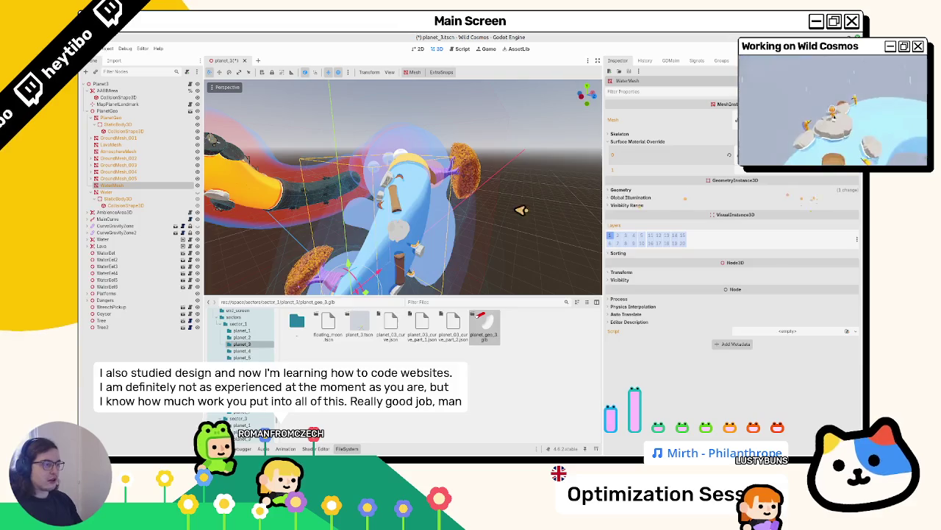
# Step: Clear WaterMesh's material override and assign water_mat.tres to surface slot 0
pyautogui.scroll(3, 521, 209)
pyautogui.click(657, 134)
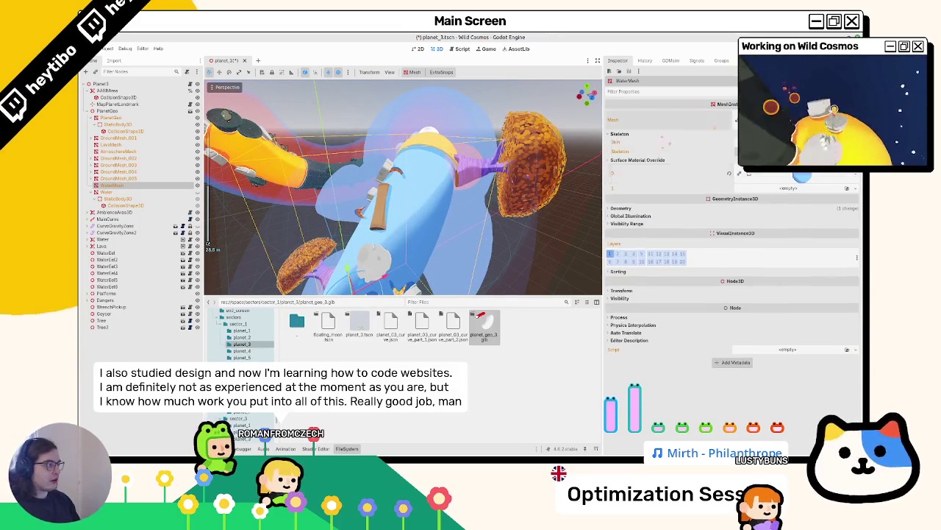
pyautogui.click(655, 120)
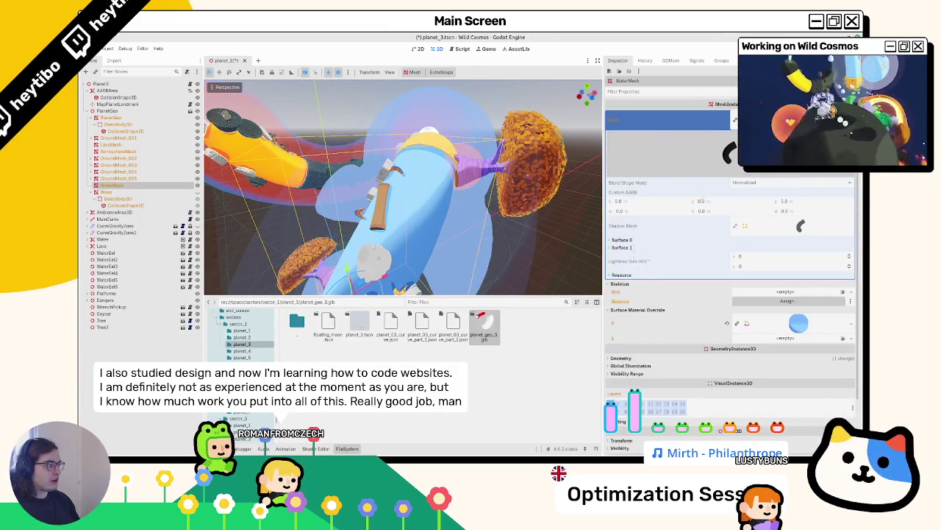
pyautogui.click(662, 119)
pyautogui.click(629, 210)
pyautogui.click(737, 221)
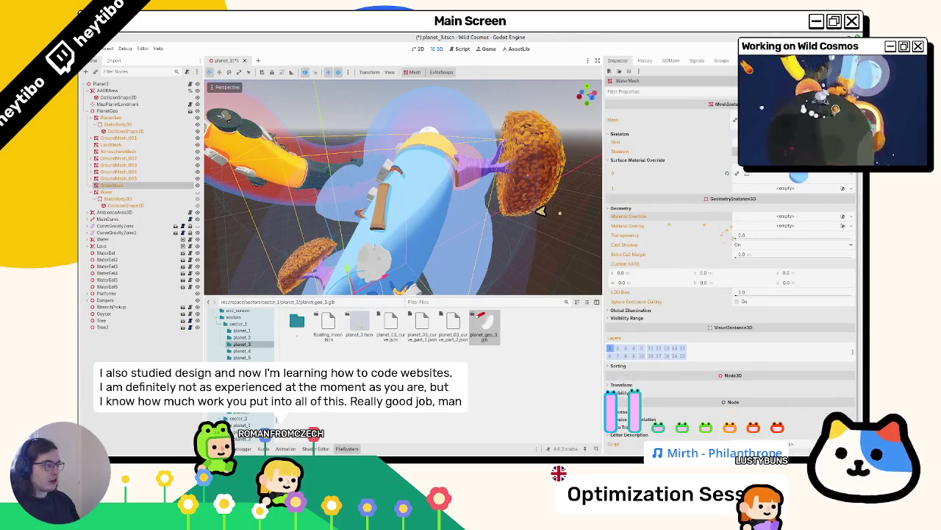
pyautogui.click(756, 179)
pyautogui.click(737, 182)
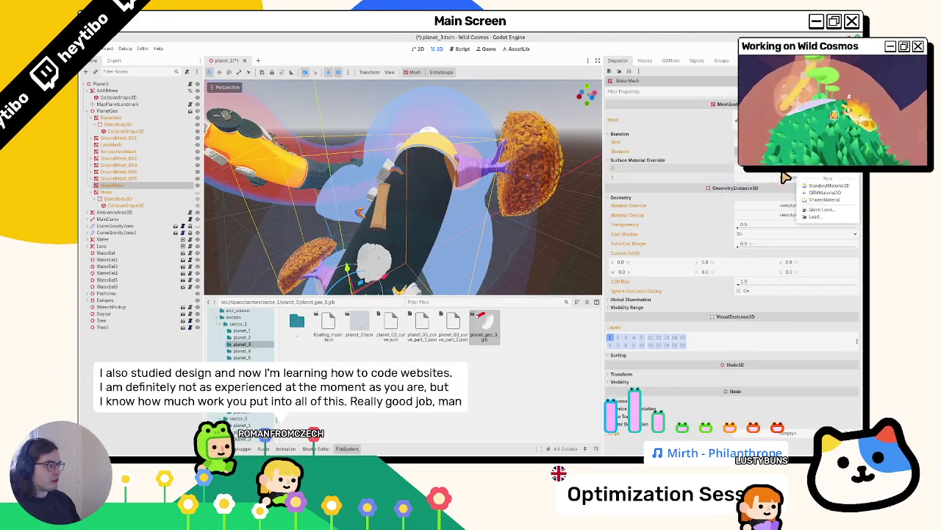
pyautogui.click(807, 210)
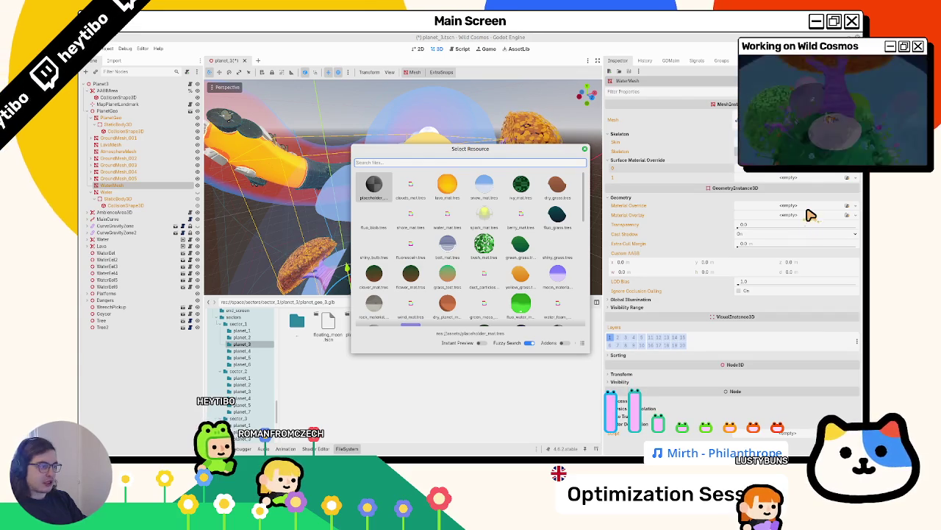
pyautogui.write('water')
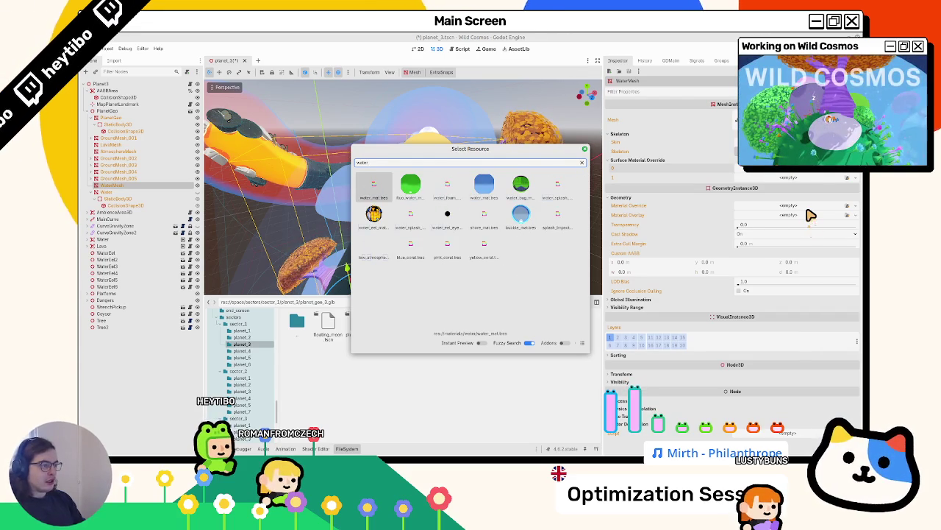
pyautogui.press('Return')
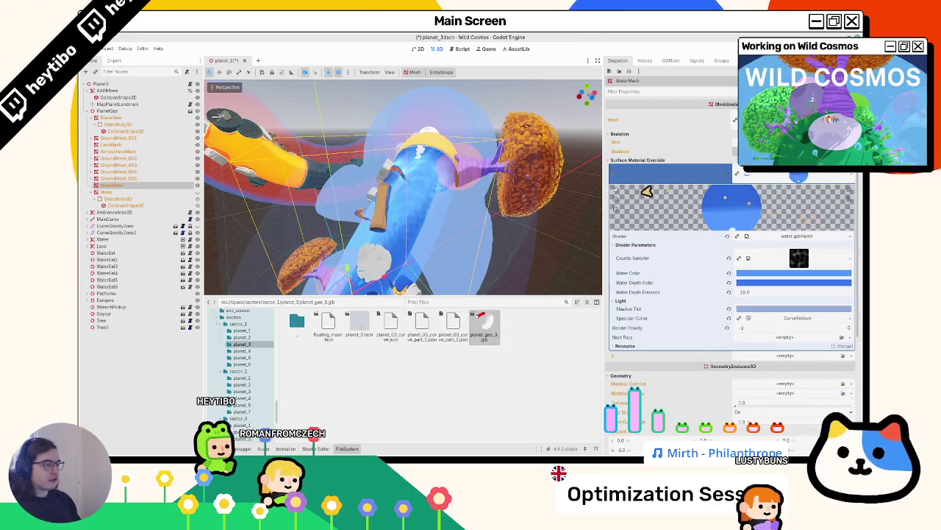
# Step: Assign the water_foam material to WaterMesh's surface slot 1
pyautogui.moveTo(515, 206)
pyautogui.mouseDown()
pyautogui.moveTo(410, 217)
pyautogui.moveTo(446, 200)
pyautogui.moveTo(469, 248)
pyautogui.moveTo(518, 197)
pyautogui.mouseUp()
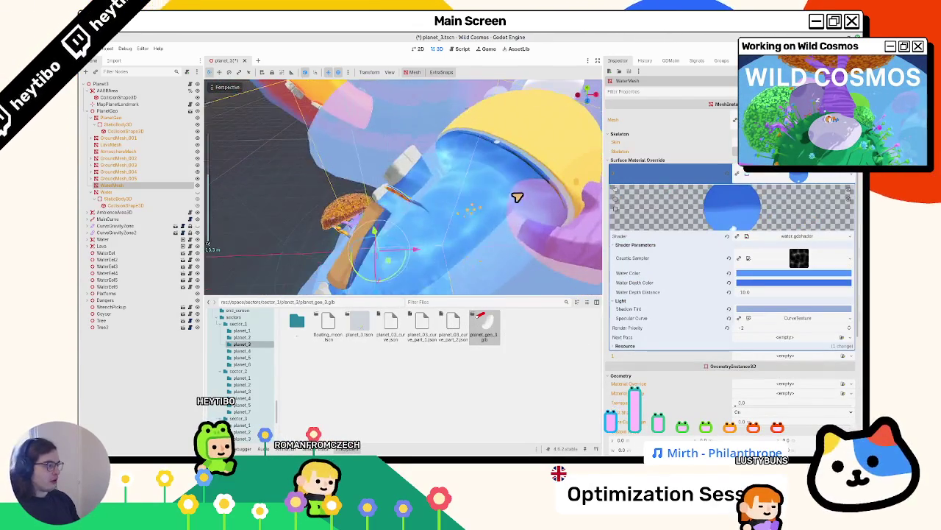
pyautogui.click(798, 176)
pyautogui.click(781, 189)
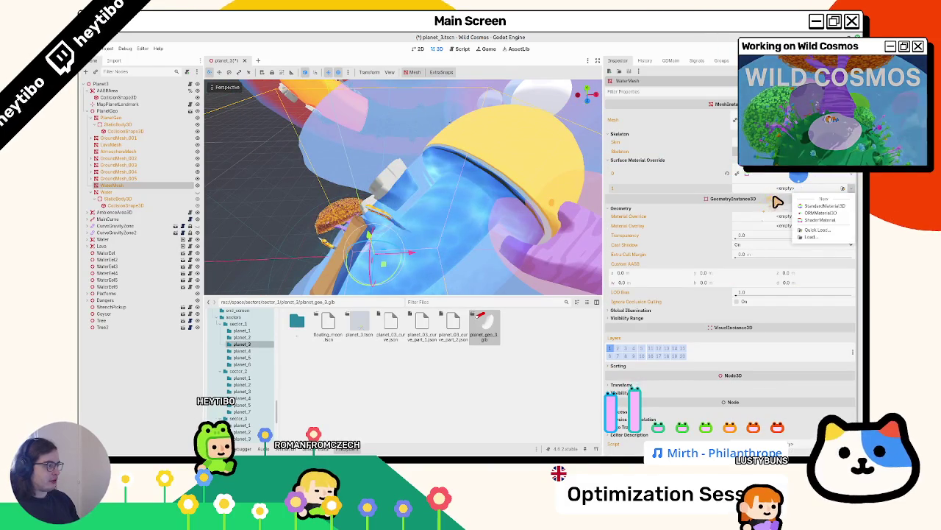
pyautogui.click(809, 231)
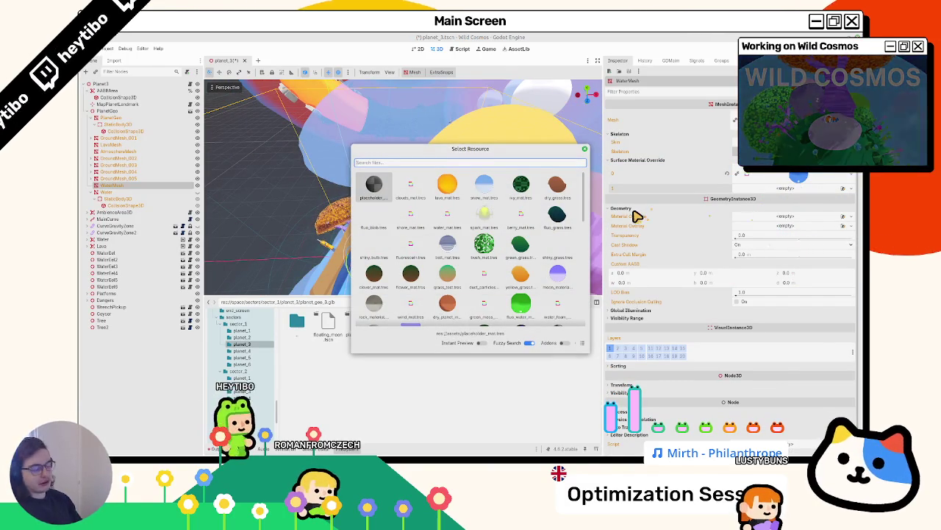
pyautogui.write('foam')
pyautogui.press('Return')
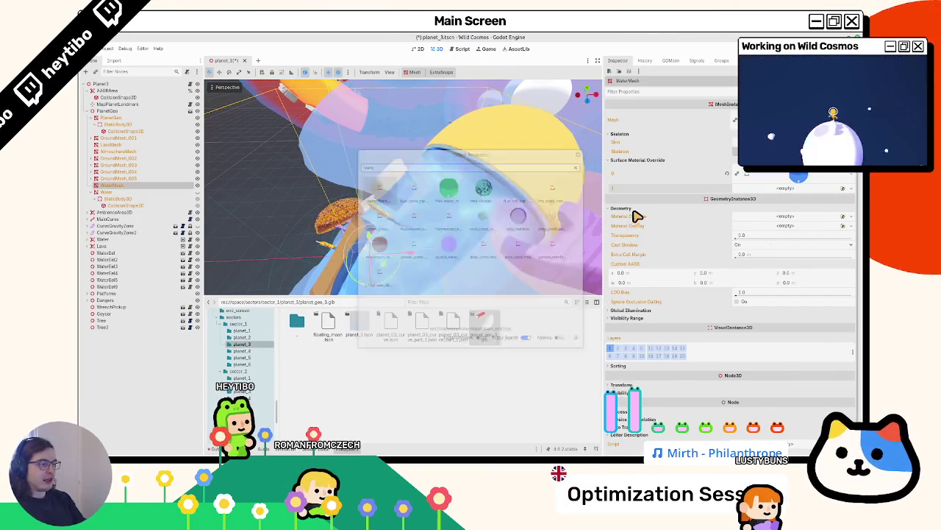
pyautogui.moveTo(379, 172)
pyautogui.mouseDown()
pyautogui.moveTo(377, 191)
pyautogui.moveTo(365, 185)
pyautogui.moveTo(419, 176)
pyautogui.moveTo(318, 174)
pyautogui.mouseUp()
# Step: Save planet_3, then delete the Water area node with the hurt box script
pyautogui.hotkey('ctrl', 's')
pyautogui.click(109, 193)
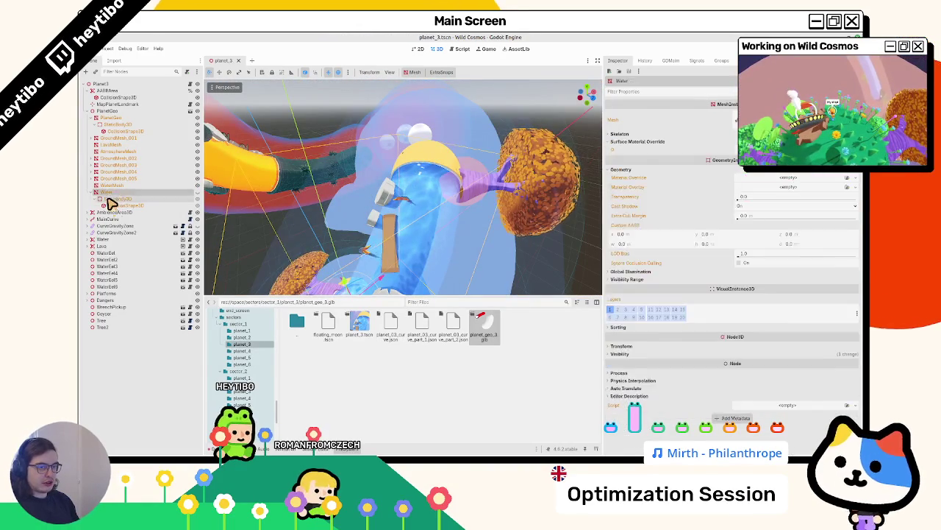
pyautogui.click(116, 243)
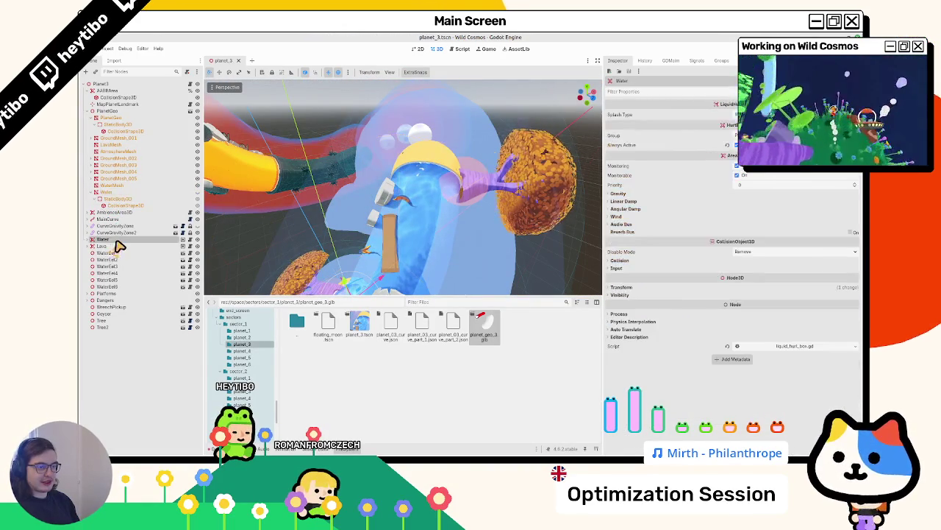
pyautogui.press('Delete')
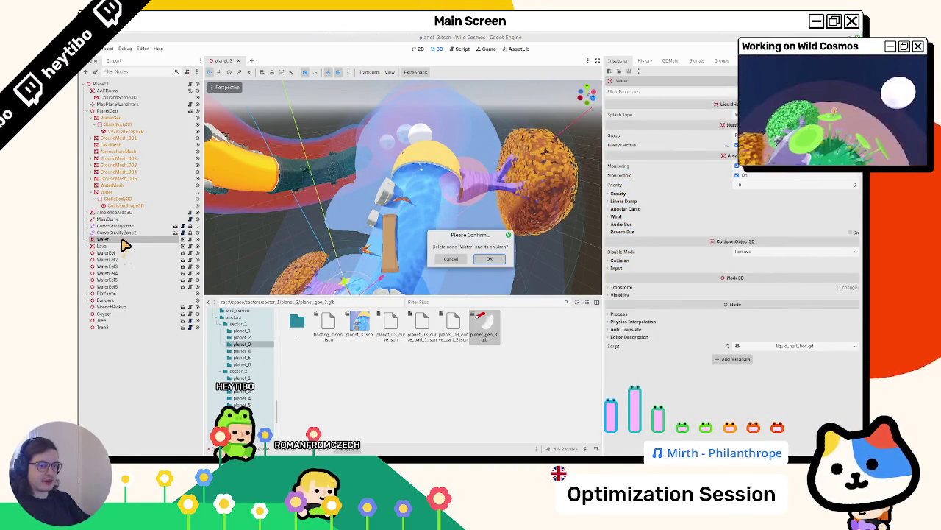
pyautogui.press('Return')
pyautogui.scroll(3, 472, 235)
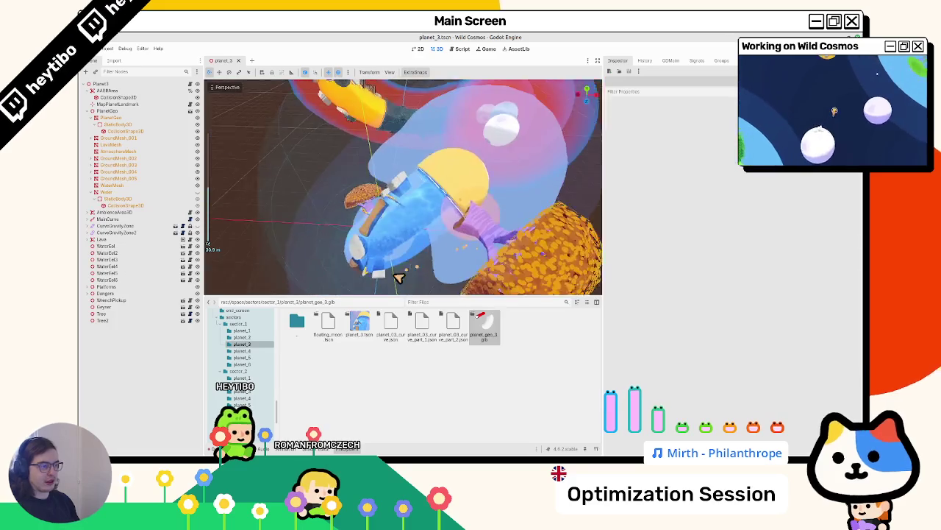
pyautogui.scroll(3, 442, 288)
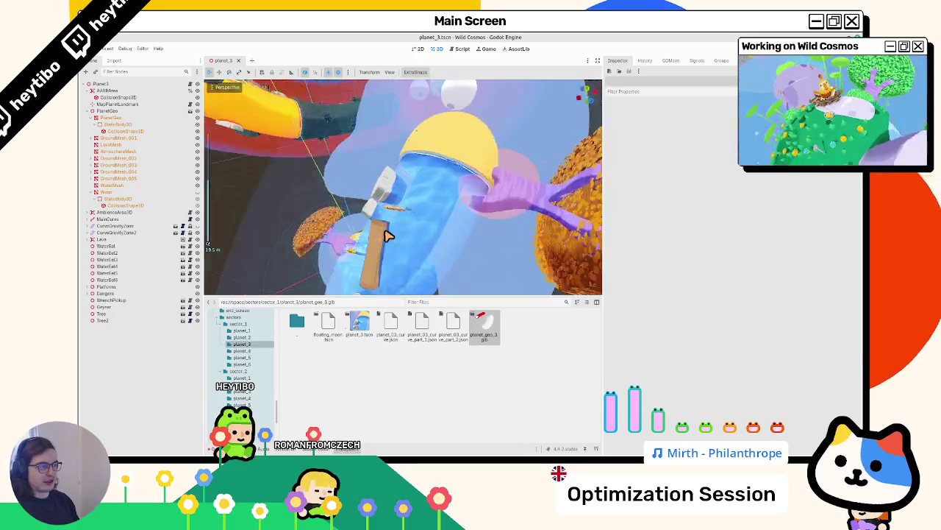
pyautogui.moveTo(254, 219)
pyautogui.mouseDown()
pyautogui.moveTo(225, 181)
pyautogui.moveTo(325, 139)
pyautogui.moveTo(317, 177)
pyautogui.moveTo(384, 134)
pyautogui.mouseUp()
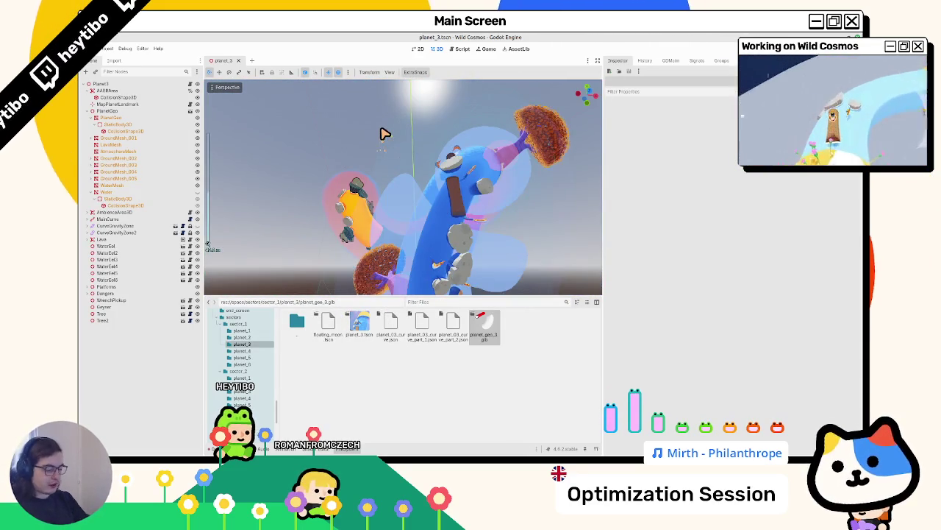
# Step: Open planet_test_scene.tscn via Quick Open and delete its Planet2 node
pyautogui.hotkey('ctrl', 'shift', 'o')
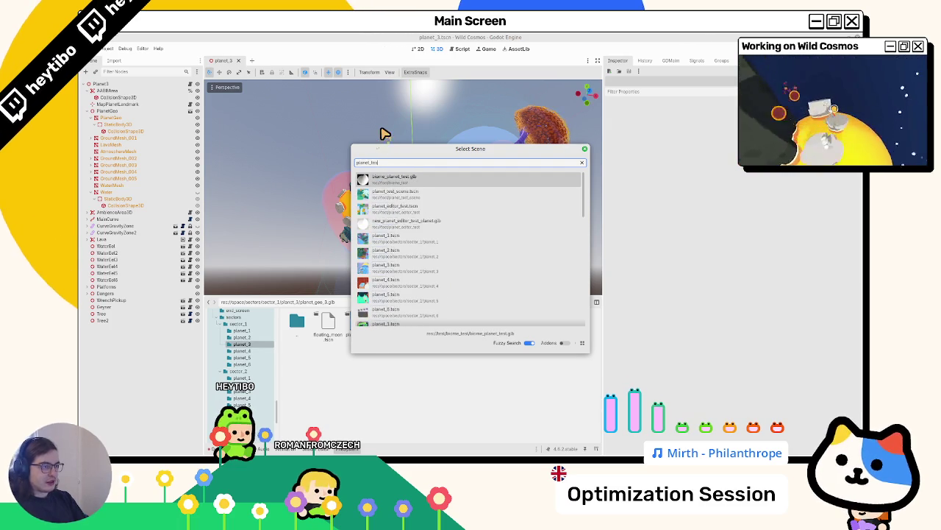
pyautogui.press('Down')
pyautogui.press('Return')
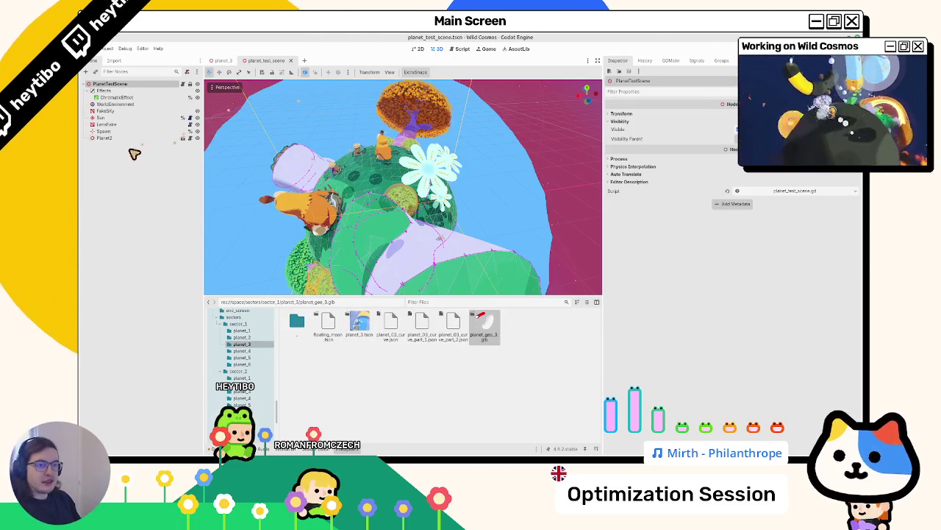
pyautogui.press('Delete')
# Step: Instance planet_3.tscn as Planet3 in the test scene, then run the scene with F6
pyautogui.hotkey('ctrl', 'shift', 'o')
pyautogui.write('planet_3')
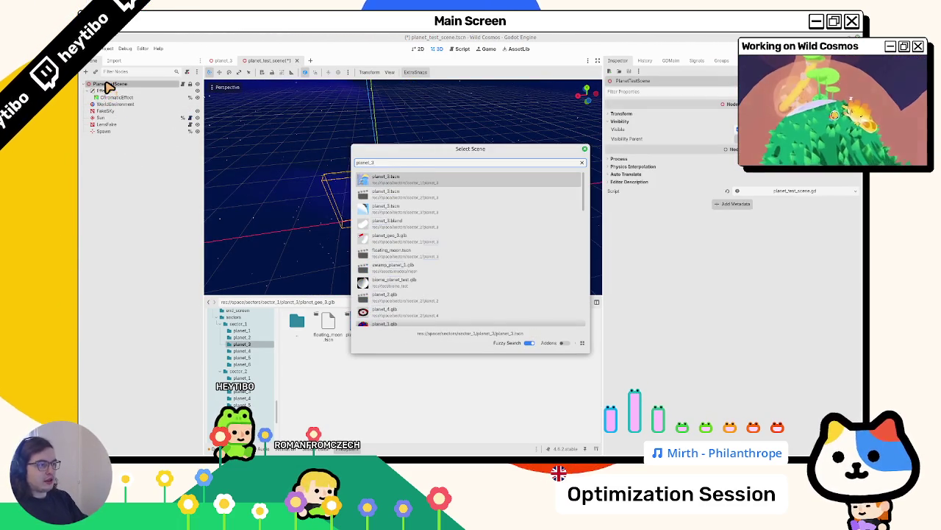
pyautogui.press('Return')
pyautogui.click(111, 131)
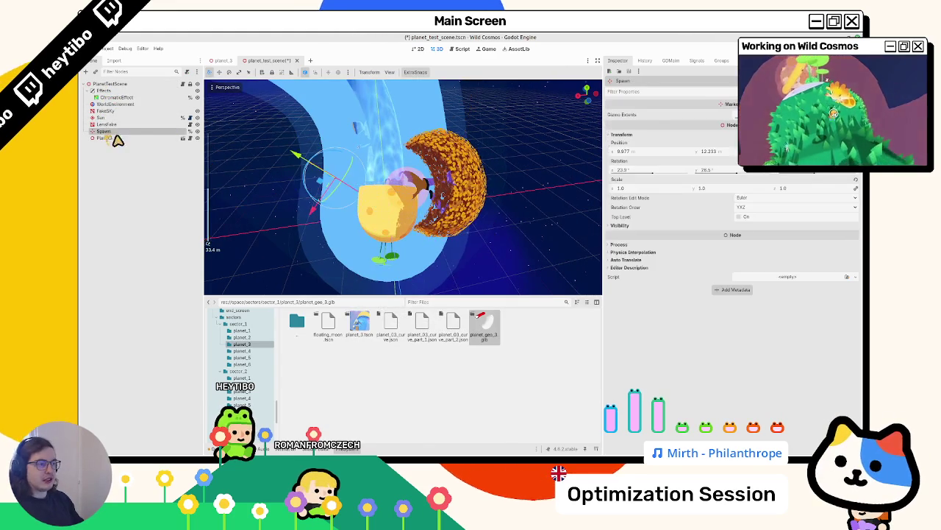
pyautogui.moveTo(294, 204)
pyautogui.mouseDown()
pyautogui.moveTo(367, 225)
pyautogui.moveTo(488, 198)
pyautogui.moveTo(368, 159)
pyautogui.mouseUp()
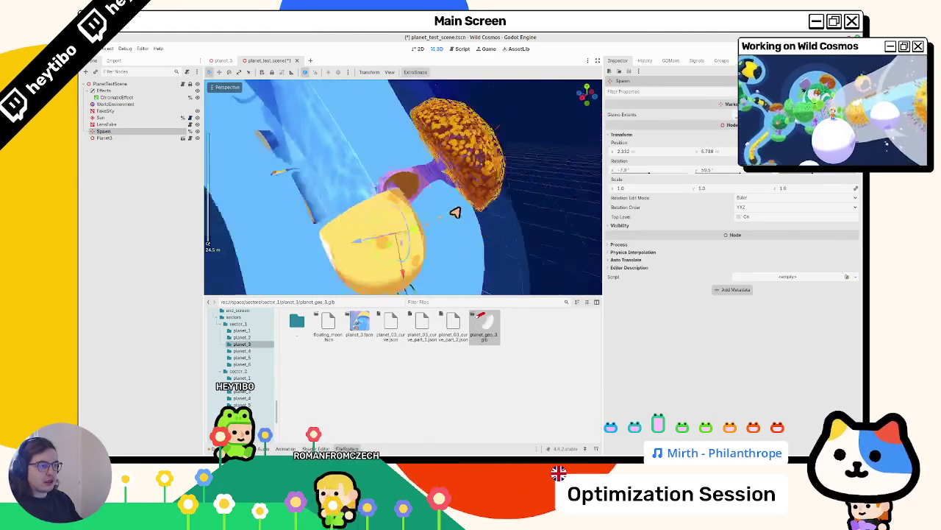
pyautogui.press('F6')
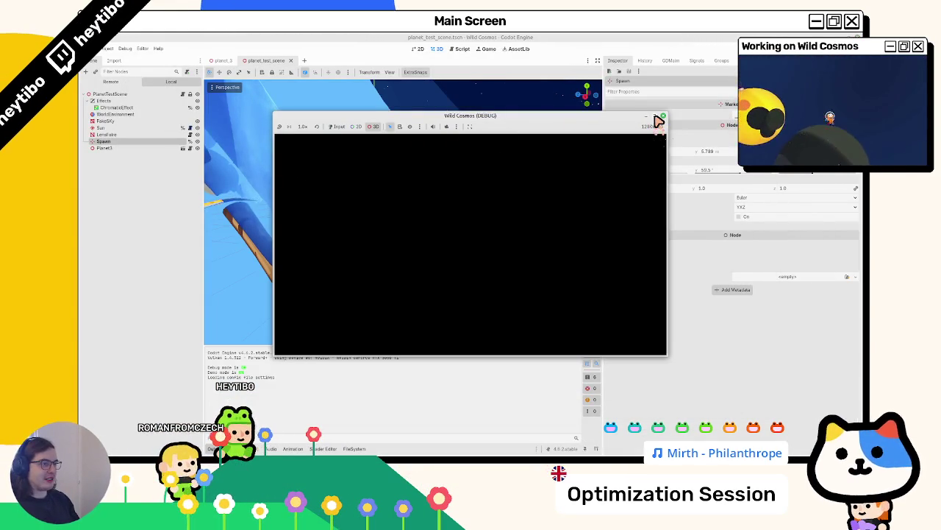
# Step: Maximize the debug game window, enable its input, and pause then resume the game
pyautogui.click(655, 118)
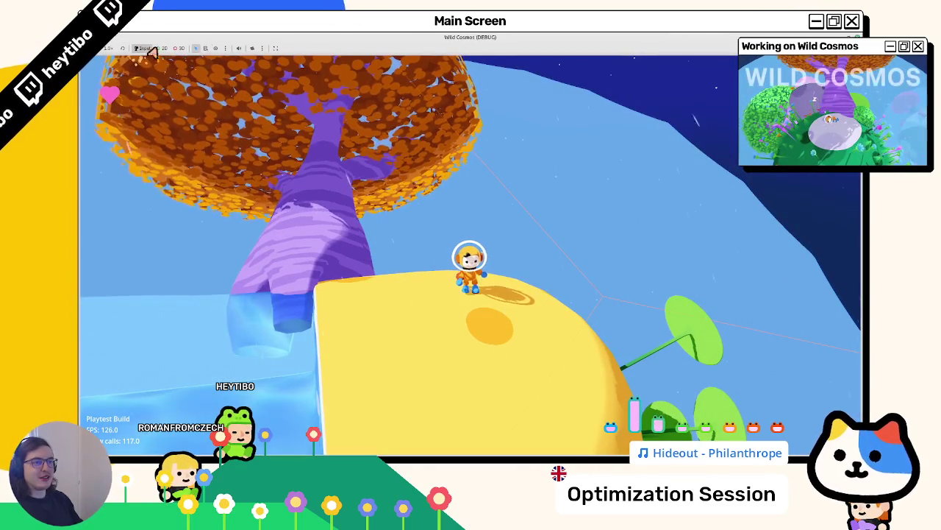
pyautogui.click(252, 48)
pyautogui.press('Escape')
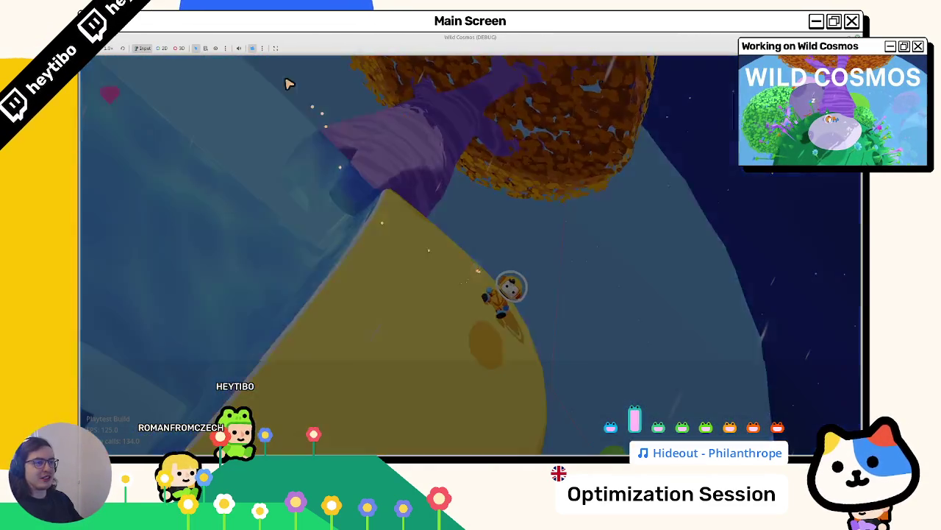
pyautogui.press('Escape')
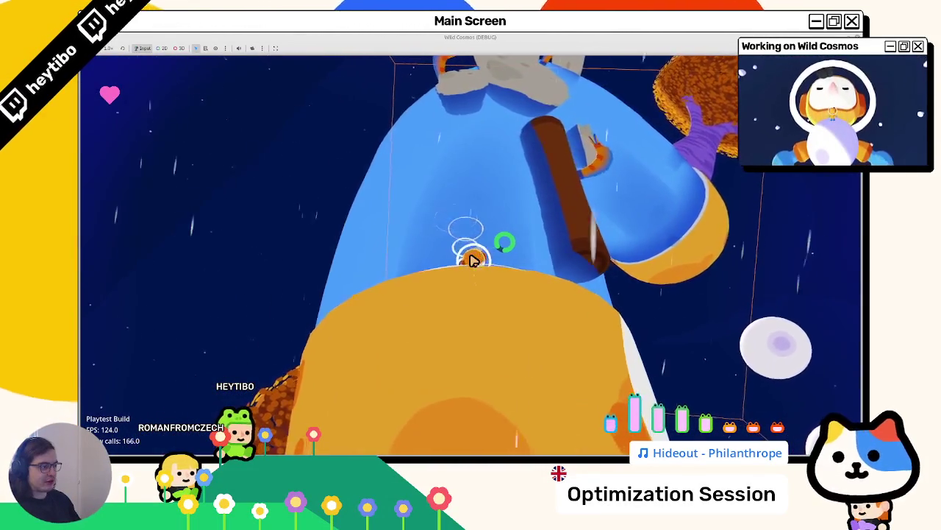
# Step: Stop the game and add PlanetGeo's StaticBody3D in planet_3 to the climbable group
pyautogui.press('F8')
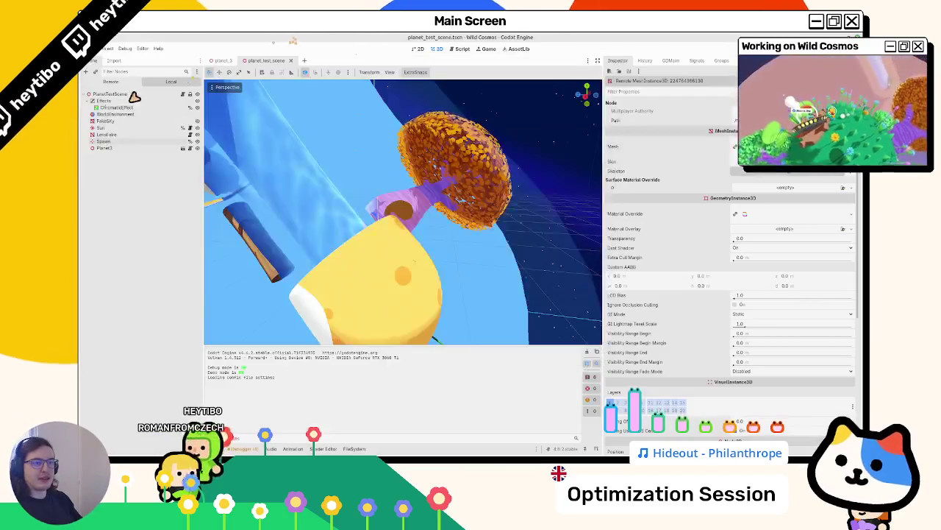
pyautogui.click(224, 62)
pyautogui.click(136, 128)
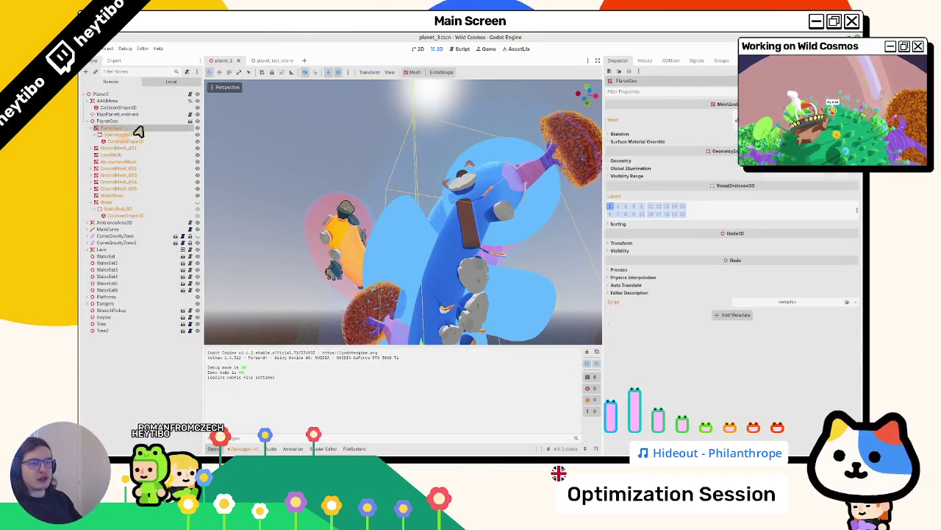
pyautogui.click(721, 60)
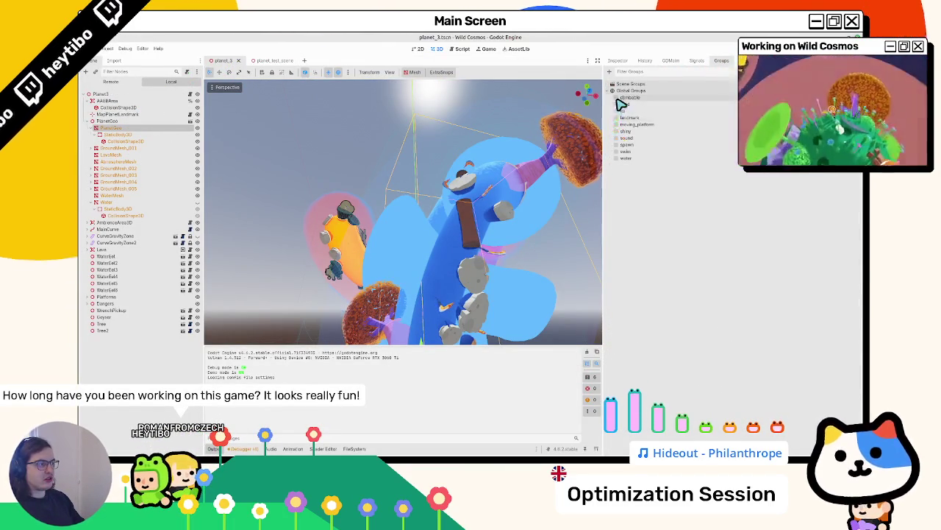
pyautogui.press('F5')
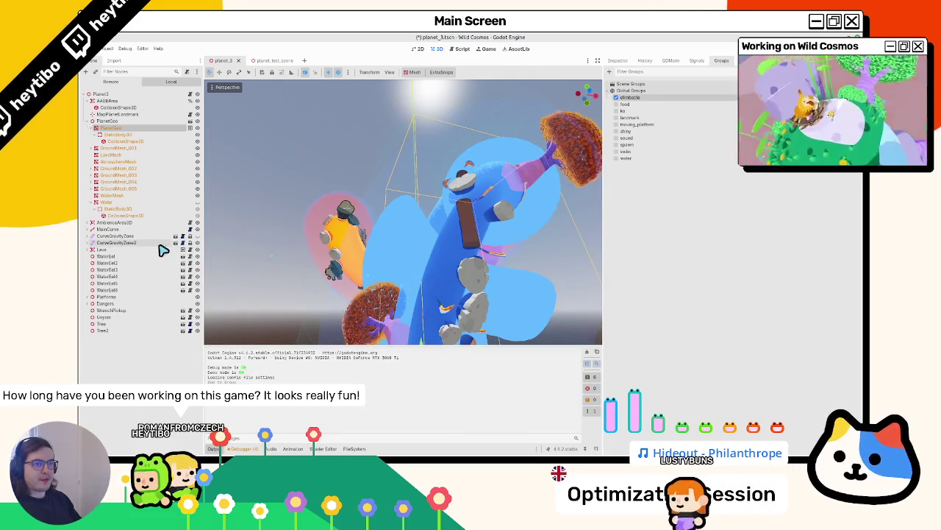
pyautogui.click(126, 134)
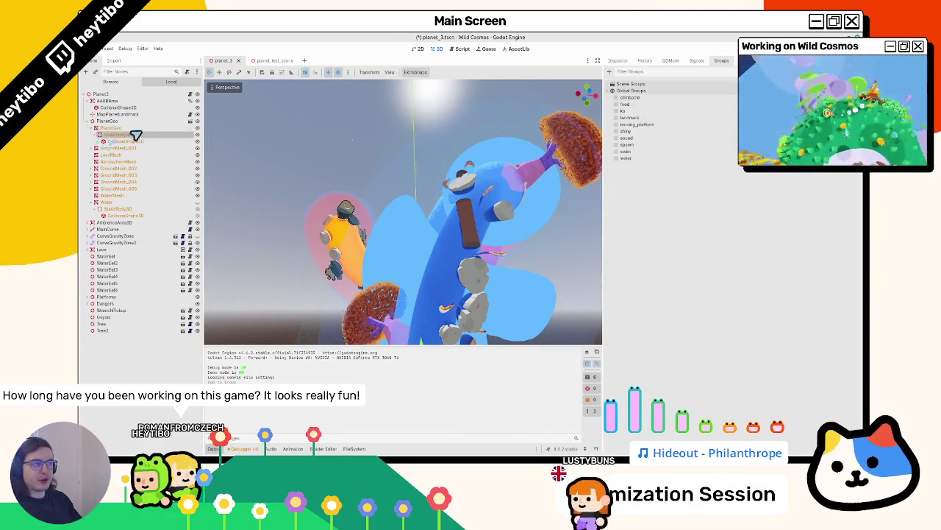
pyautogui.click(633, 98)
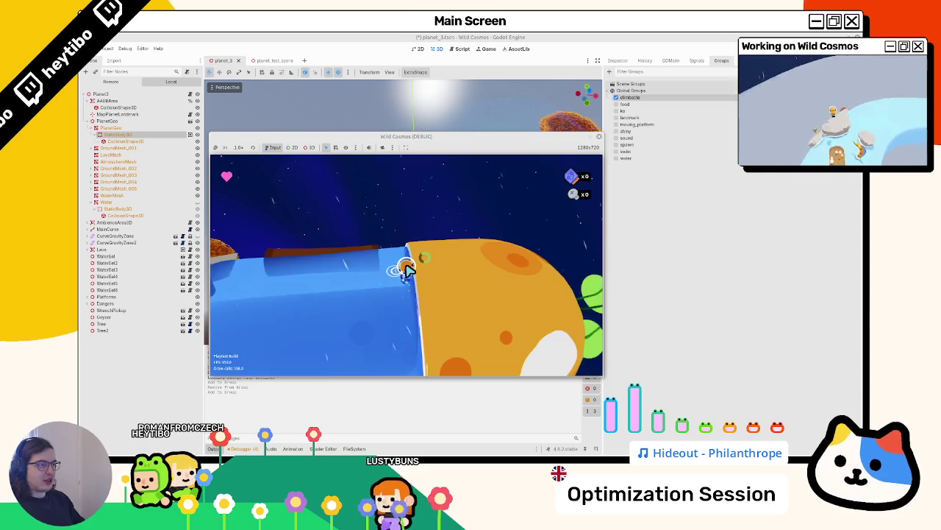
# Step: Save planet_3 and rerun planet_test_scene with F6
pyautogui.hotkey('ctrl', 's')
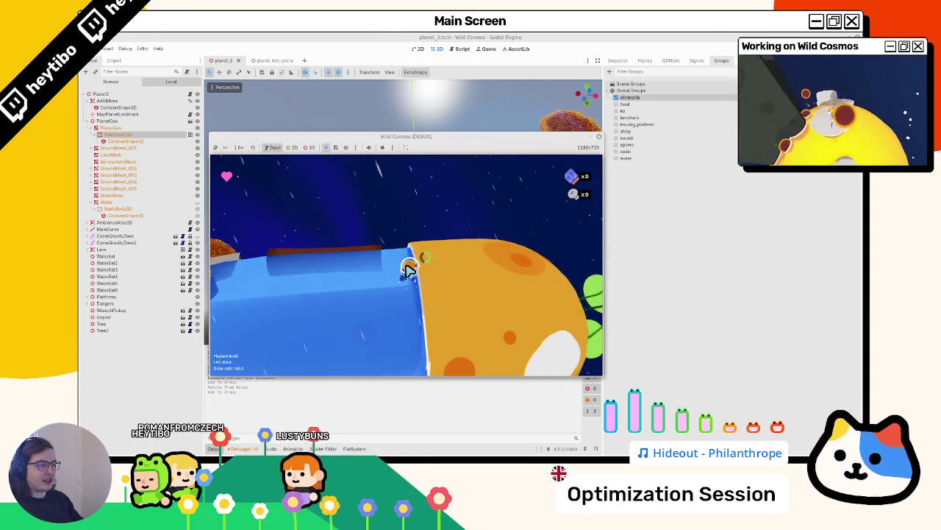
pyautogui.press('F8')
pyautogui.click(272, 60)
pyautogui.press('F6')
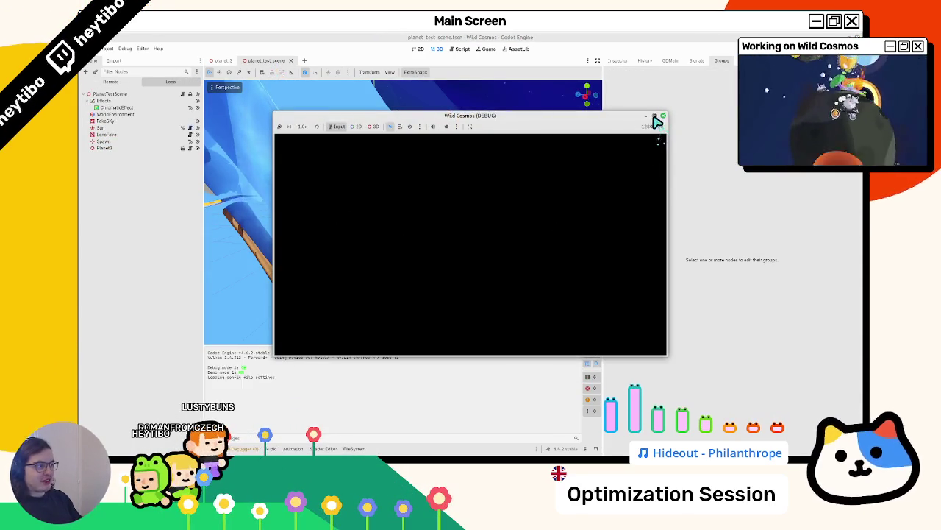
# Step: Maximize the game, walk the astronaut onto the blue water, then quit back to planet_3
pyautogui.click(655, 116)
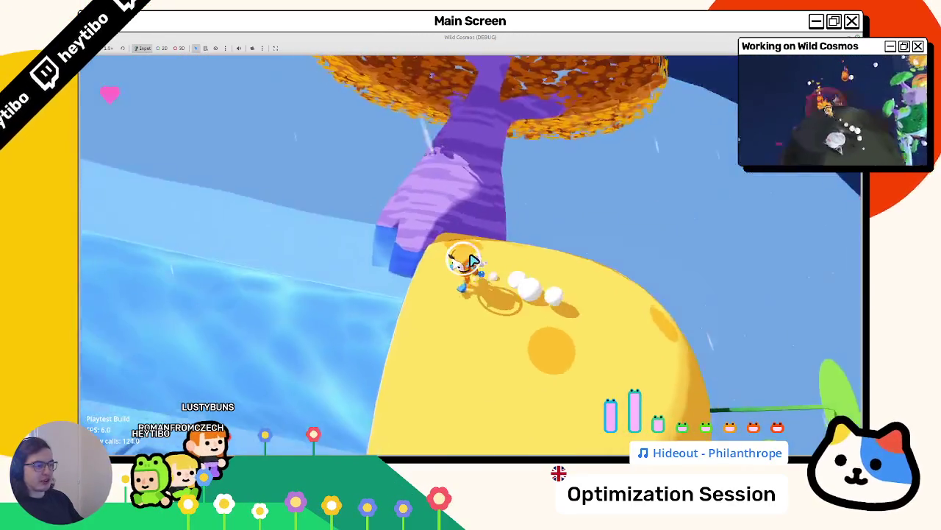
pyautogui.press('w')
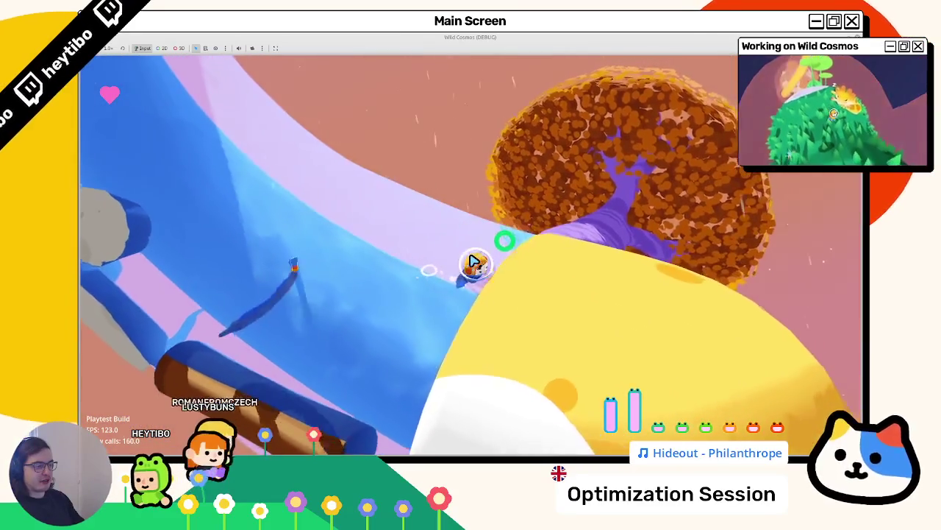
pyautogui.press('w')
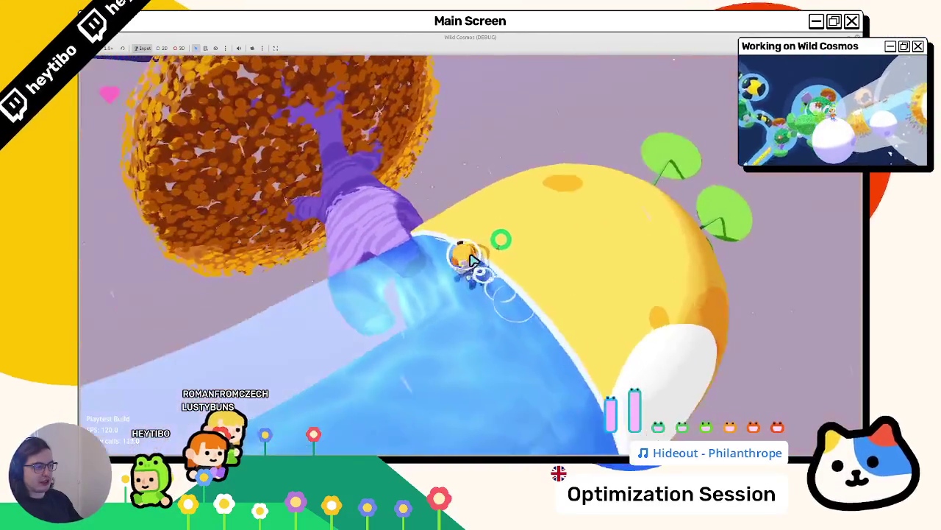
pyautogui.press('w')
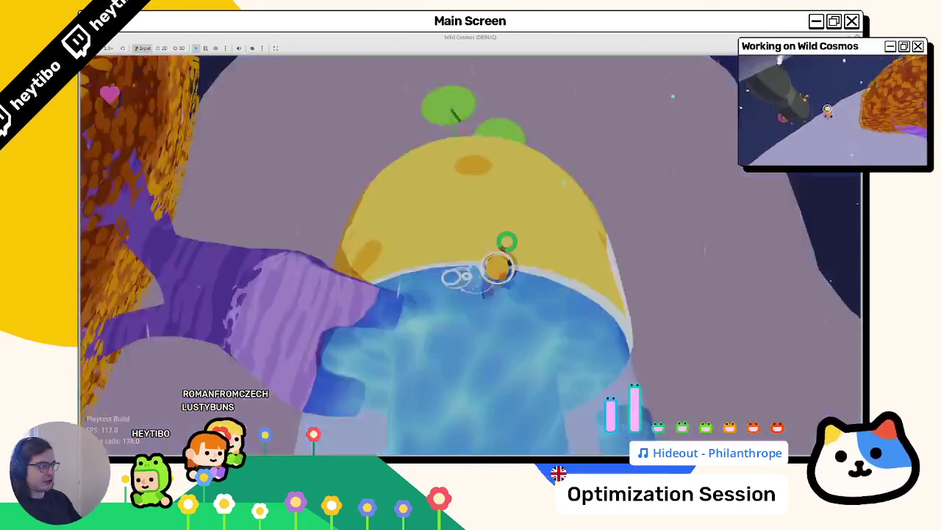
pyautogui.press('F8')
pyautogui.click(228, 62)
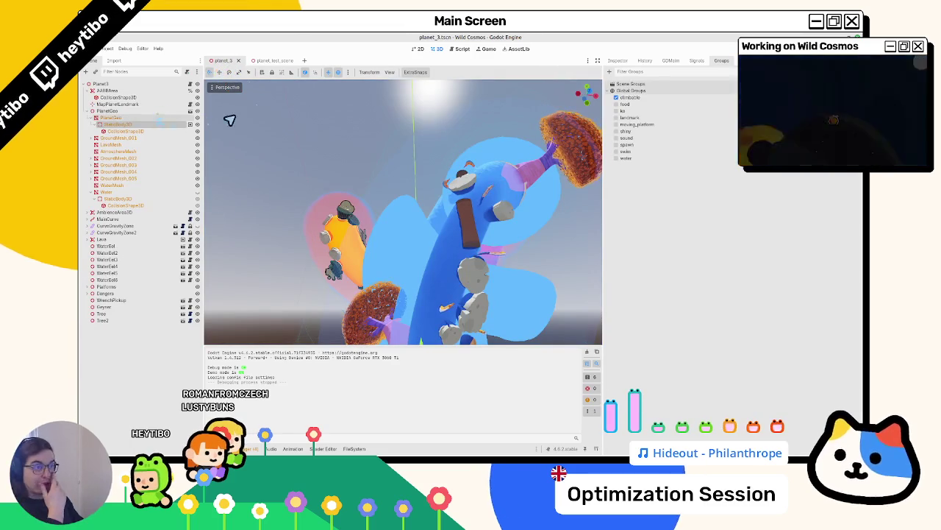
# Step: Enable collision layer 4 and mask 4 on the StaticBody3D, then run planet_test_scene
pyautogui.click(619, 61)
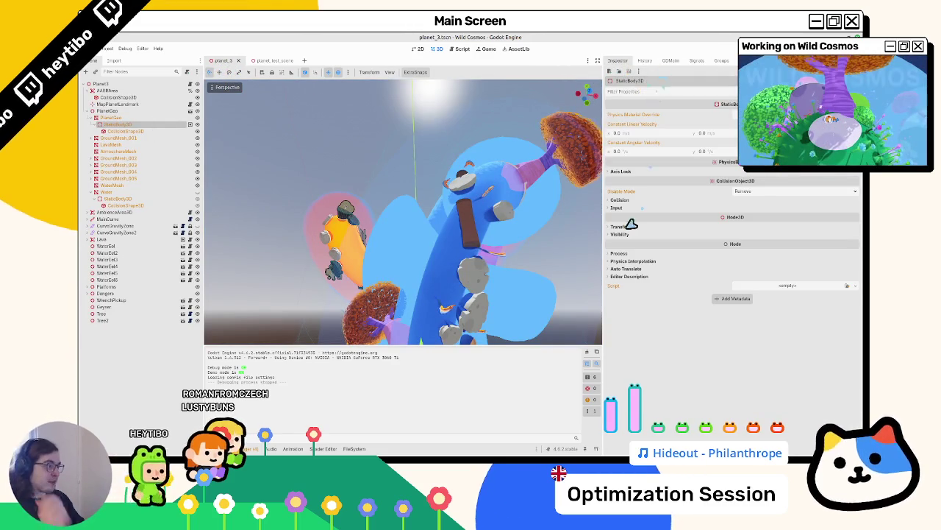
pyautogui.click(619, 200)
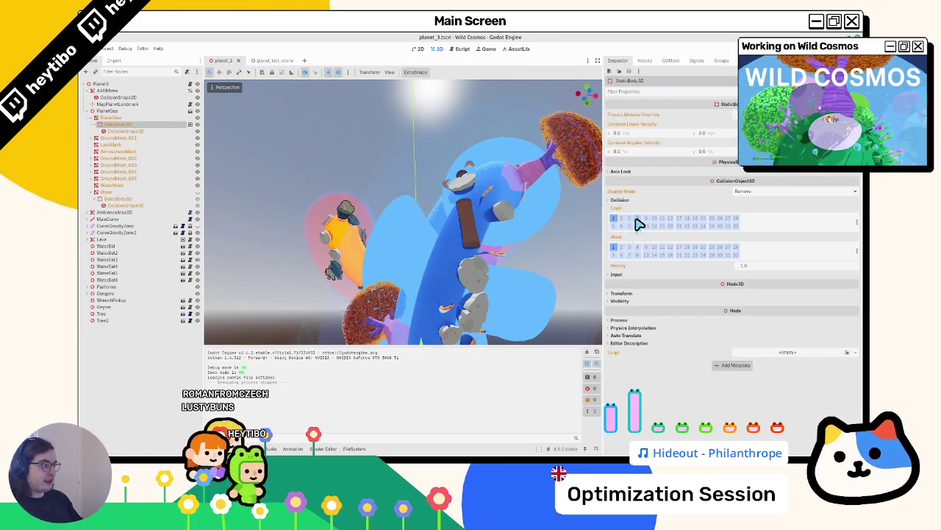
pyautogui.click(637, 218)
pyautogui.click(637, 247)
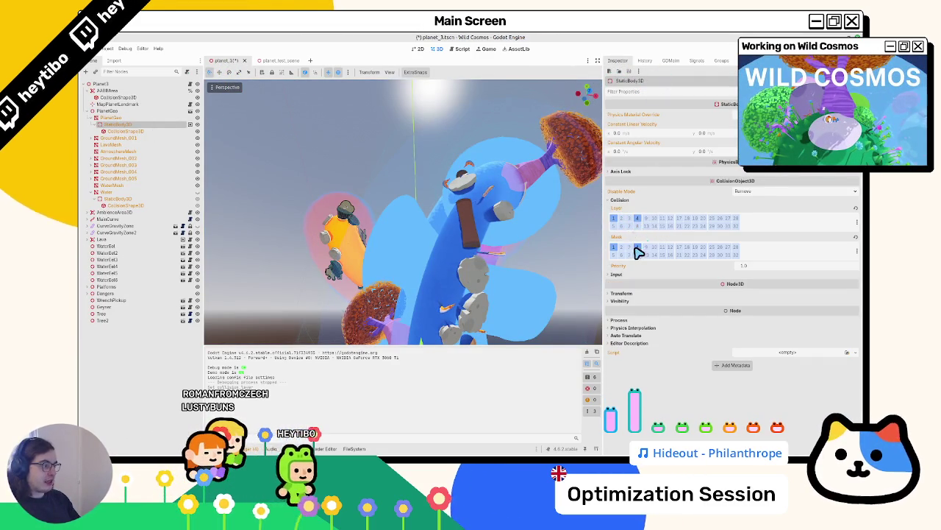
pyautogui.click(273, 61)
pyautogui.press('F6')
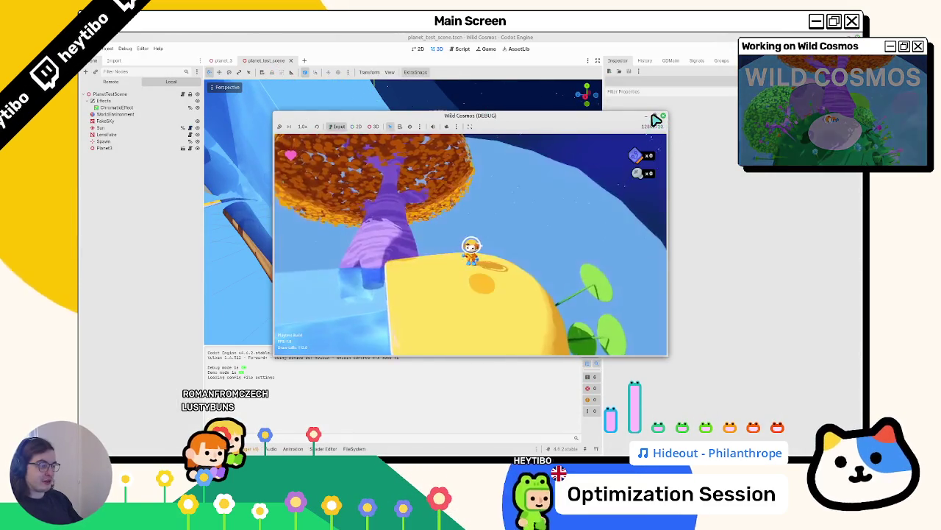
# Step: Maximize the game window, walk from the orange planet onto the blue one, then stop
pyautogui.click(656, 117)
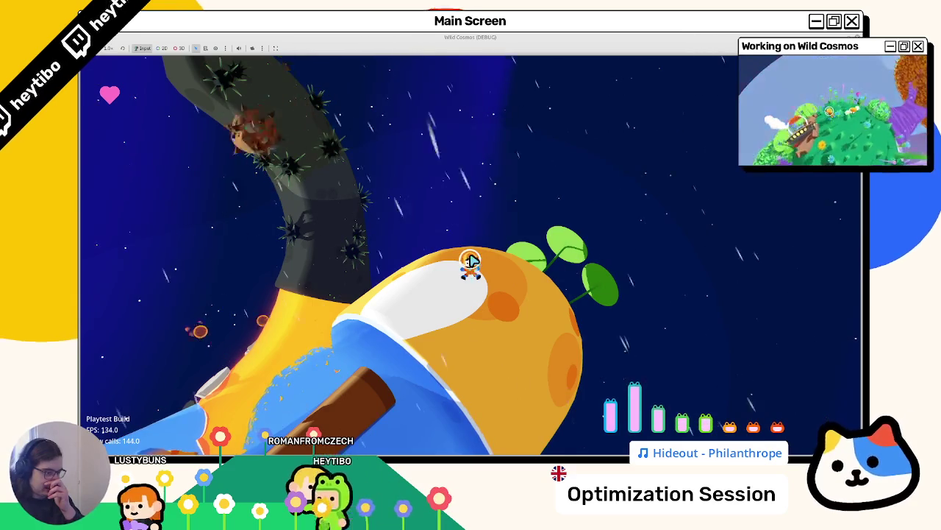
pyautogui.press('d')
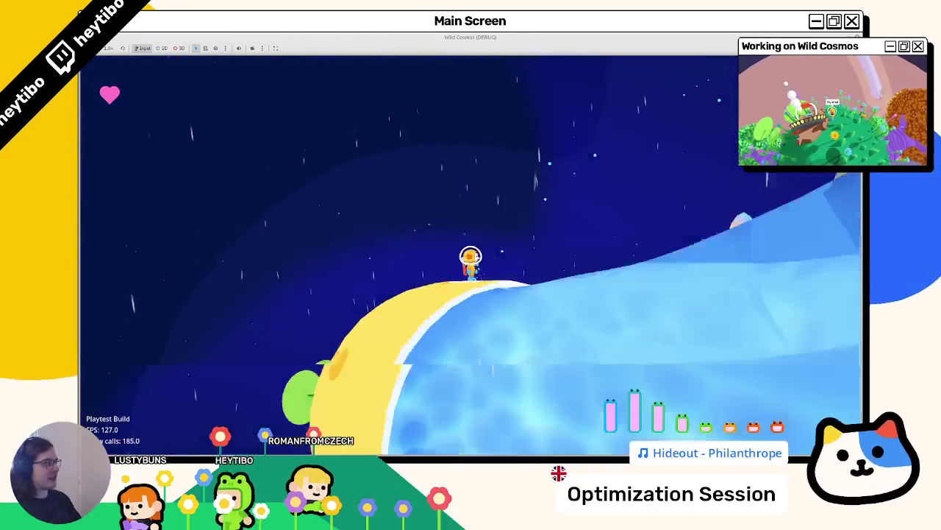
pyautogui.press('F8')
# Step: Switch back to the planet_3 scene tab
pyautogui.scroll(-5, 423, 198)
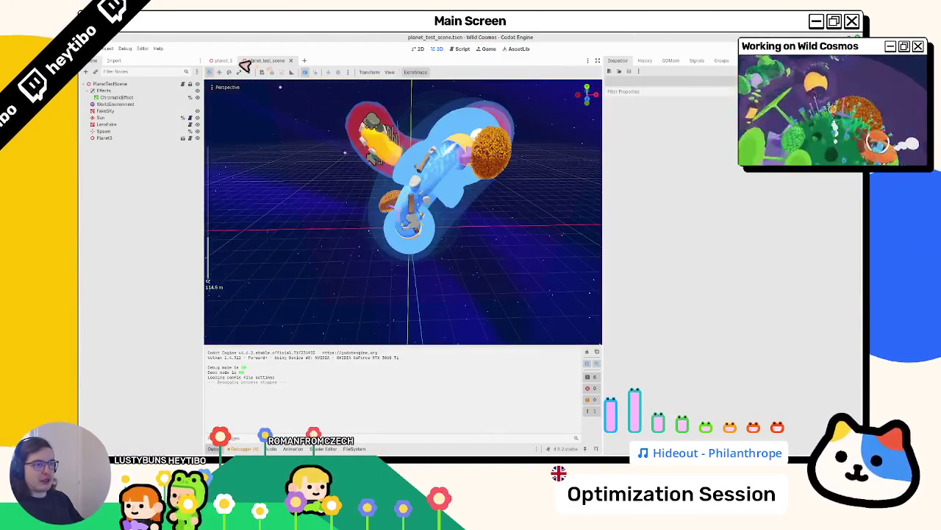
pyautogui.click(234, 61)
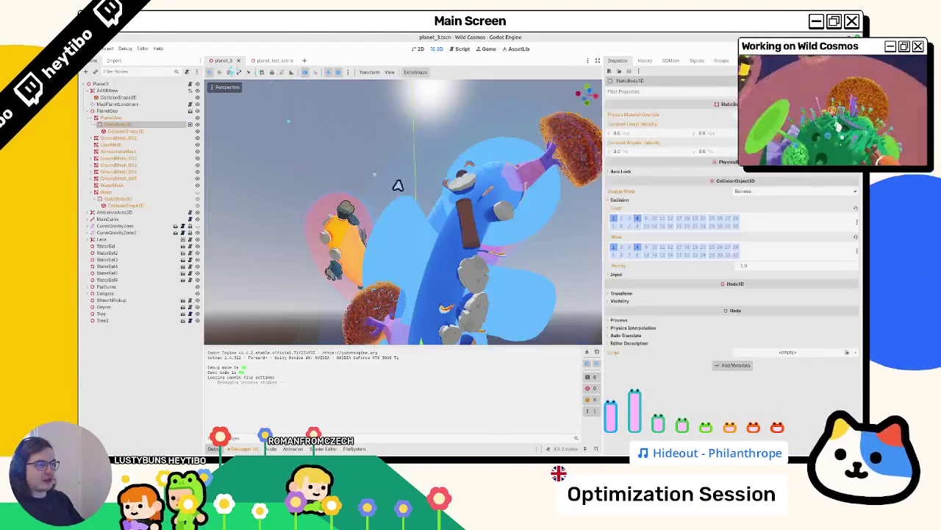
pyautogui.scroll(10, 458, 247)
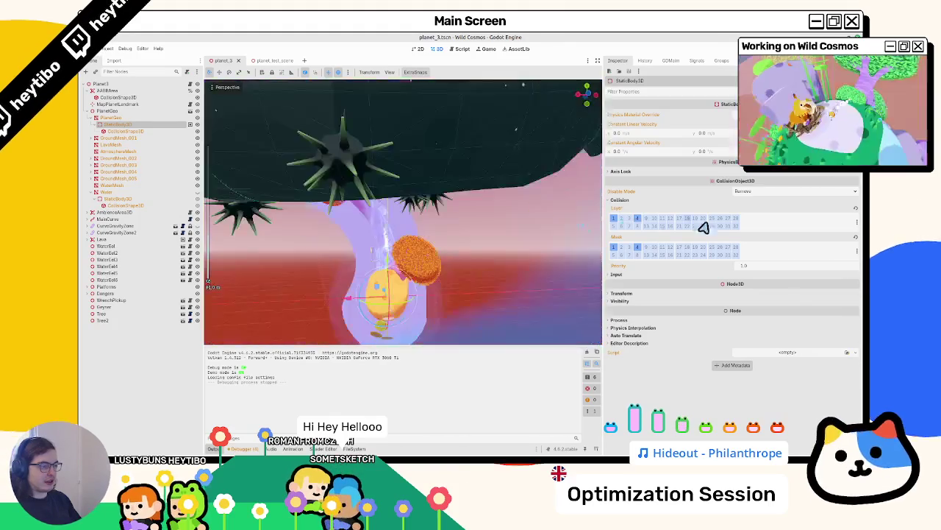
pyautogui.scroll(-8, 485, 219)
pyautogui.scroll(6, 457, 261)
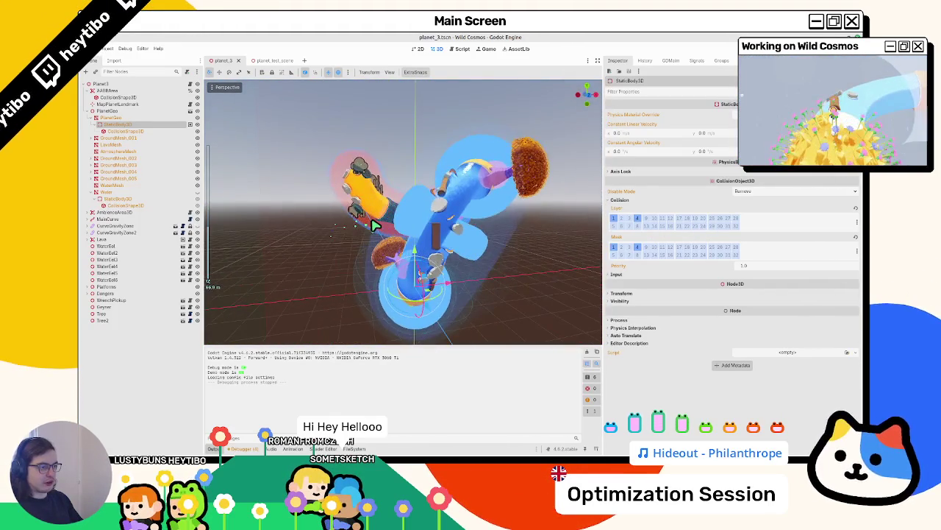
pyautogui.scroll(8, 383, 221)
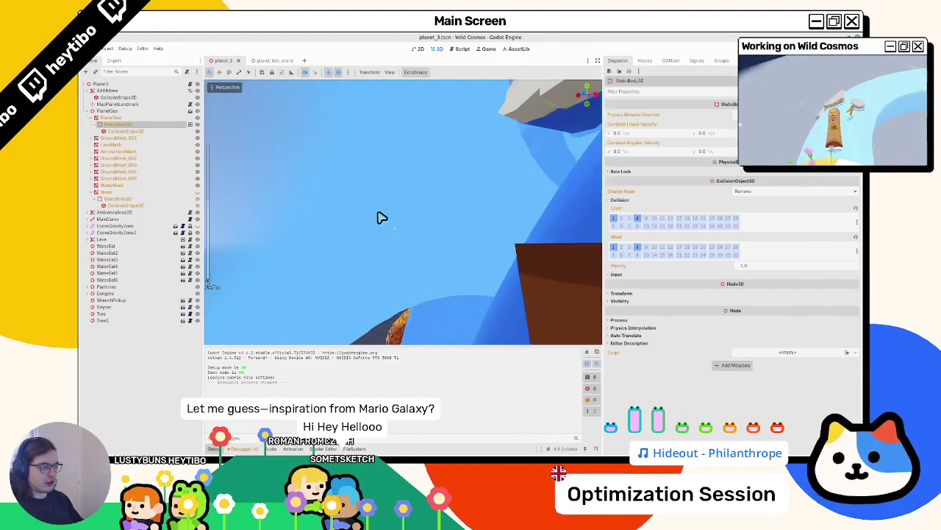
pyautogui.scroll(-6, 381, 218)
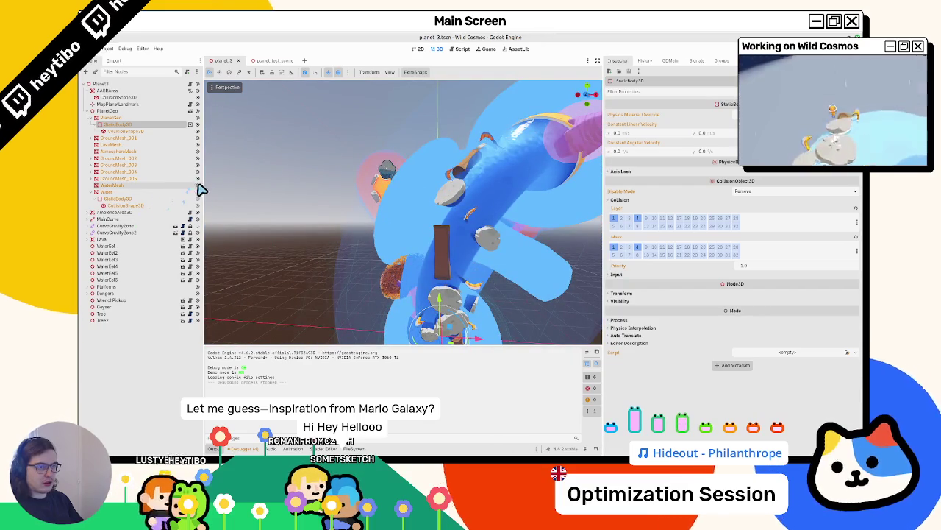
# Step: Toggle WaterMesh visibility off and on, then collapse and select the Water node
pyautogui.click(197, 185)
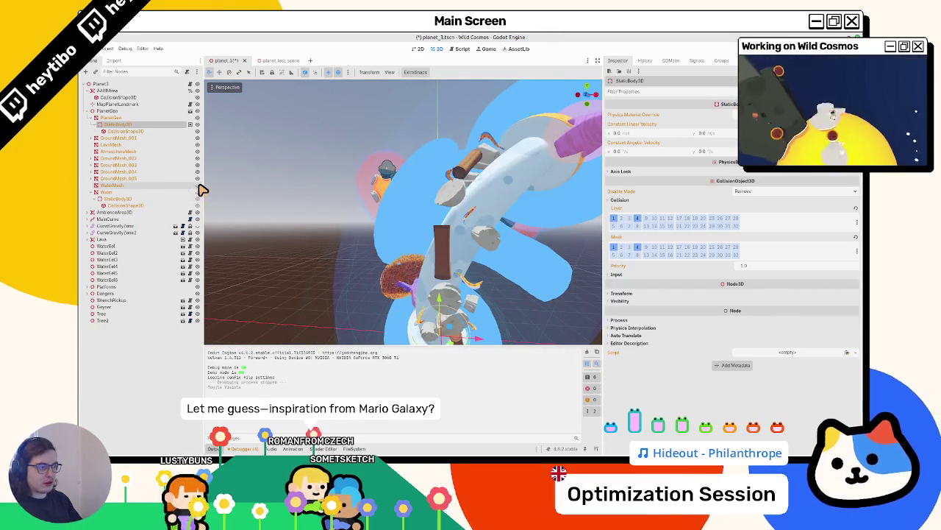
pyautogui.click(197, 186)
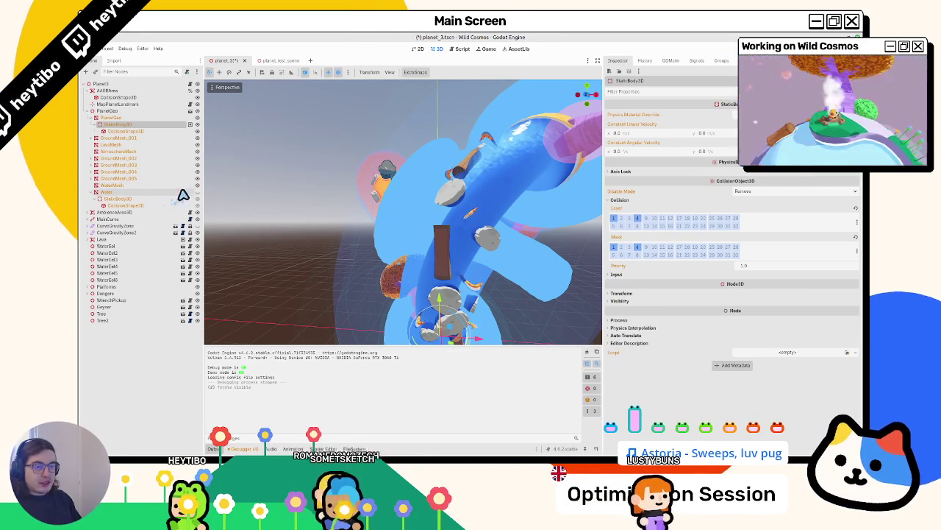
pyautogui.click(93, 192)
pyautogui.click(91, 192)
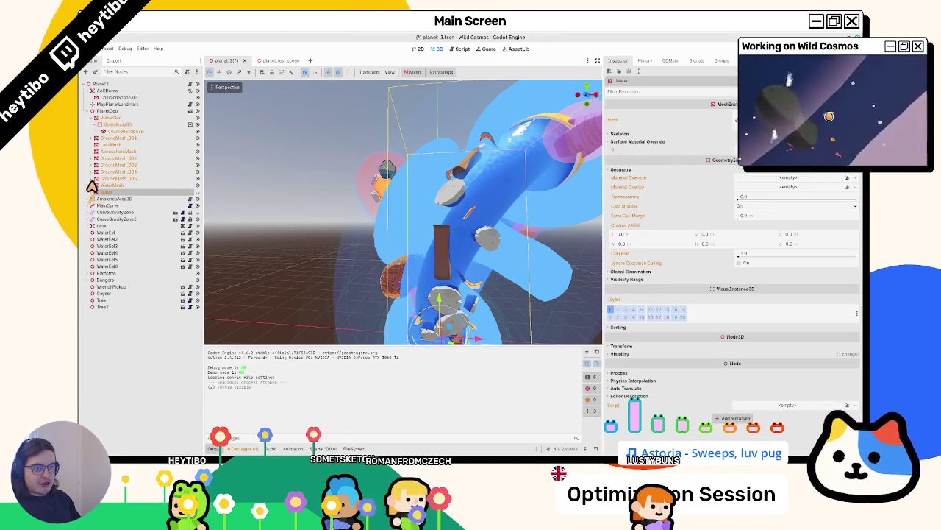
pyautogui.click(91, 117)
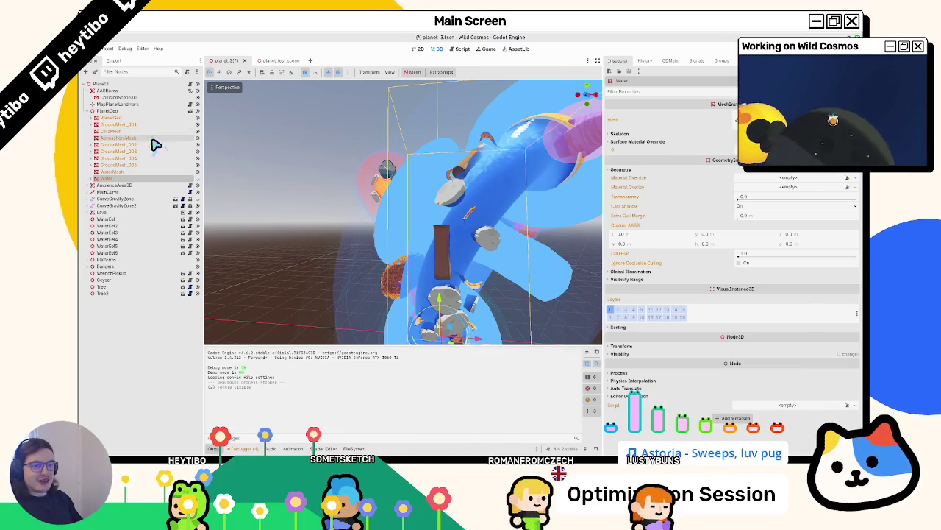
pyautogui.moveTo(296, 157)
pyautogui.mouseDown()
pyautogui.moveTo(369, 175)
pyautogui.moveTo(355, 166)
pyautogui.moveTo(358, 184)
pyautogui.moveTo(333, 183)
pyautogui.mouseUp()
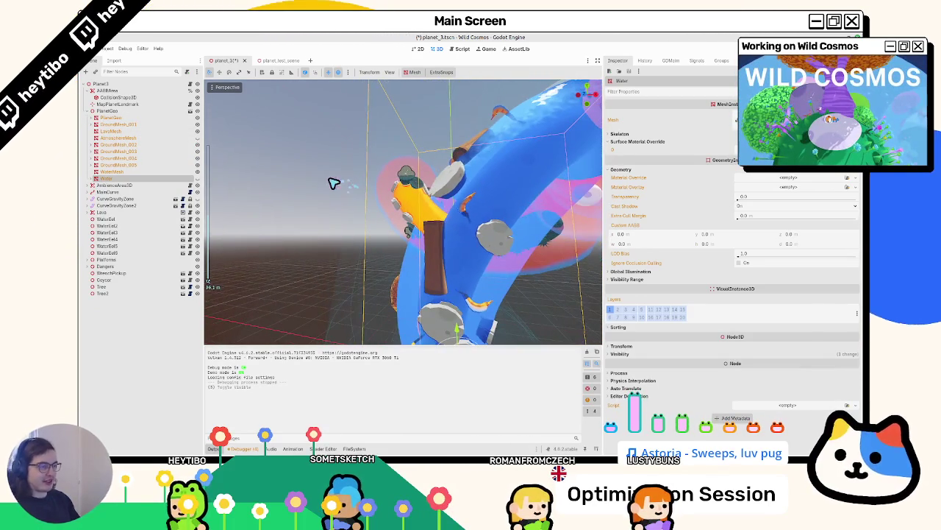
pyautogui.click(107, 177)
pyautogui.press('f')
pyautogui.moveTo(366, 220)
pyautogui.mouseDown()
pyautogui.moveTo(417, 248)
pyautogui.moveTo(294, 231)
pyautogui.mouseUp()
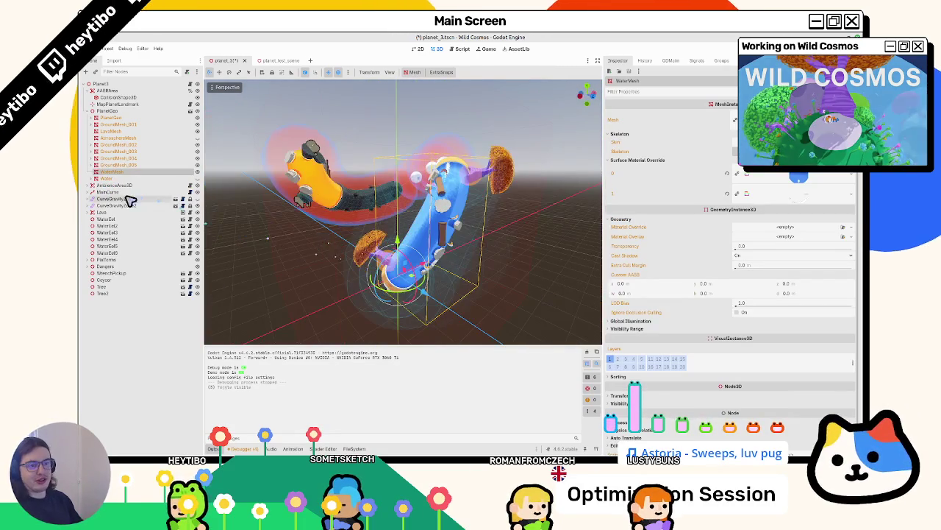
pyautogui.click(143, 132)
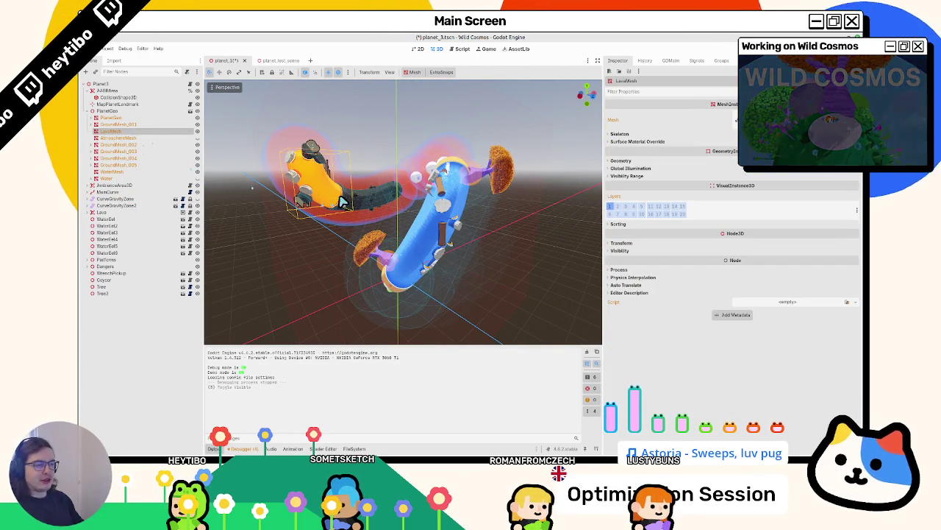
pyautogui.scroll(-5, 340, 202)
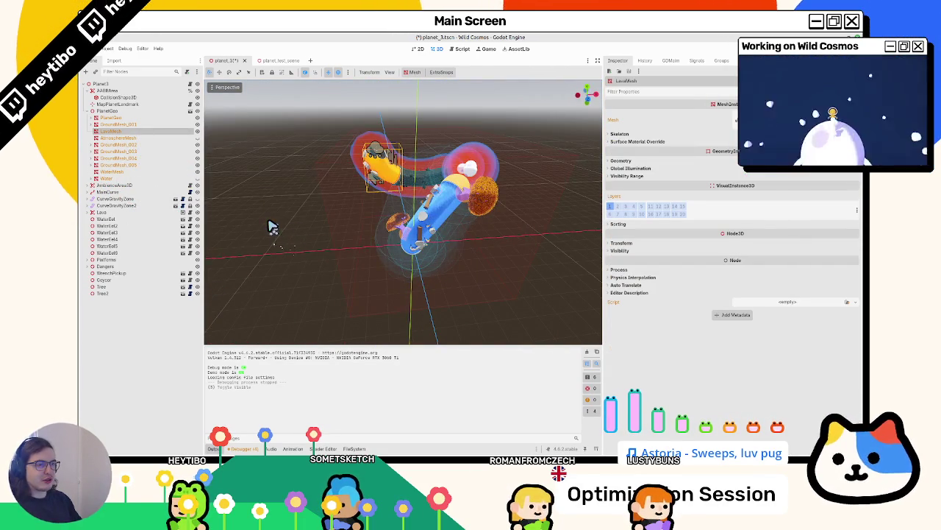
pyautogui.moveTo(272, 226); pyautogui.dragTo(250, 303)
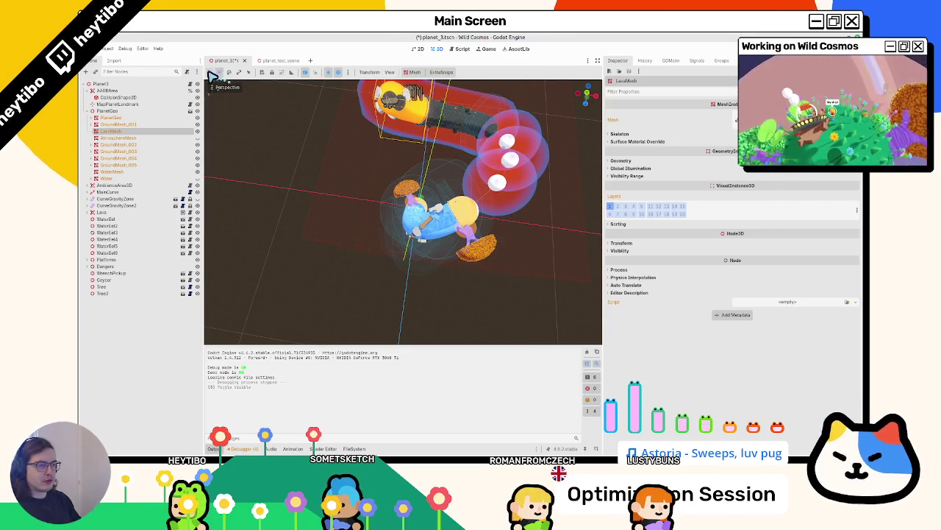
pyautogui.click(139, 146)
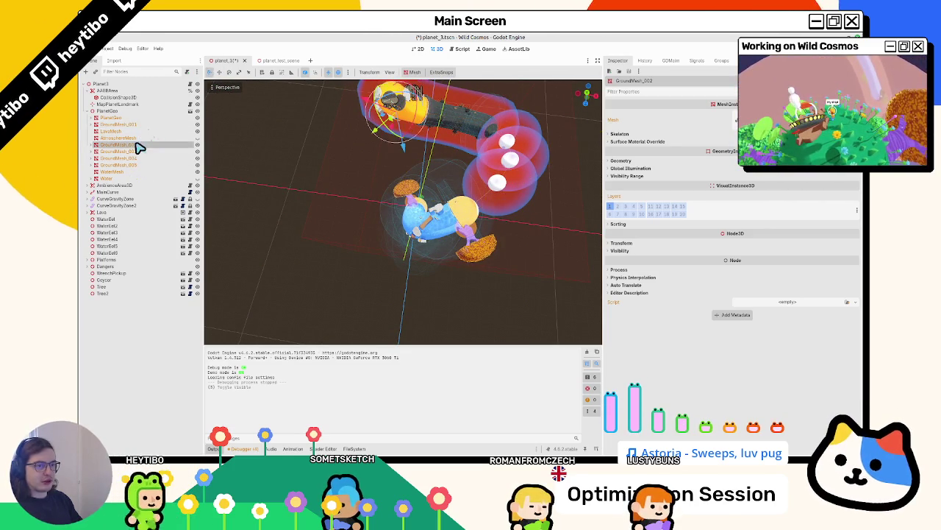
pyautogui.click(139, 131)
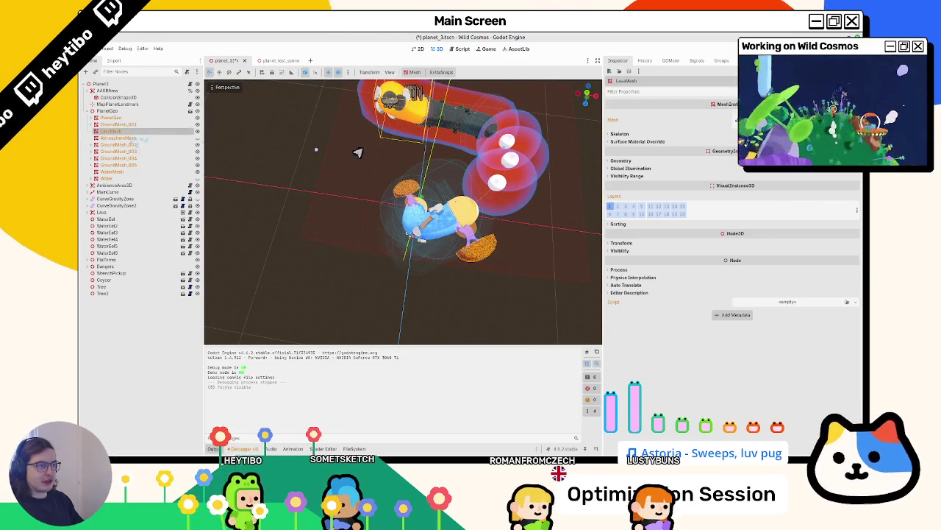
pyautogui.scroll(-3, 208, 282)
pyautogui.moveTo(397, 143); pyautogui.dragTo(358, 155)
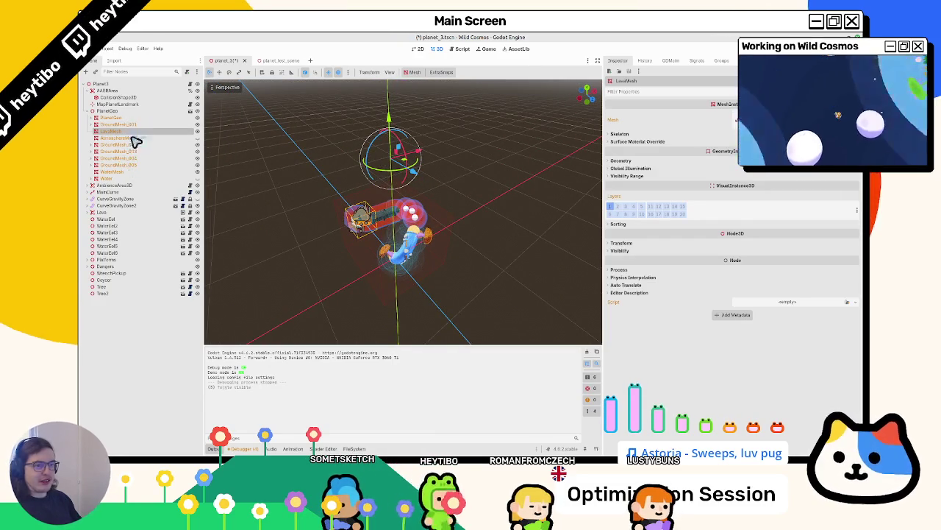
pyautogui.click(110, 172)
pyautogui.moveTo(294, 191)
pyautogui.mouseDown()
pyautogui.moveTo(403, 222)
pyautogui.moveTo(342, 232)
pyautogui.mouseUp()
pyautogui.hotkey('ctrl', 'z')
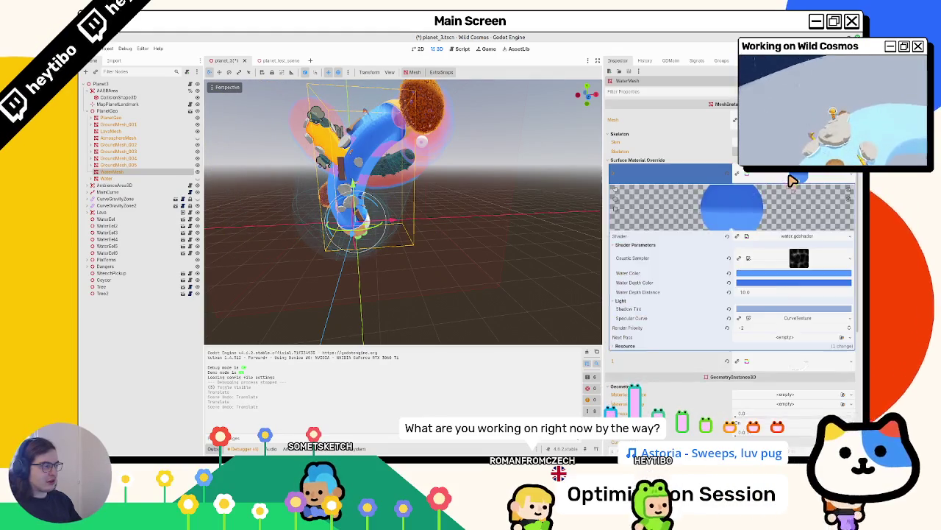
# Step: Inspect LavaMesh's material override and WaterMesh's surface material
pyautogui.click(114, 133)
pyautogui.click(621, 160)
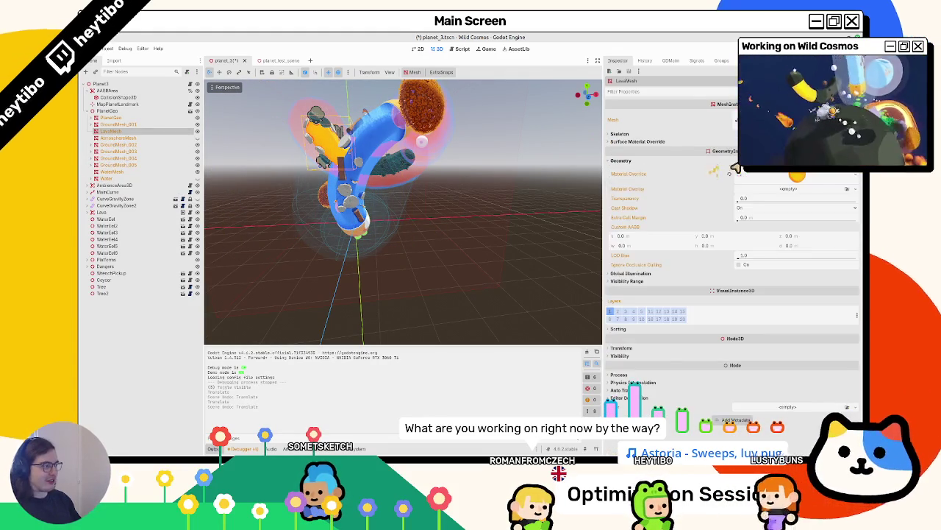
pyautogui.click(673, 173)
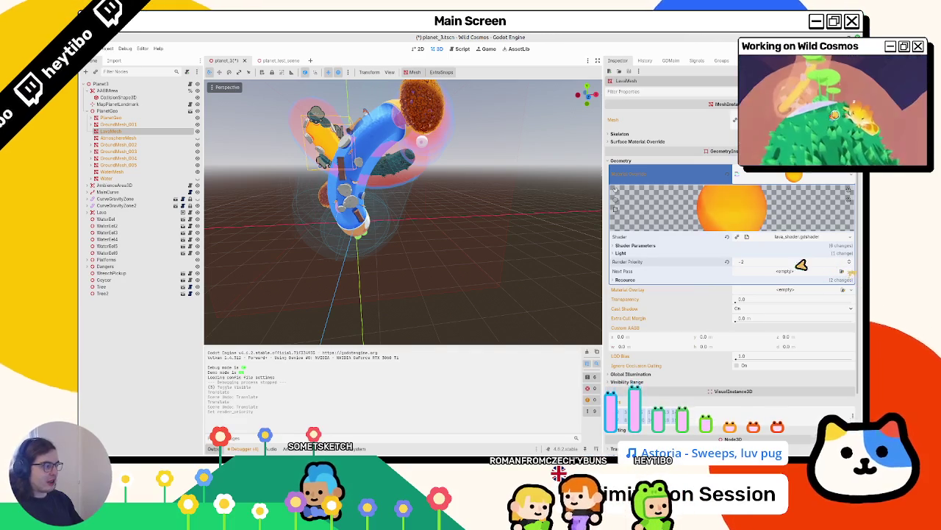
pyautogui.click(127, 179)
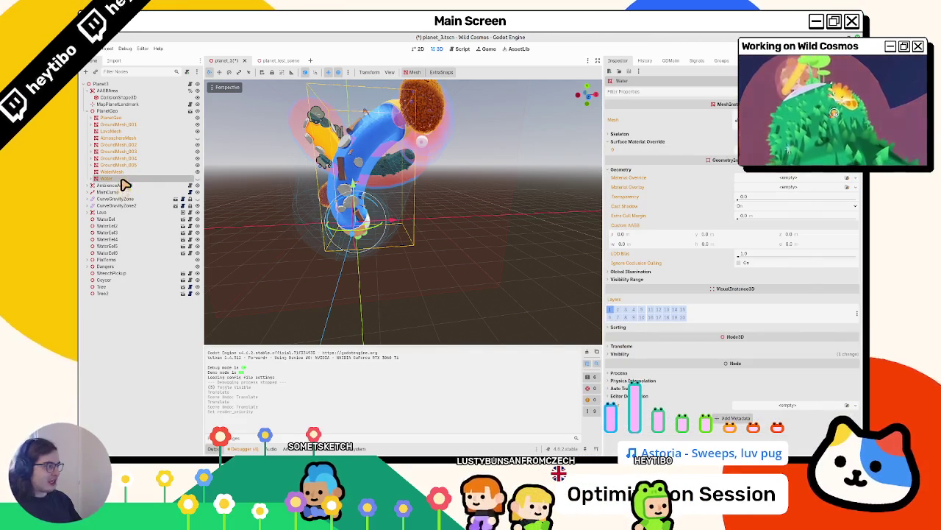
pyautogui.click(111, 171)
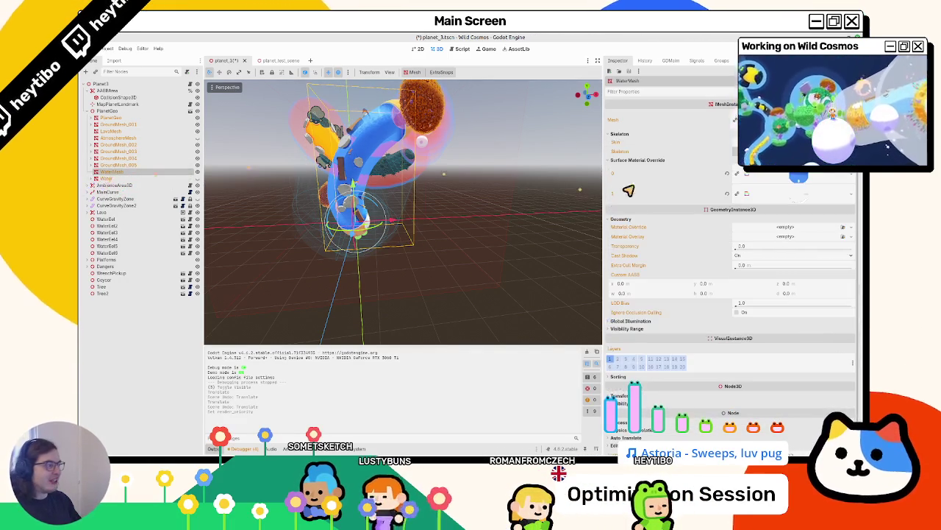
pyautogui.click(787, 177)
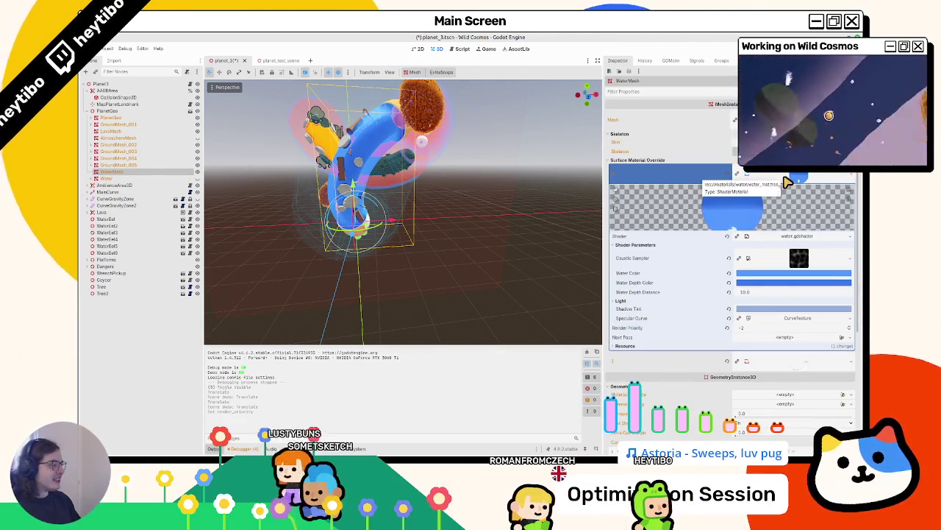
pyautogui.click(787, 177)
# Step: Save planet_3, then run planet_test_scene briefly and stop the game
pyautogui.hotkey('ctrl', 's')
pyautogui.scroll(5, 467, 229)
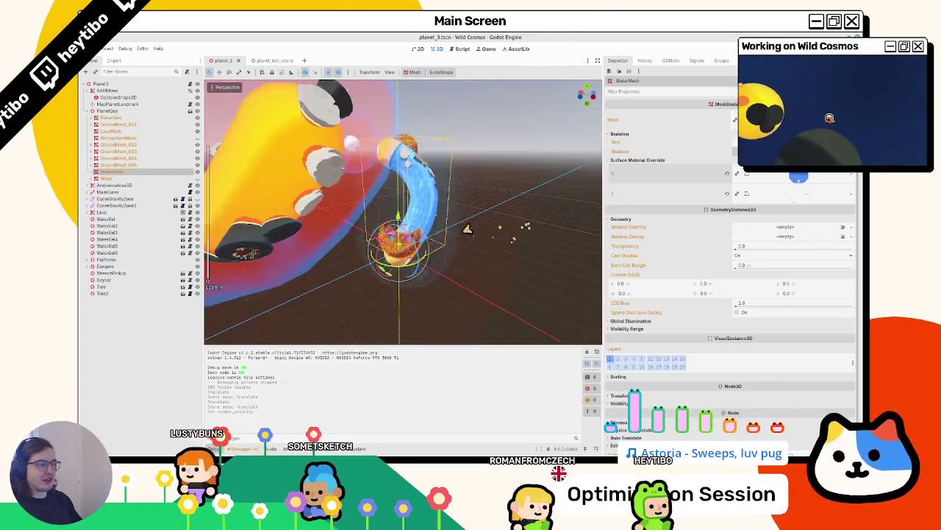
pyautogui.scroll(-5, 467, 229)
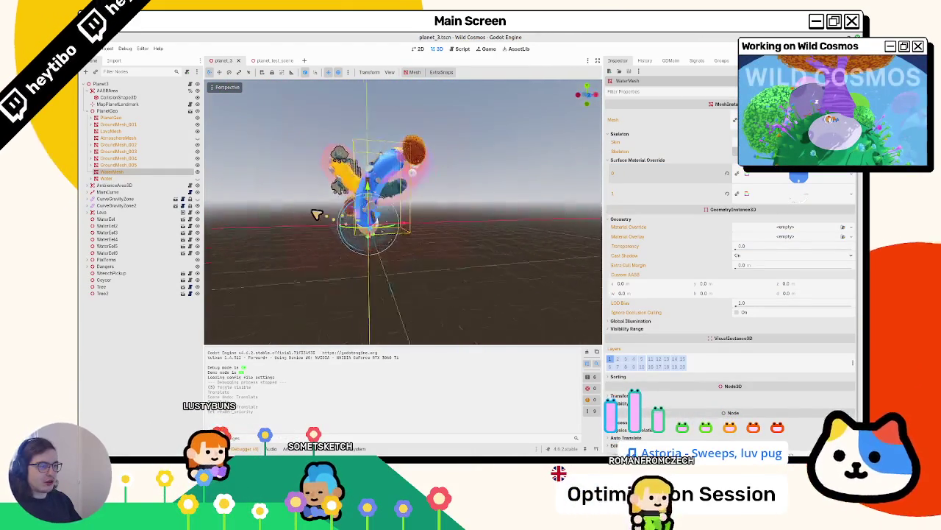
pyautogui.moveTo(332, 223); pyautogui.dragTo(186, 159)
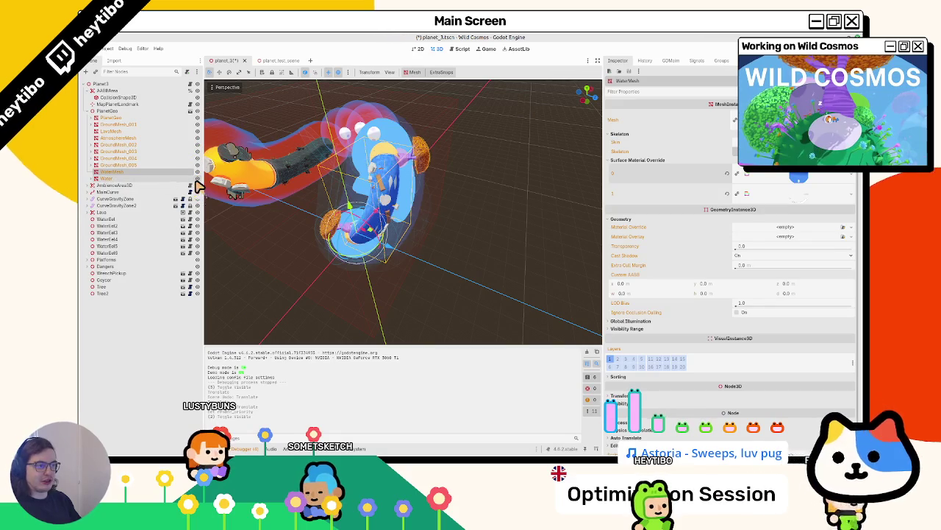
pyautogui.click(271, 60)
pyautogui.press('F6')
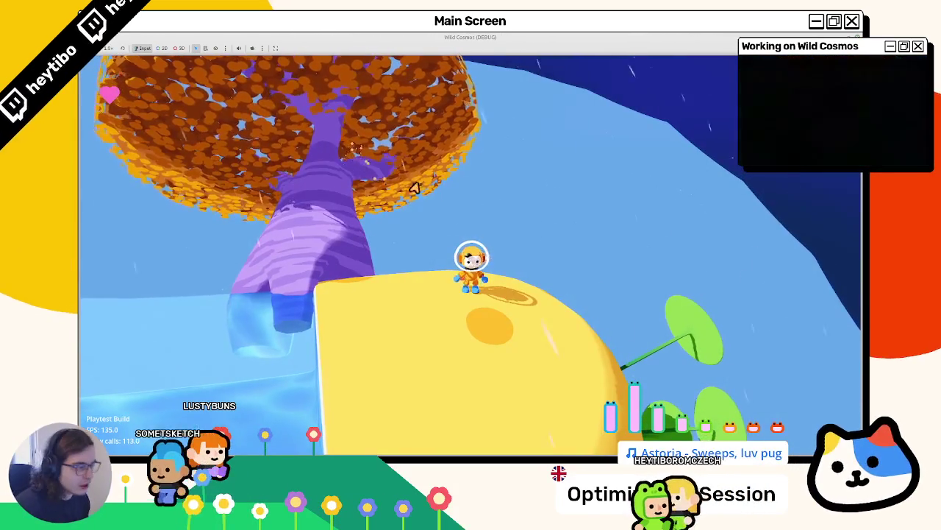
pyautogui.press('w')
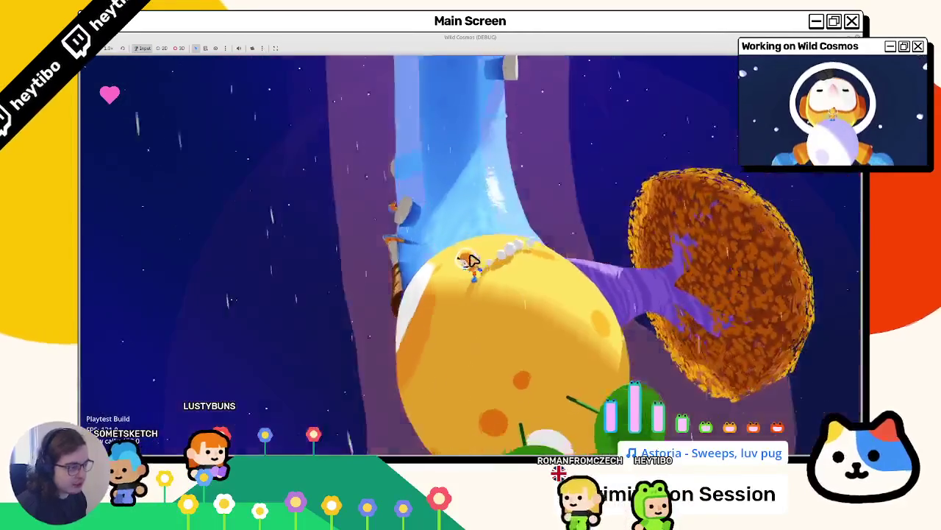
pyautogui.press('F8')
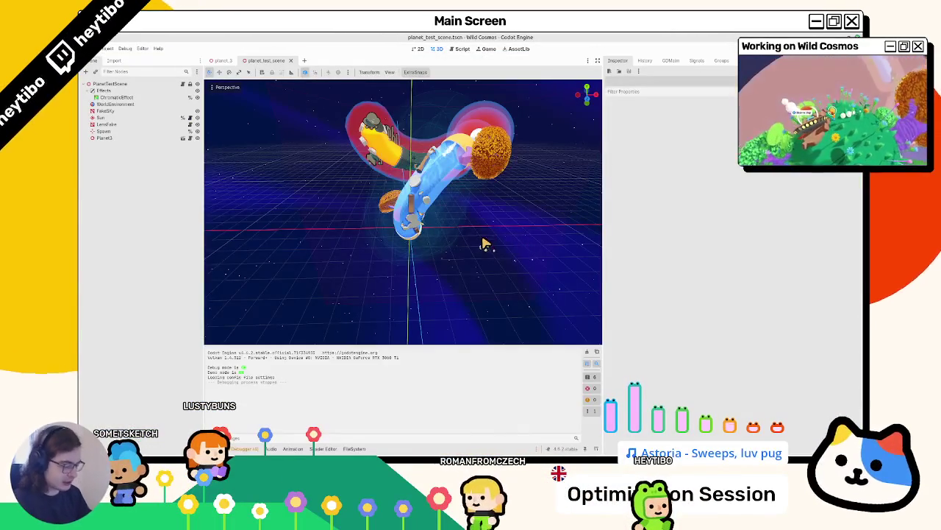
pyautogui.hotkey('ctrl', 'shift', 'o')
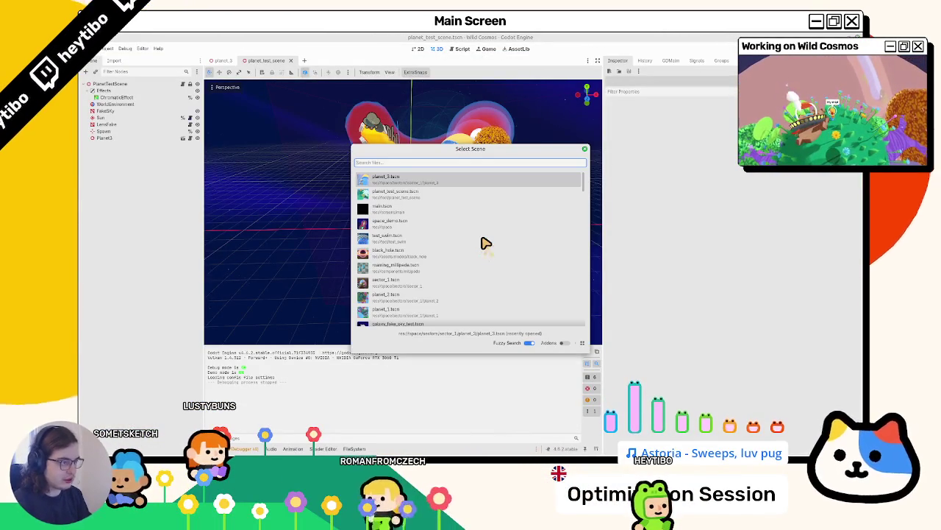
pyautogui.write('space')
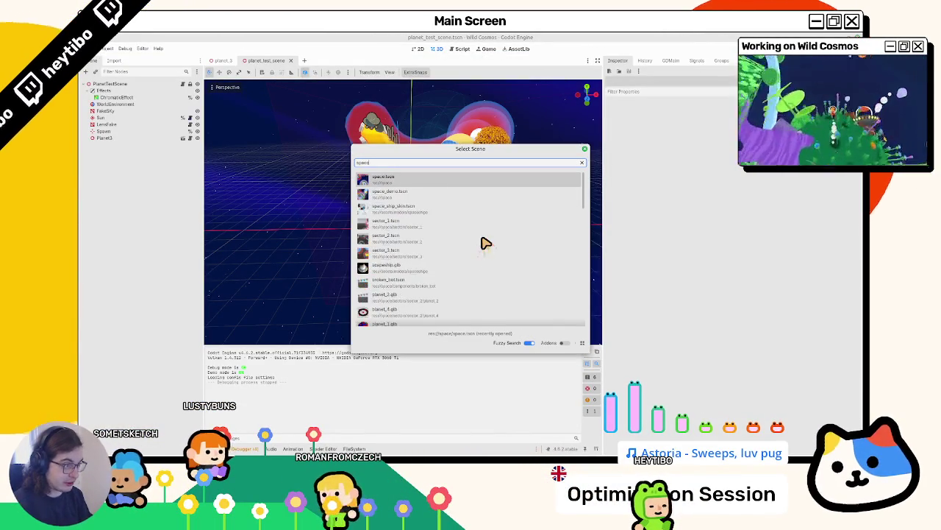
pyautogui.press('Down')
pyautogui.press('Return')
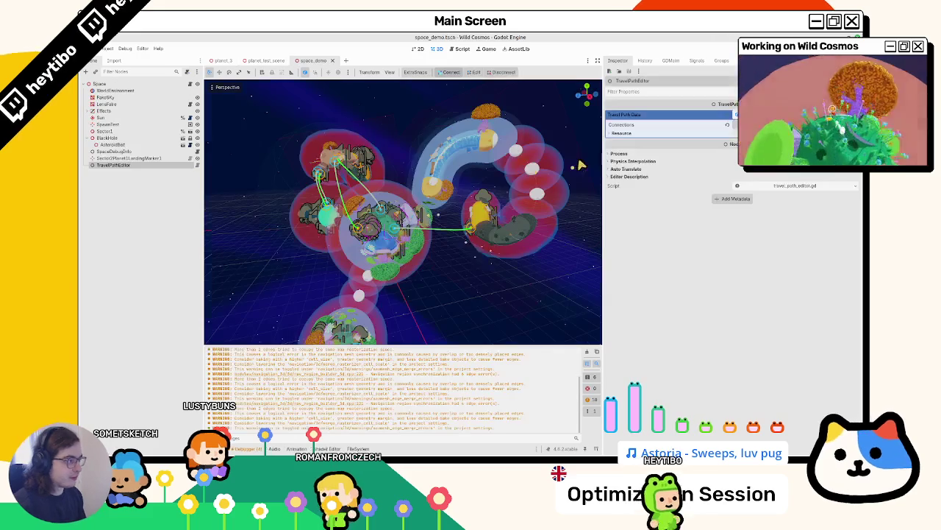
pyautogui.moveTo(603, 164); pyautogui.dragTo(774, 163)
pyautogui.scroll(-3, 735, 220)
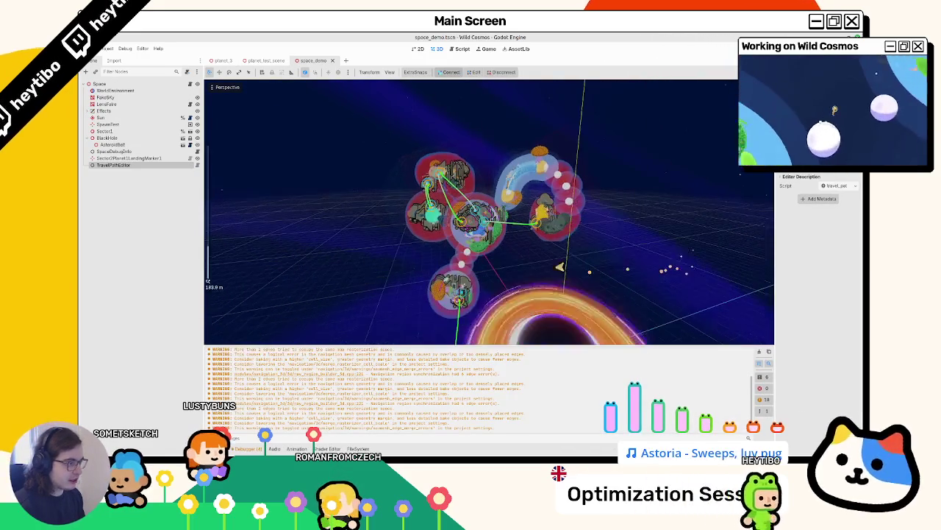
pyautogui.click(126, 84)
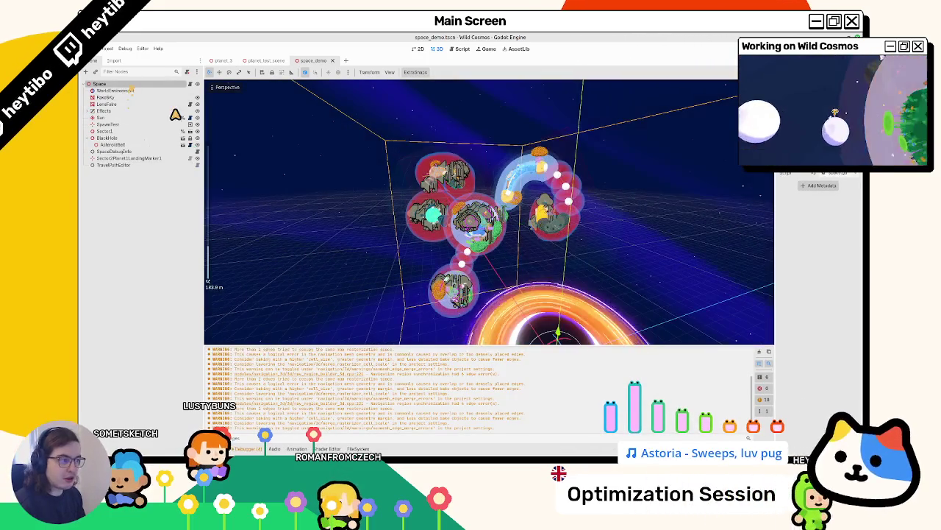
pyautogui.click(760, 353)
pyautogui.hotkey('ctrl', 'j')
pyautogui.moveTo(312, 325); pyautogui.dragTo(338, 324)
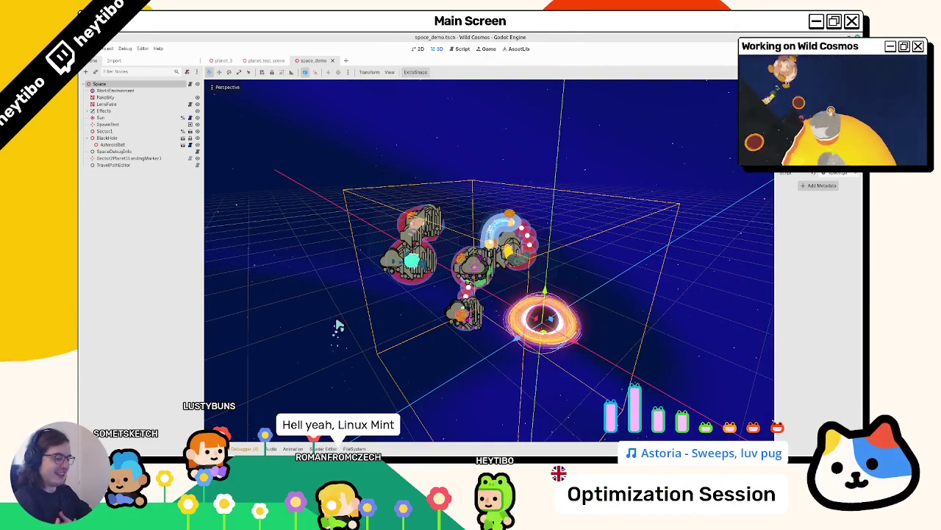
pyautogui.press('super')
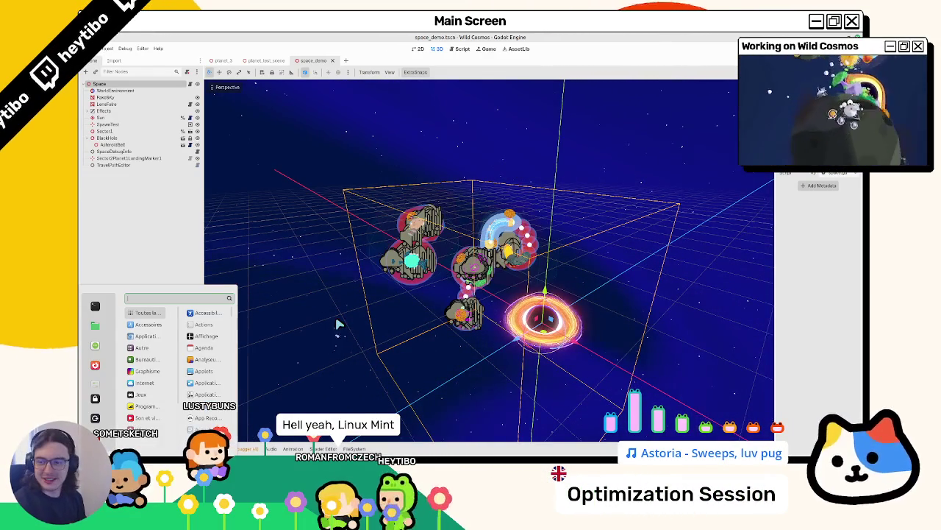
pyautogui.press('super')
pyautogui.press('super')
pyautogui.press('super')
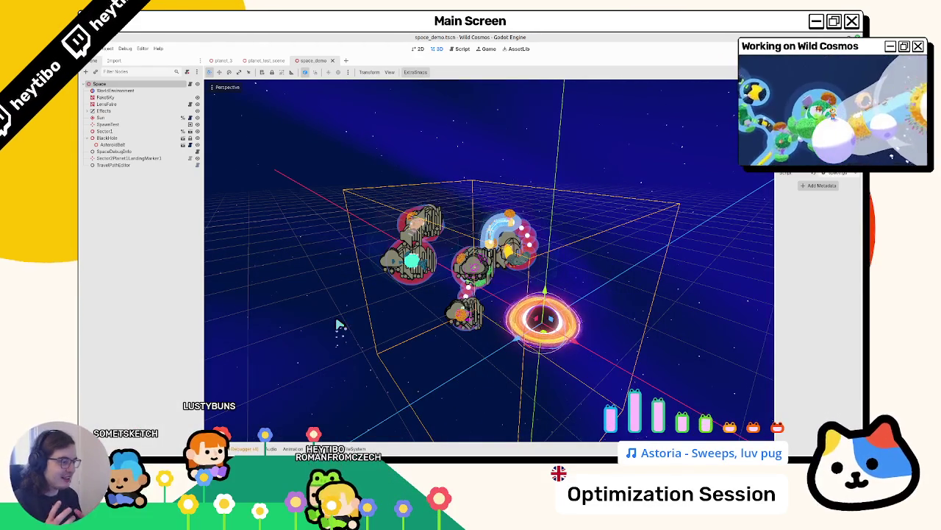
pyautogui.moveTo(330, 292)
pyautogui.mouseDown()
pyautogui.moveTo(454, 248)
pyautogui.moveTo(445, 234)
pyautogui.moveTo(555, 254)
pyautogui.moveTo(580, 233)
pyautogui.moveTo(504, 303)
pyautogui.mouseUp()
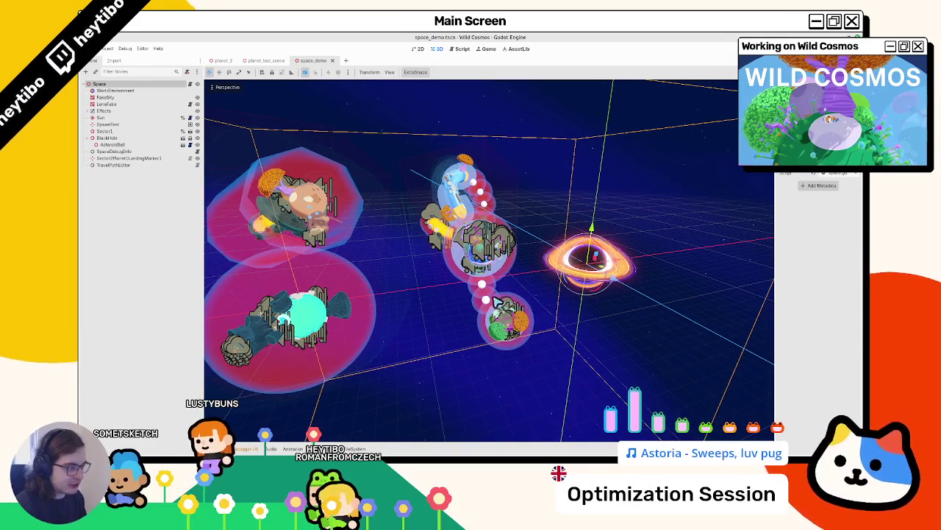
pyautogui.moveTo(540, 203)
pyautogui.mouseDown()
pyautogui.moveTo(550, 202)
pyautogui.moveTo(534, 211)
pyautogui.mouseUp()
# Step: Orbit and zoom around the planets and black hole, then close the space_demo scene
pyautogui.scroll(5, 459, 225)
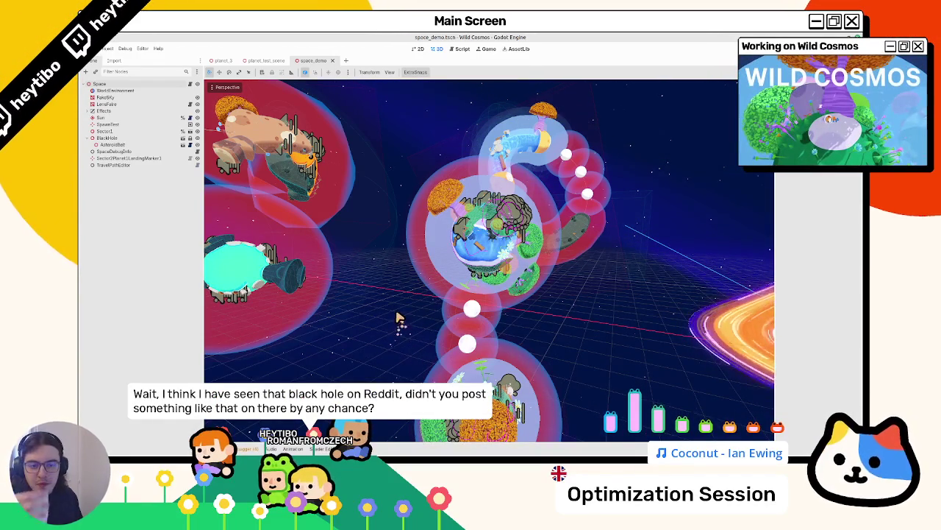
pyautogui.moveTo(525, 276)
pyautogui.mouseDown()
pyautogui.moveTo(614, 266)
pyautogui.moveTo(452, 306)
pyautogui.moveTo(457, 274)
pyautogui.moveTo(505, 336)
pyautogui.moveTo(470, 184)
pyautogui.moveTo(504, 216)
pyautogui.moveTo(489, 162)
pyautogui.moveTo(435, 326)
pyautogui.moveTo(488, 292)
pyautogui.moveTo(486, 329)
pyautogui.moveTo(512, 325)
pyautogui.mouseUp()
pyautogui.scroll(3, 610, 269)
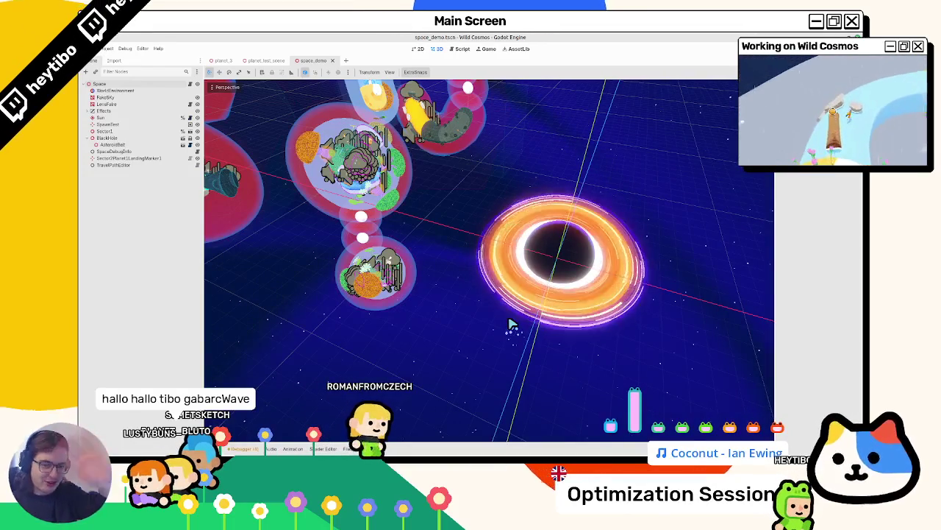
pyautogui.moveTo(455, 311); pyautogui.dragTo(316, 65)
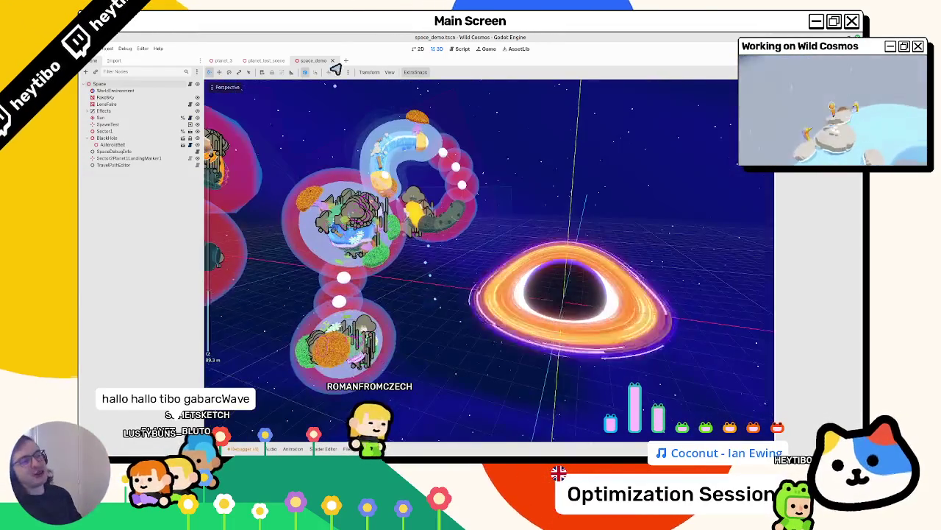
pyautogui.click(332, 61)
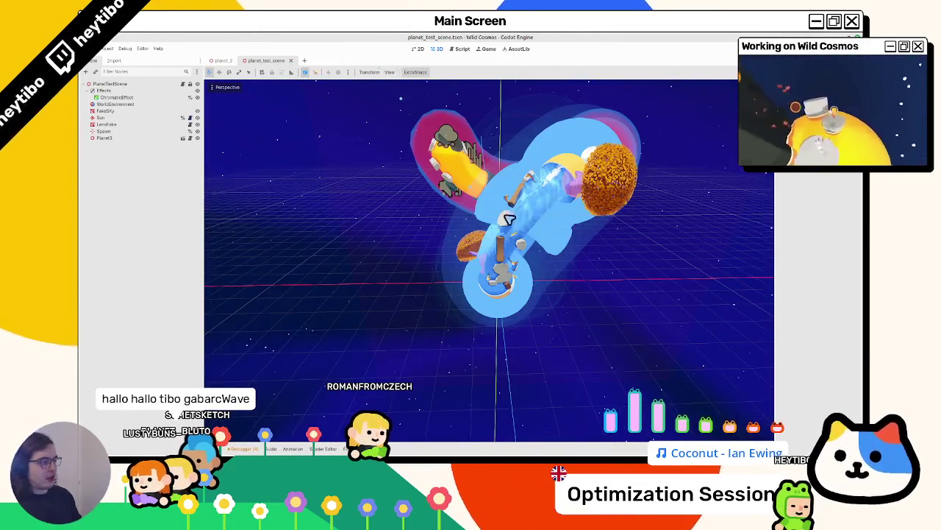
# Step: Orbit and zoom over space_demo's planets, TravelPathEditor links and black hole
pyautogui.scroll(5, 509, 218)
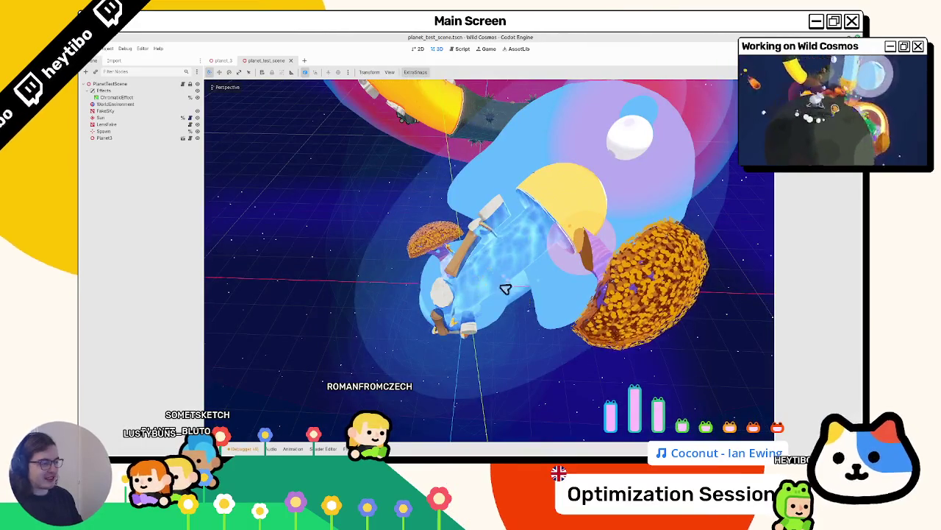
pyautogui.scroll(-2, 500, 289)
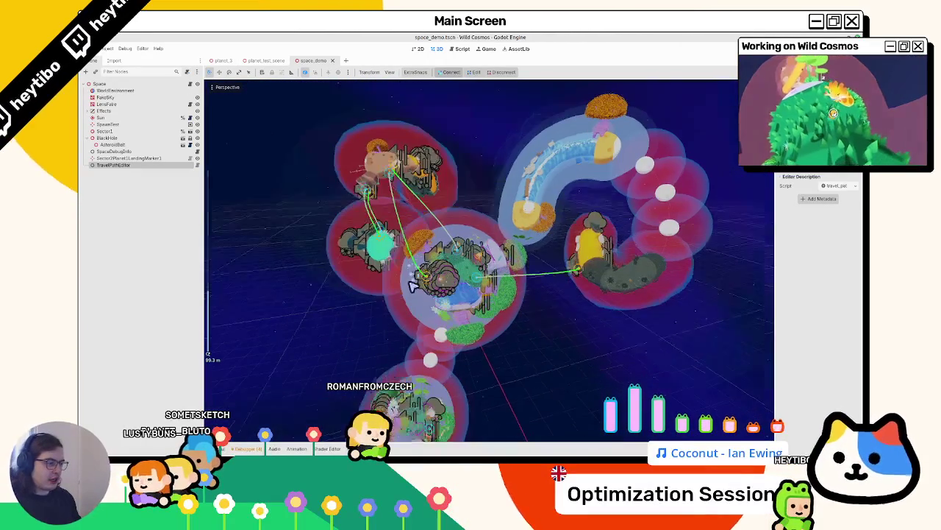
pyautogui.scroll(5, 478, 248)
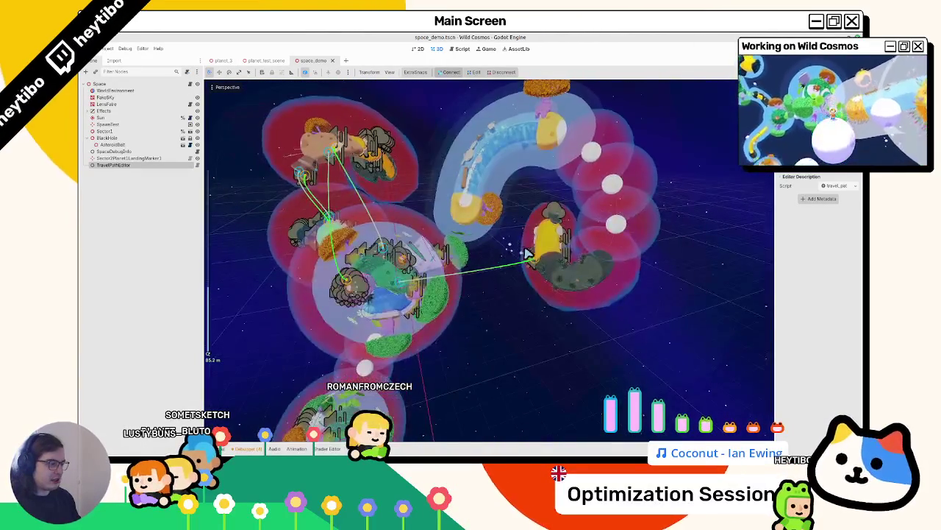
pyautogui.scroll(-5, 573, 255)
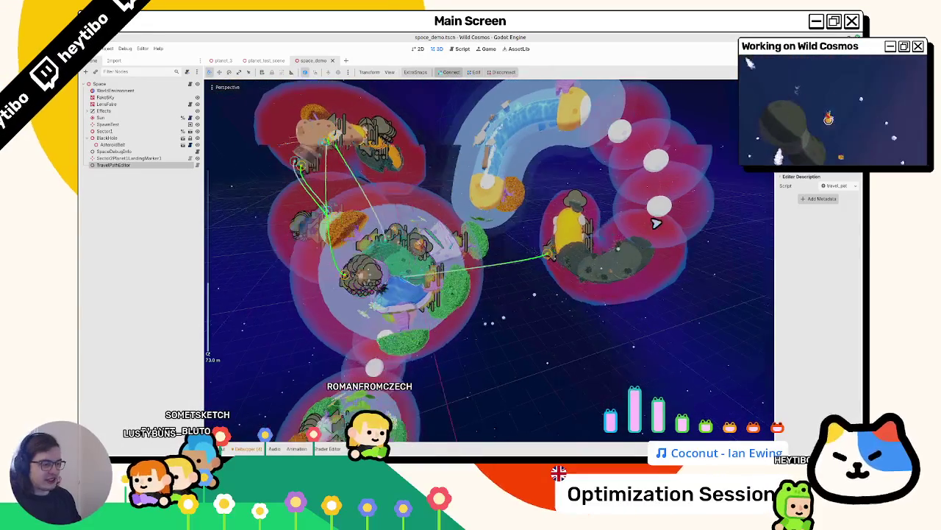
pyautogui.scroll(3, 573, 282)
pyautogui.scroll(-3, 598, 299)
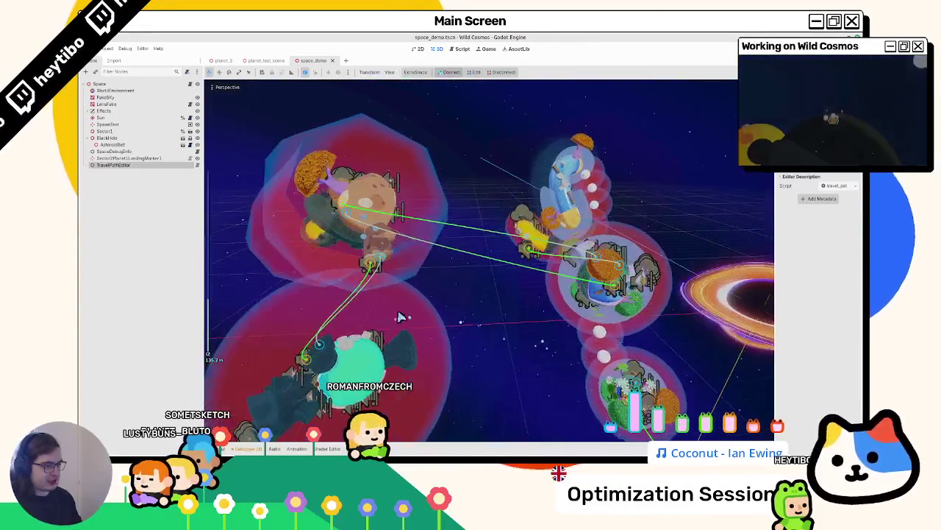
pyautogui.moveTo(400, 316)
pyautogui.mouseDown()
pyautogui.moveTo(445, 314)
pyautogui.moveTo(476, 210)
pyautogui.mouseUp()
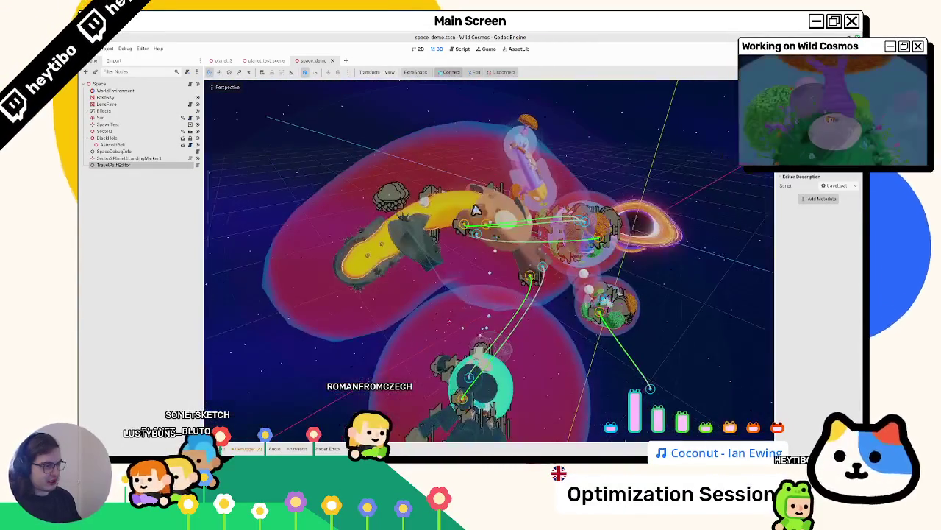
pyautogui.scroll(8, 464, 248)
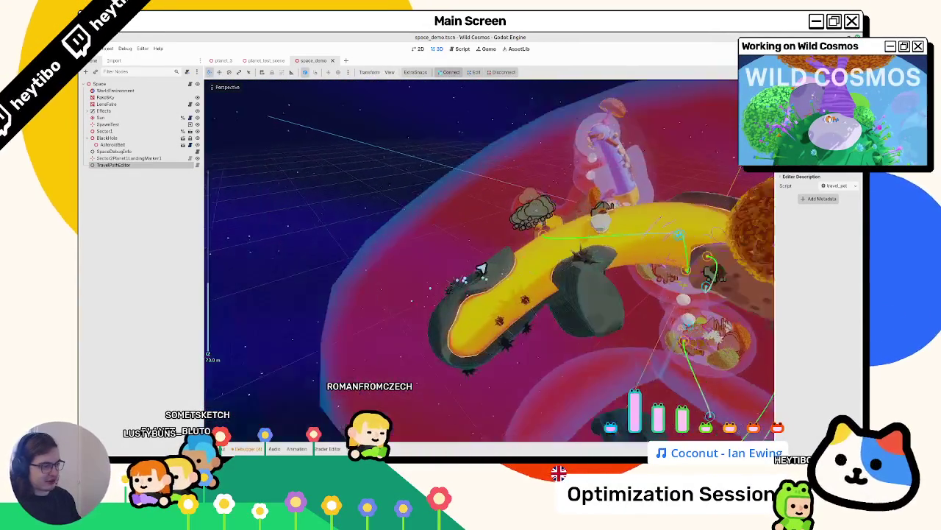
pyautogui.scroll(-8, 637, 181)
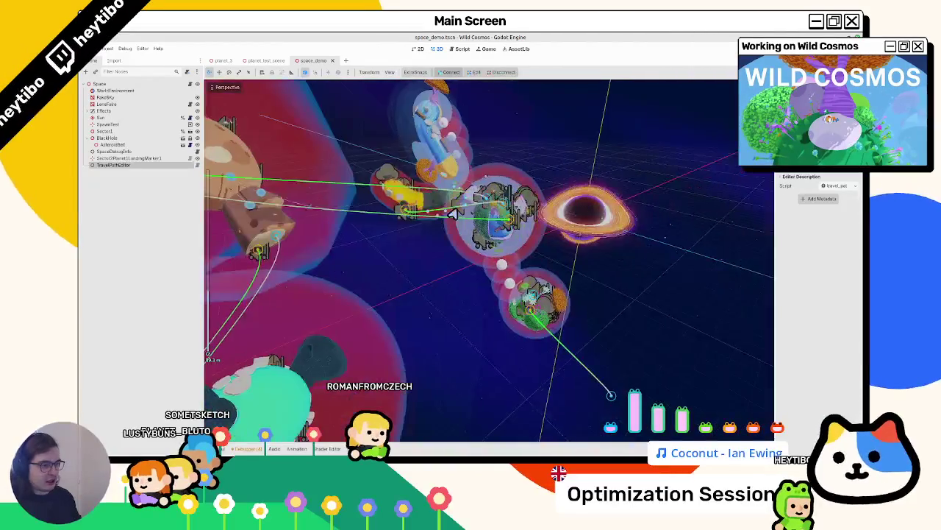
pyautogui.scroll(2, 449, 228)
pyautogui.scroll(-5, 449, 228)
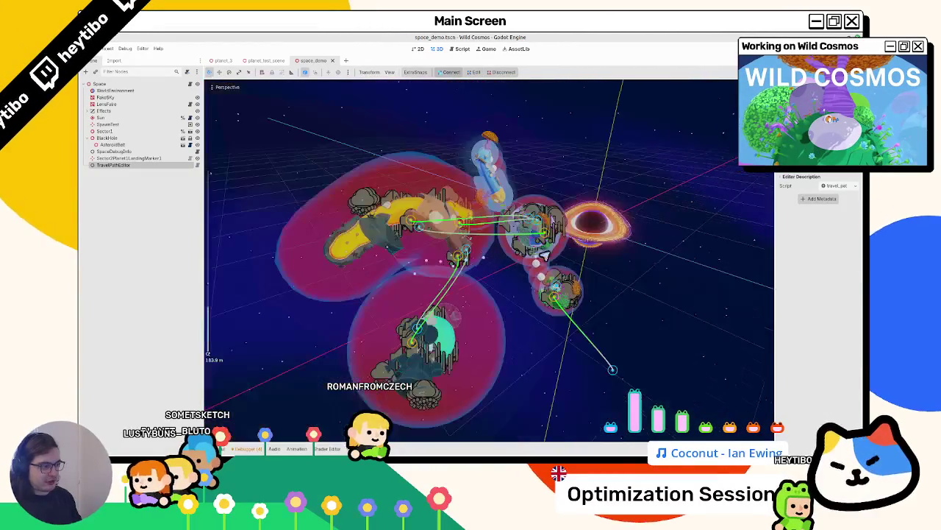
pyautogui.scroll(4, 242, 180)
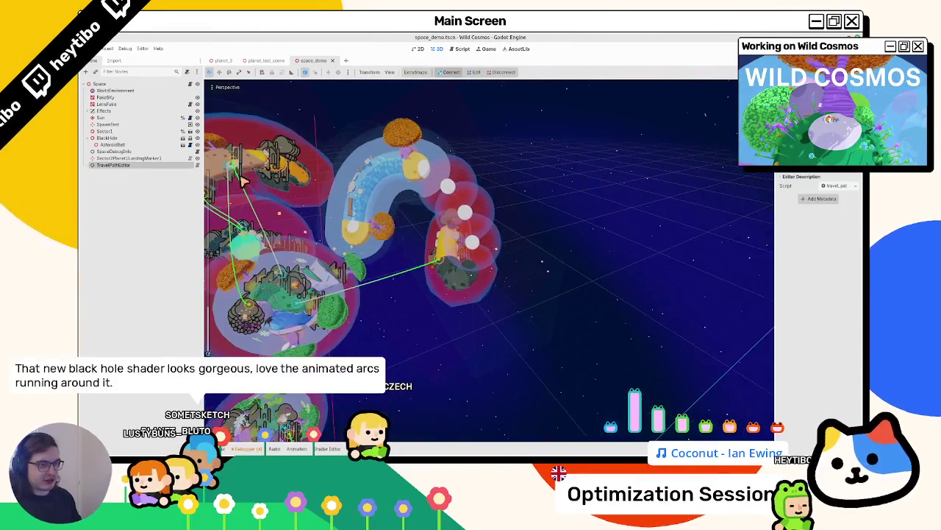
# Step: Close space_demo, zoom over planet_test_scene's curved platforms, then switch to planet_3
pyautogui.click(333, 61)
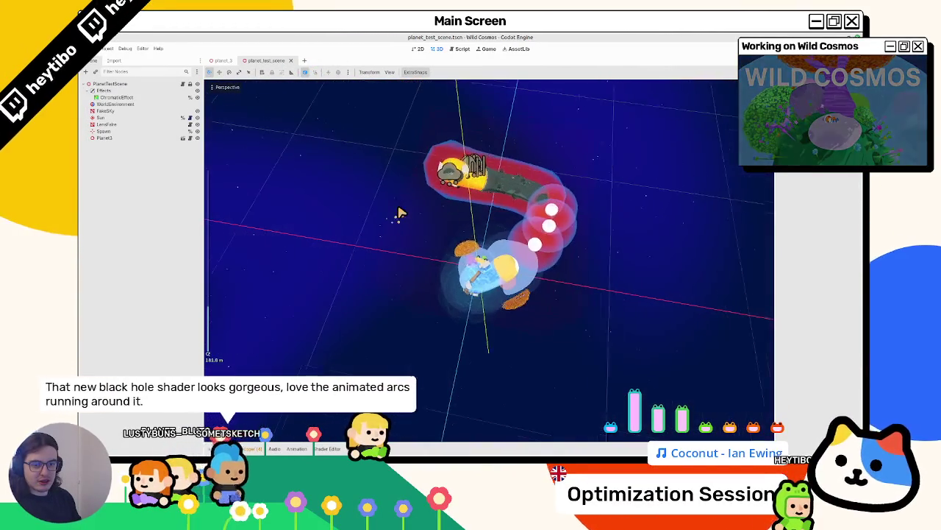
pyautogui.scroll(2, 398, 212)
pyautogui.scroll(3, 395, 212)
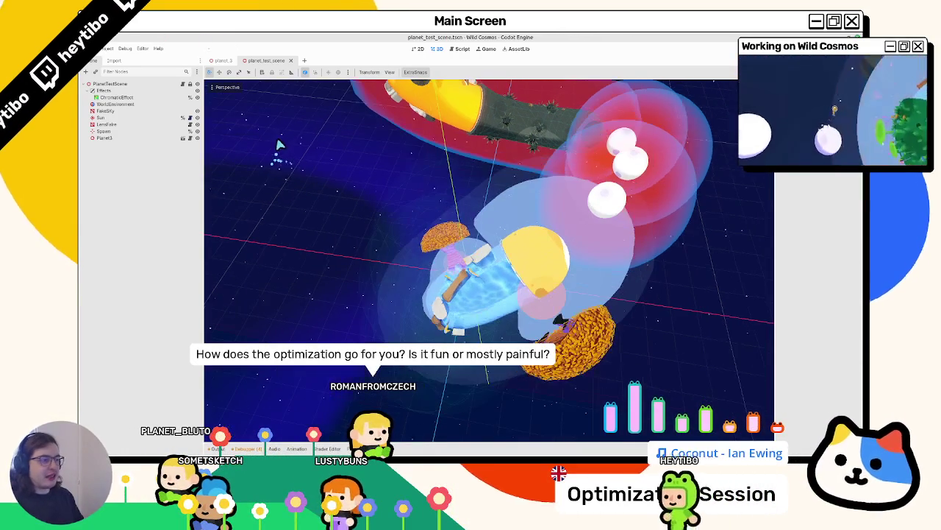
pyautogui.scroll(3, 276, 149)
pyautogui.scroll(-3, 291, 164)
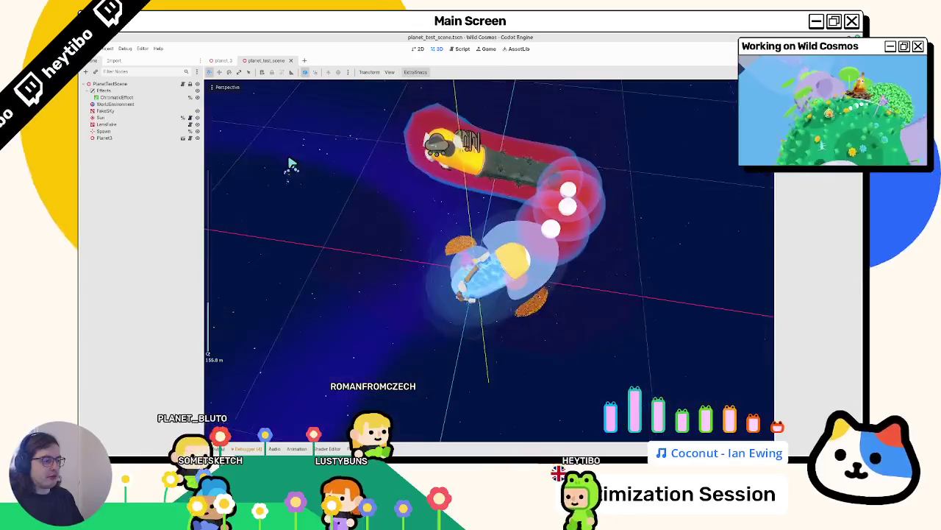
pyautogui.scroll(-2, 290, 164)
pyautogui.scroll(2, 289, 166)
pyautogui.scroll(4, 289, 165)
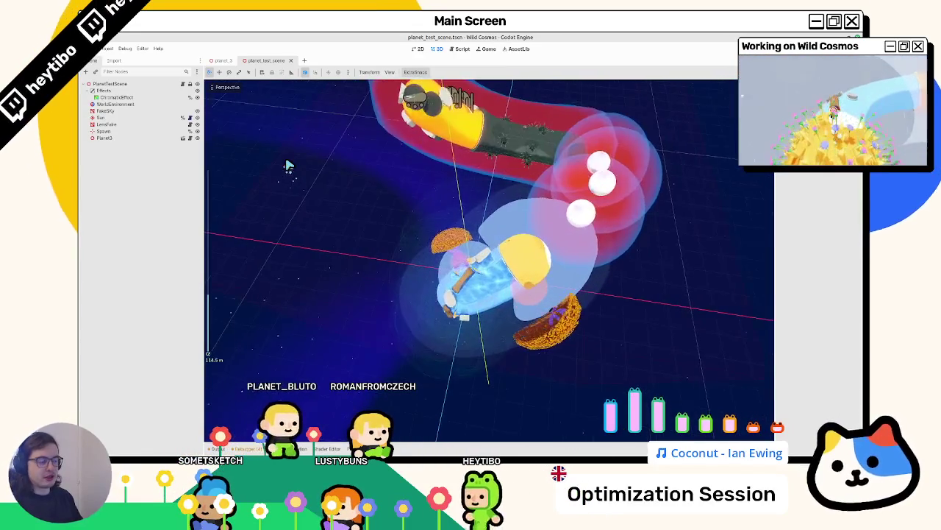
pyautogui.scroll(-5, 287, 165)
pyautogui.scroll(3, 286, 166)
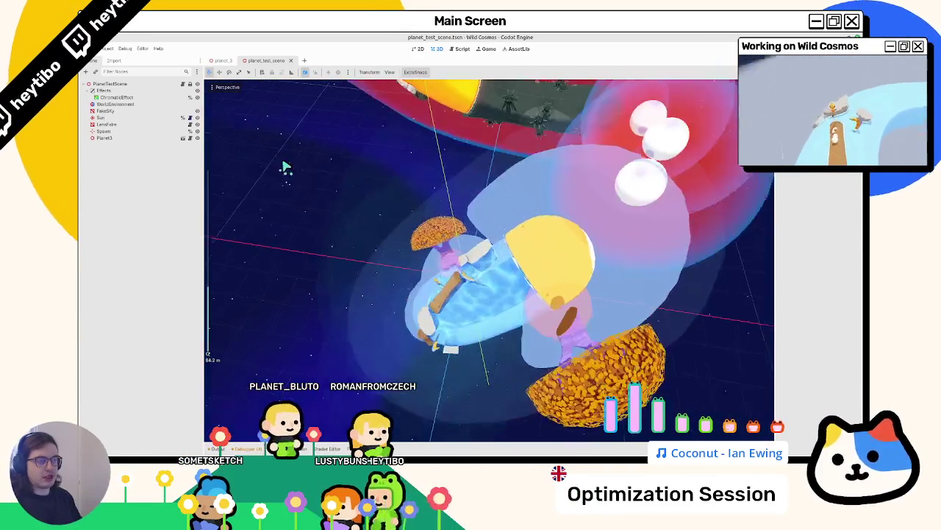
pyautogui.scroll(-3, 362, 211)
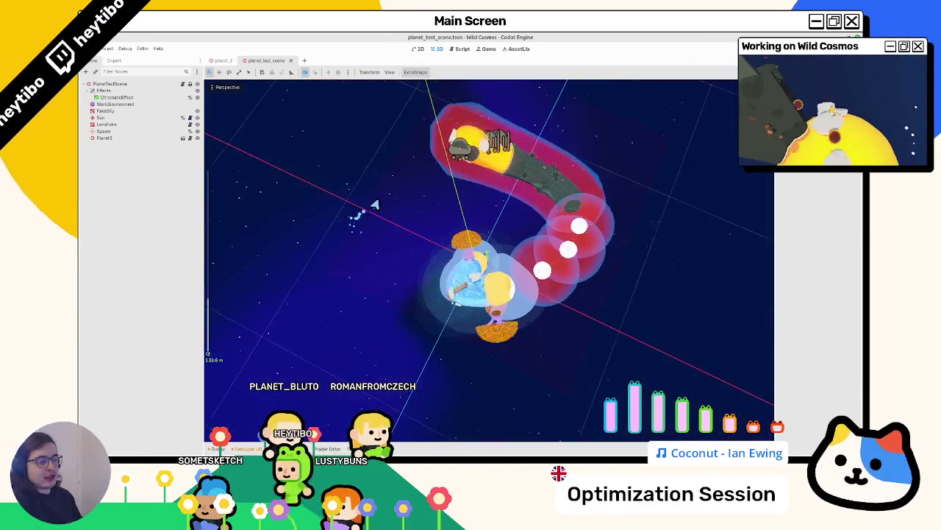
pyautogui.scroll(4, 371, 236)
pyautogui.scroll(-2, 377, 252)
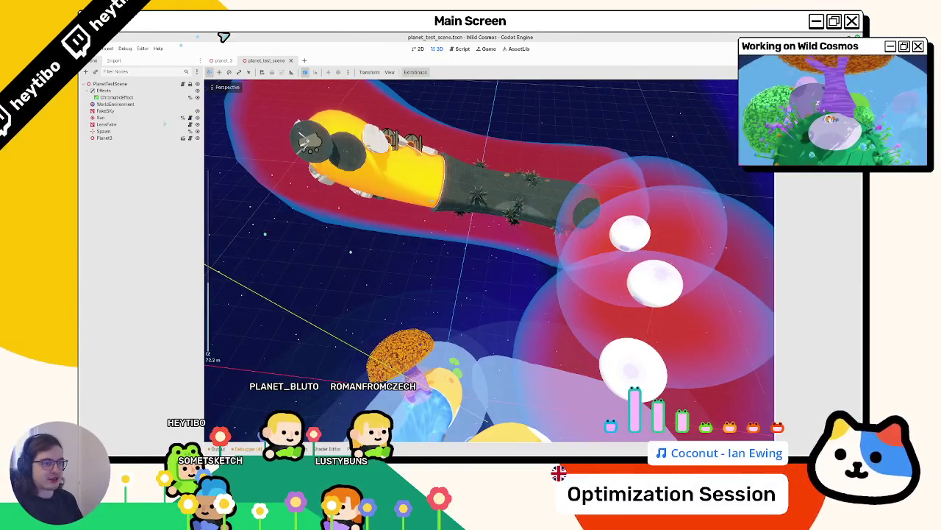
pyautogui.click(223, 61)
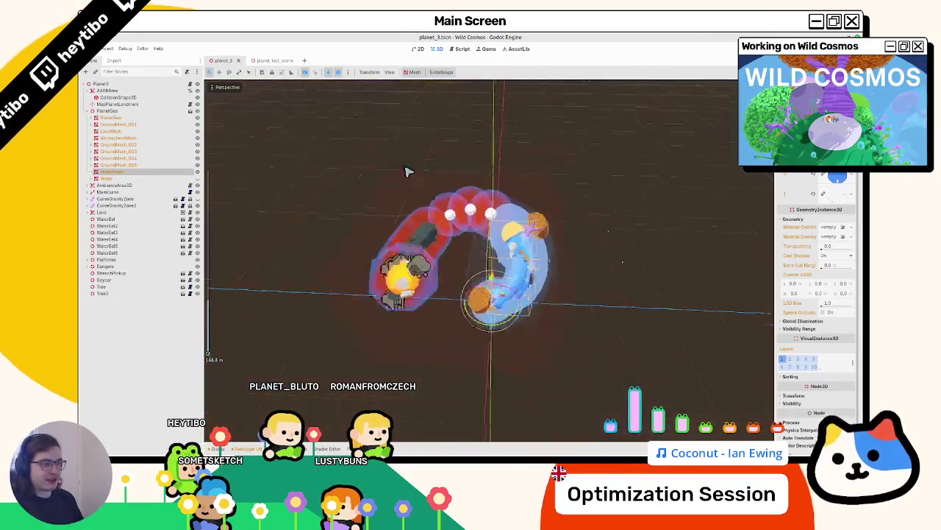
# Step: Run planet_test_scene with F6, stop it with F8, and return to planet_3
pyautogui.click(273, 60)
pyautogui.press('F6')
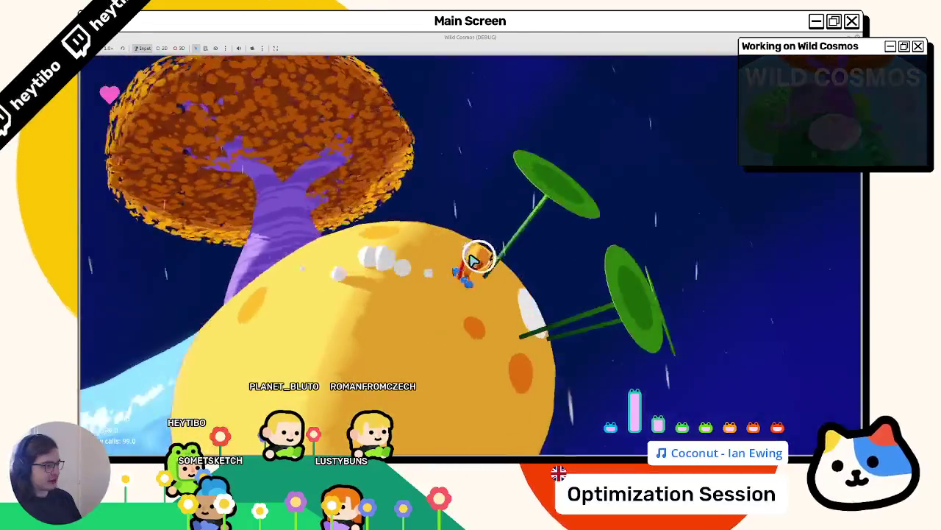
pyautogui.press('F8')
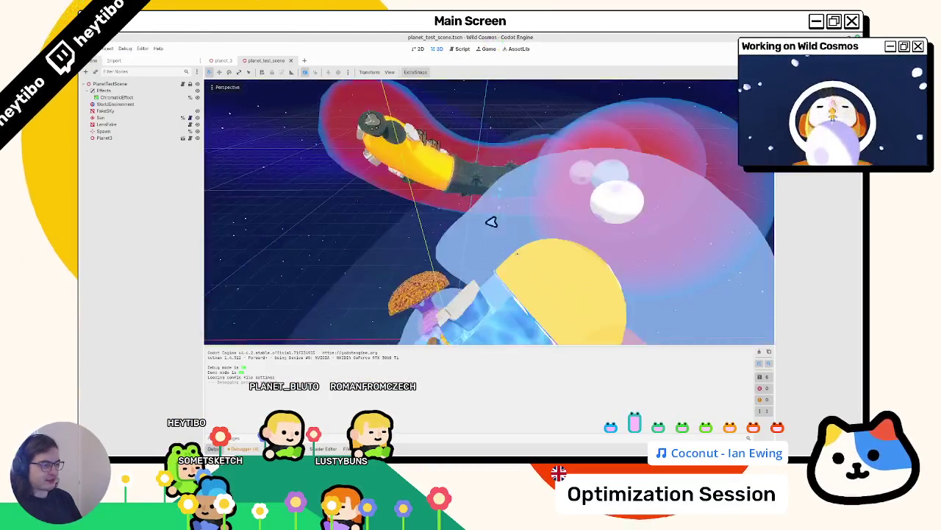
pyautogui.click(224, 61)
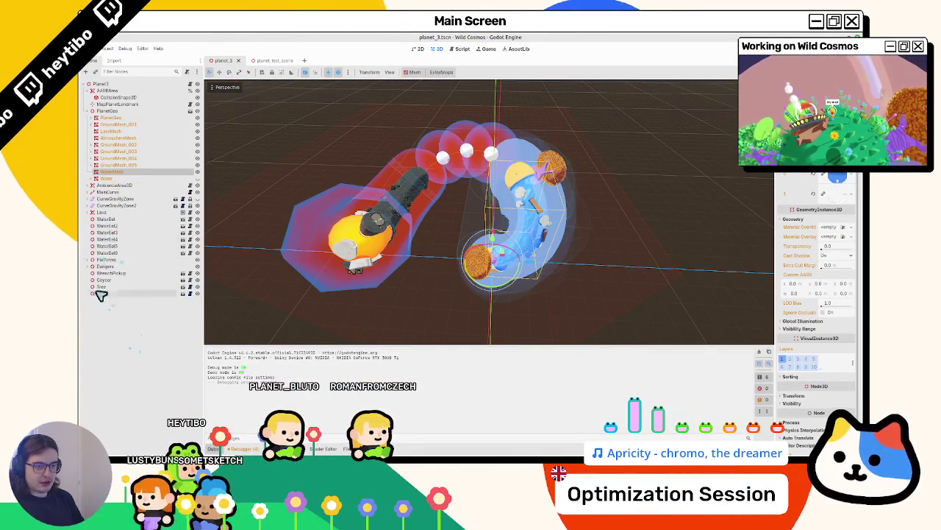
# Step: Collapse PlanetGeo, expand Platforms, and frame CurvePlatform and CurvePlatform3 in the view
pyautogui.click(89, 112)
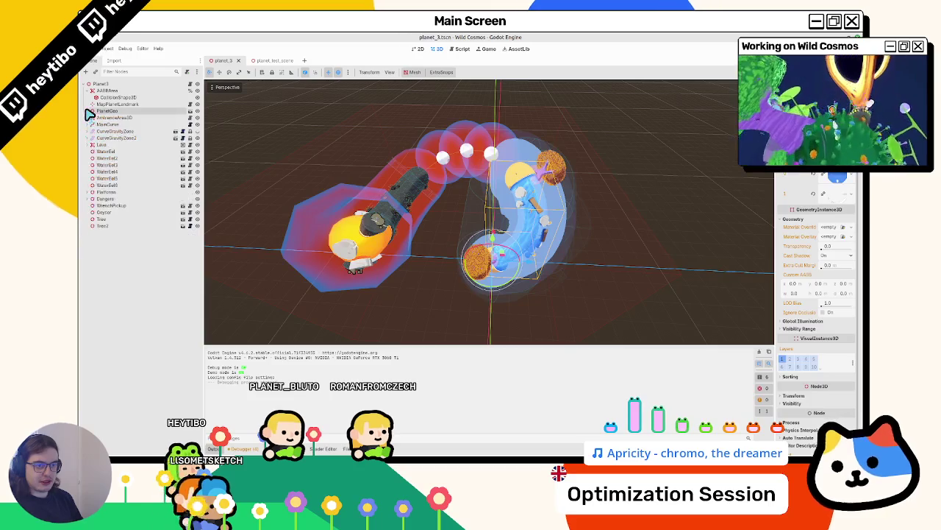
pyautogui.click(89, 192)
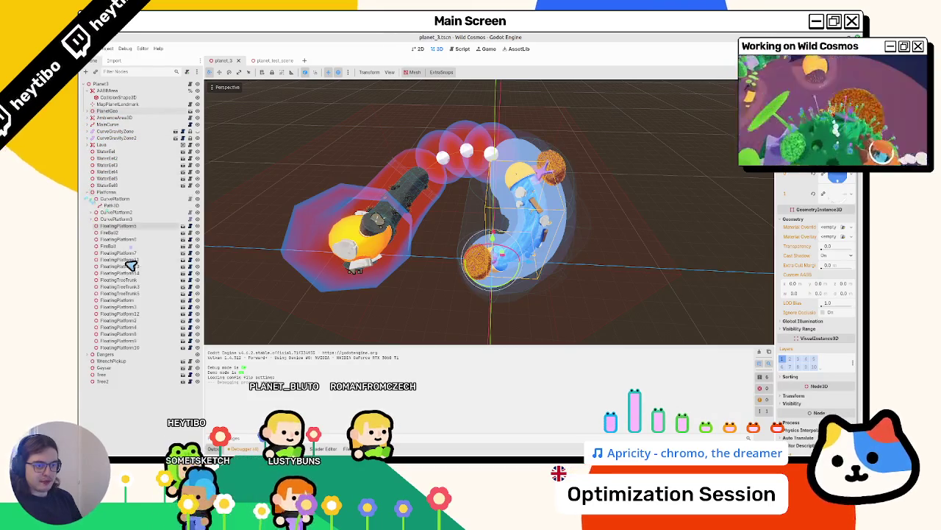
pyautogui.click(93, 200)
pyautogui.click(90, 199)
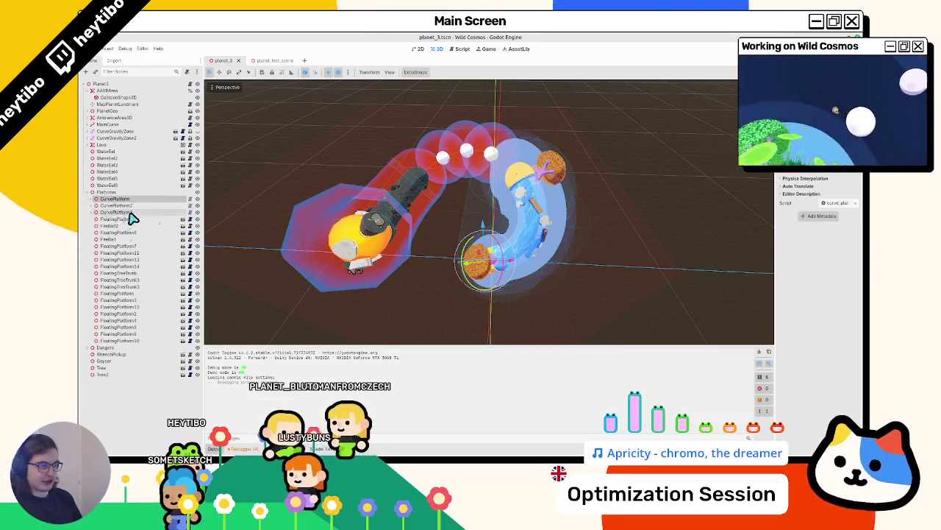
pyautogui.press('f')
pyautogui.click(116, 212)
pyautogui.press('f')
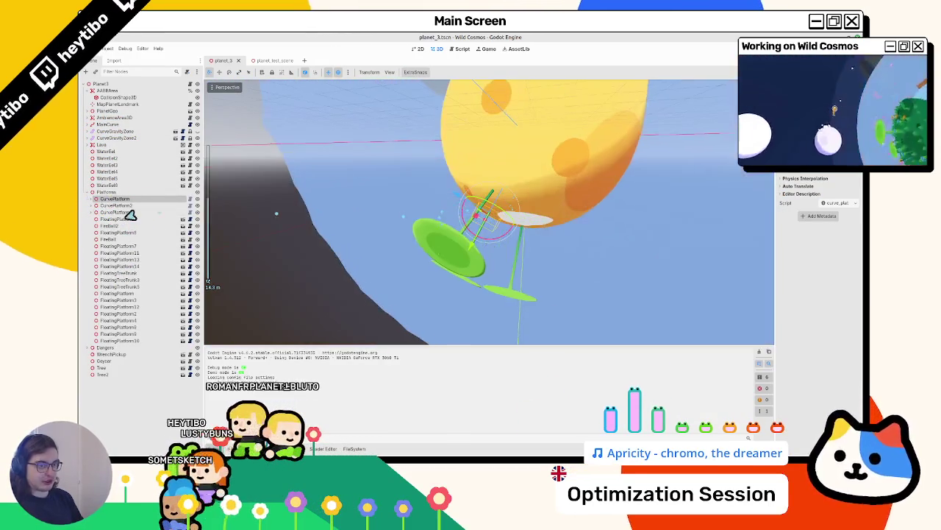
pyautogui.click(91, 212)
# Step: Reveal the curve platforms' Path3D children and browse CurvePlatform3's path curve points
pyautogui.click(95, 200)
pyautogui.click(99, 212)
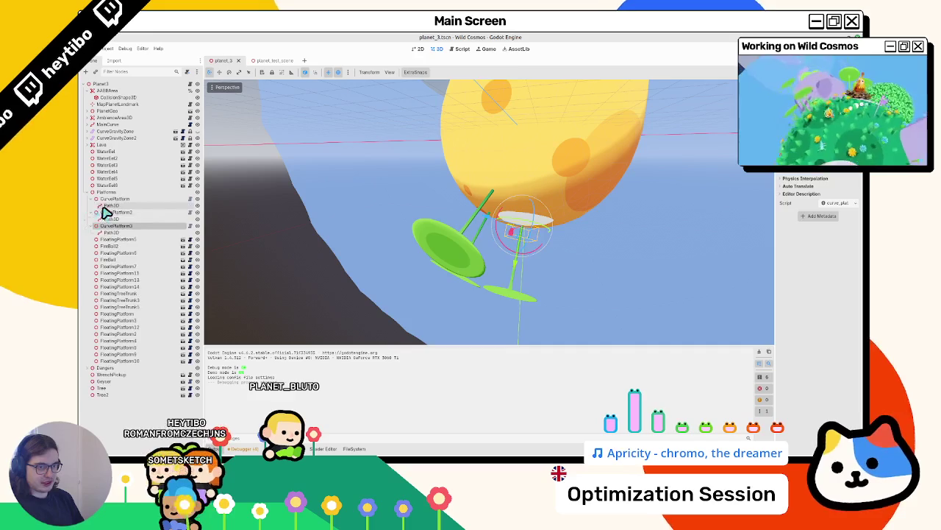
pyautogui.click(105, 225)
pyautogui.click(112, 232)
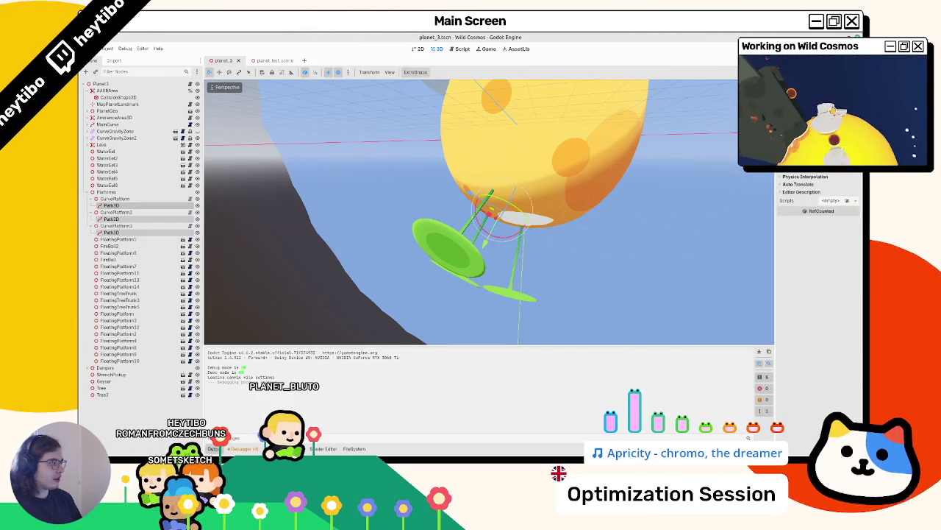
pyautogui.click(816, 114)
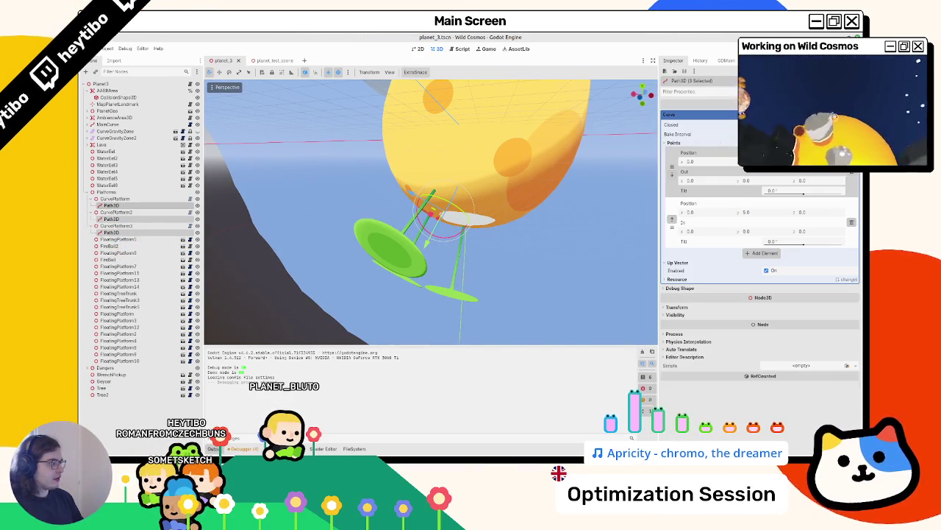
pyautogui.click(692, 142)
pyautogui.click(692, 142)
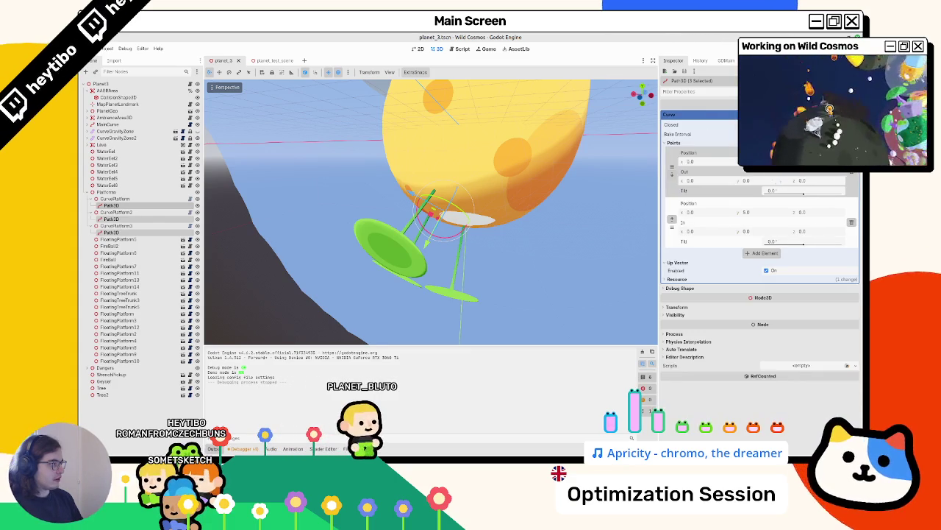
pyautogui.click(816, 114)
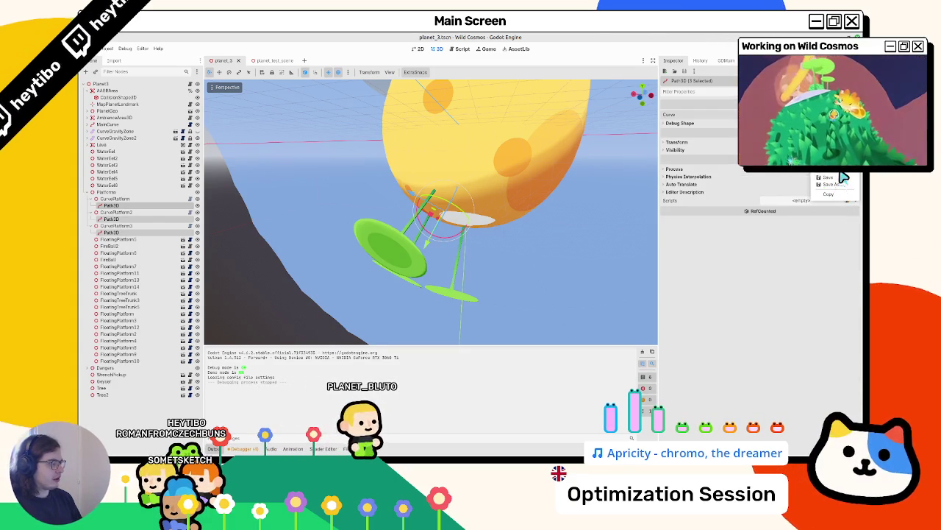
# Step: Compare the curve platforms' paths, then reselect CurvePlatform3's Path3D and expand its Curve settings
pyautogui.click(123, 226)
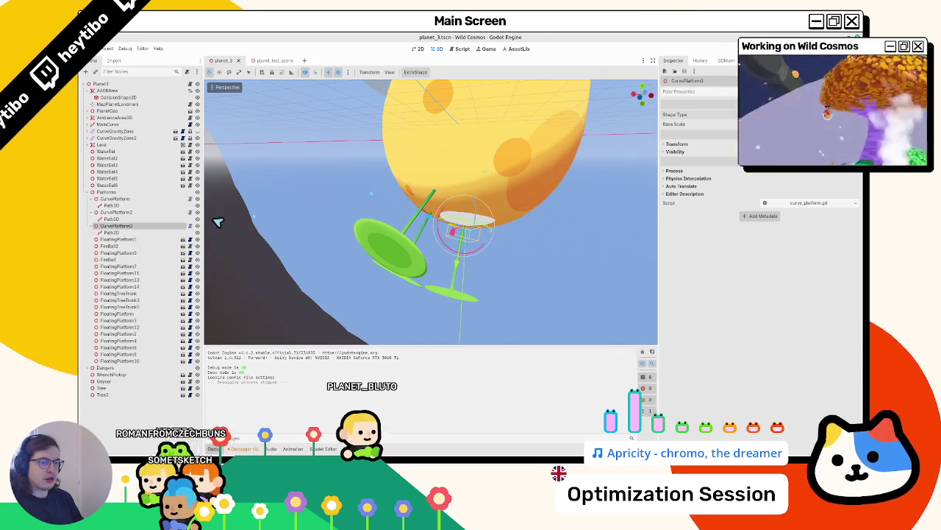
pyautogui.click(111, 218)
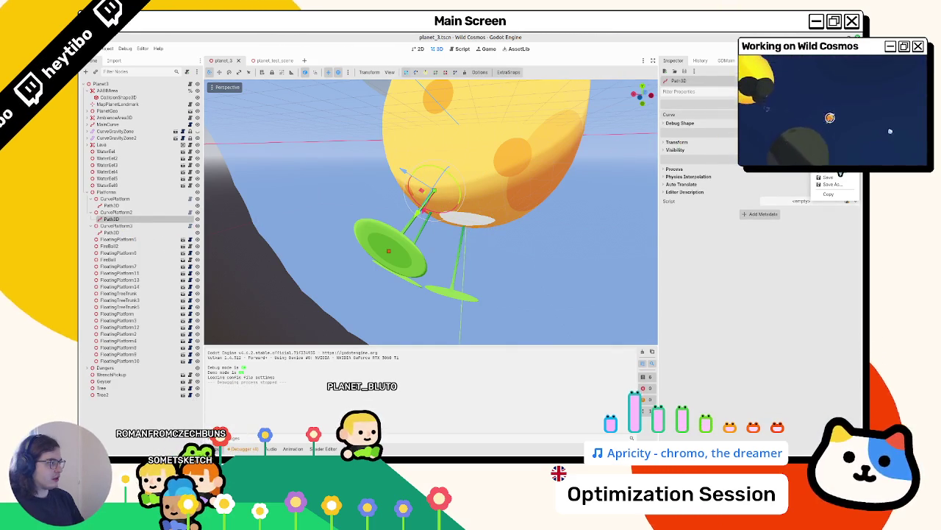
pyautogui.click(111, 232)
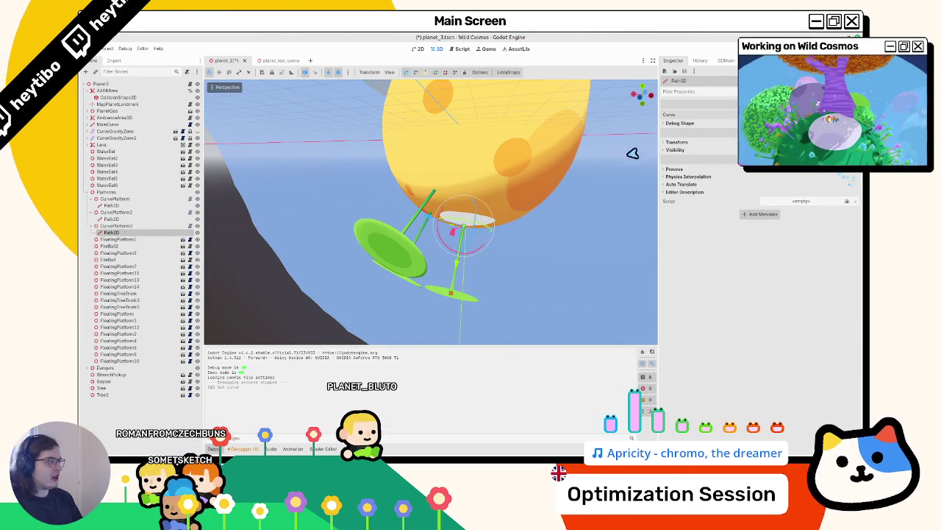
pyautogui.click(112, 219)
pyautogui.keyDown('ctrl'); pyautogui.click(112, 205); pyautogui.keyUp('ctrl')
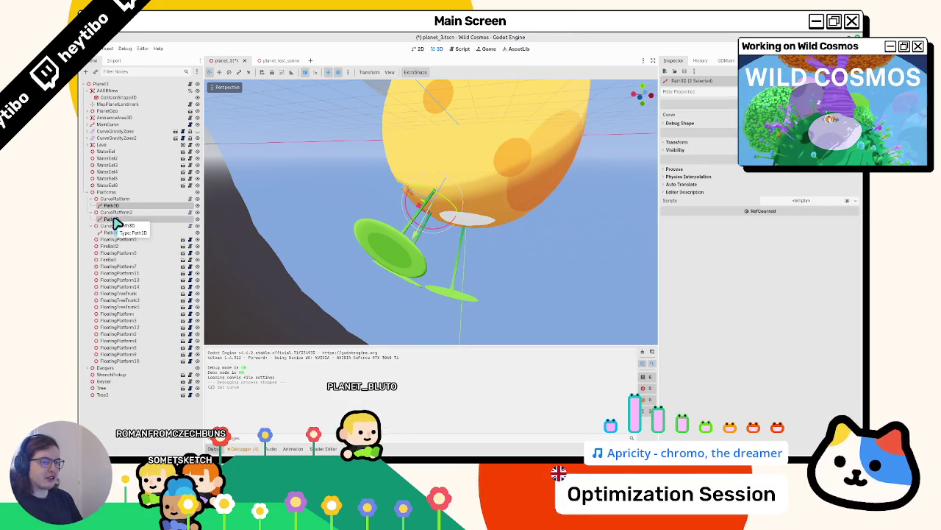
pyautogui.click(113, 206)
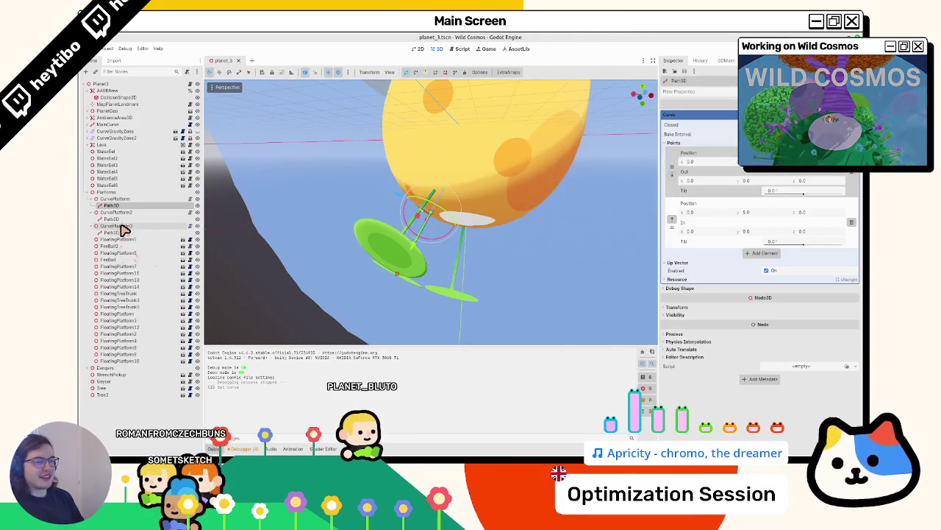
pyautogui.click(117, 232)
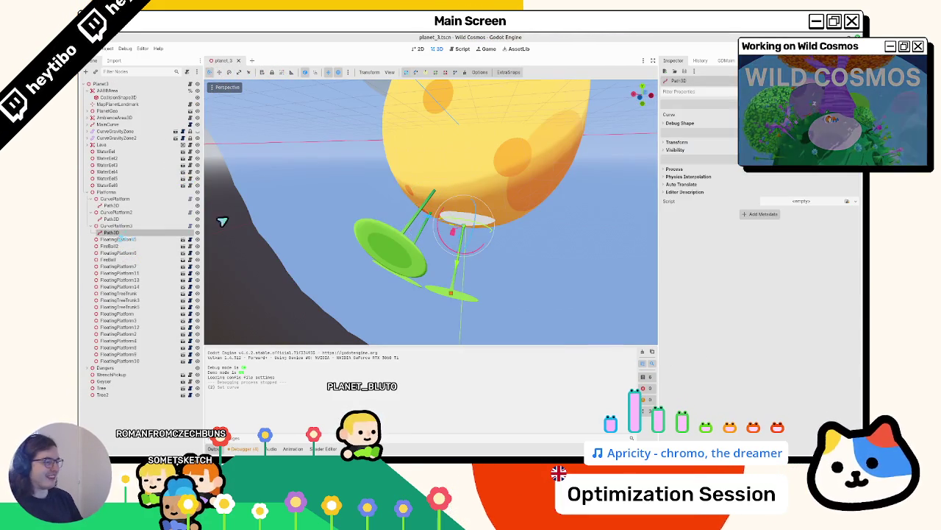
pyautogui.click(772, 114)
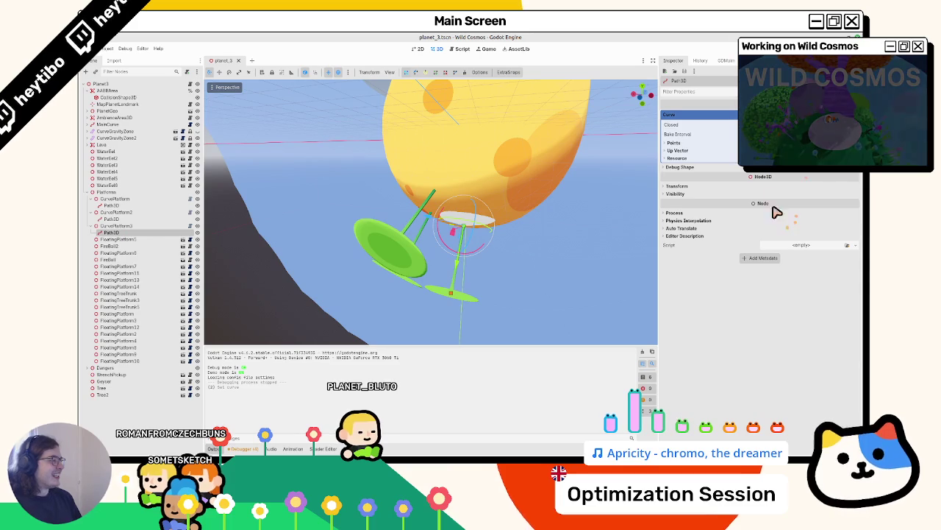
# Step: Set CurvePlatform3's path point Out y to 1.0 in the Curve Points list
pyautogui.click(697, 143)
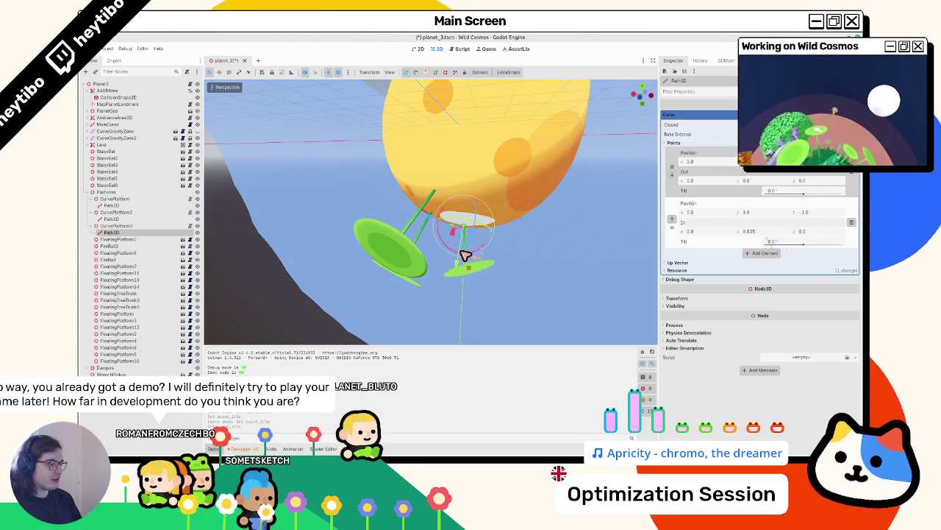
pyautogui.moveTo(441, 251)
pyautogui.mouseDown()
pyautogui.moveTo(426, 258)
pyautogui.moveTo(449, 239)
pyautogui.moveTo(498, 248)
pyautogui.moveTo(479, 261)
pyautogui.mouseUp()
pyautogui.write('-')
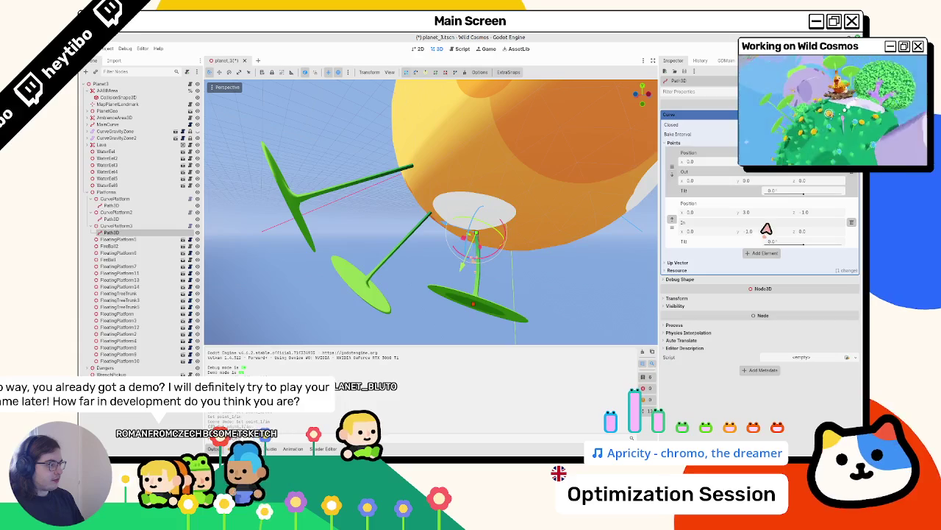
pyautogui.write('1')
pyautogui.press('Return')
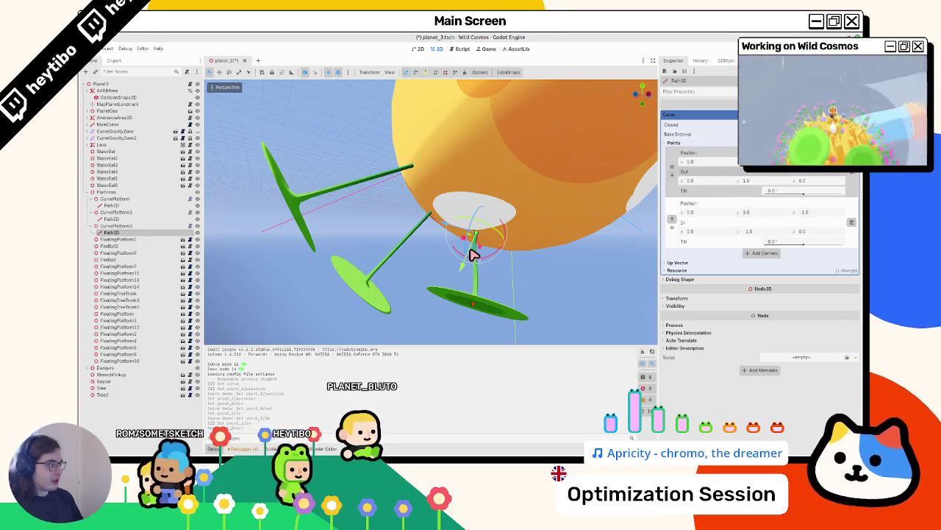
pyautogui.moveTo(474, 254)
pyautogui.mouseDown()
pyautogui.moveTo(427, 238)
pyautogui.moveTo(492, 189)
pyautogui.moveTo(518, 120)
pyautogui.moveTo(364, 131)
pyautogui.moveTo(325, 210)
pyautogui.moveTo(313, 276)
pyautogui.moveTo(353, 263)
pyautogui.moveTo(299, 253)
pyautogui.mouseUp()
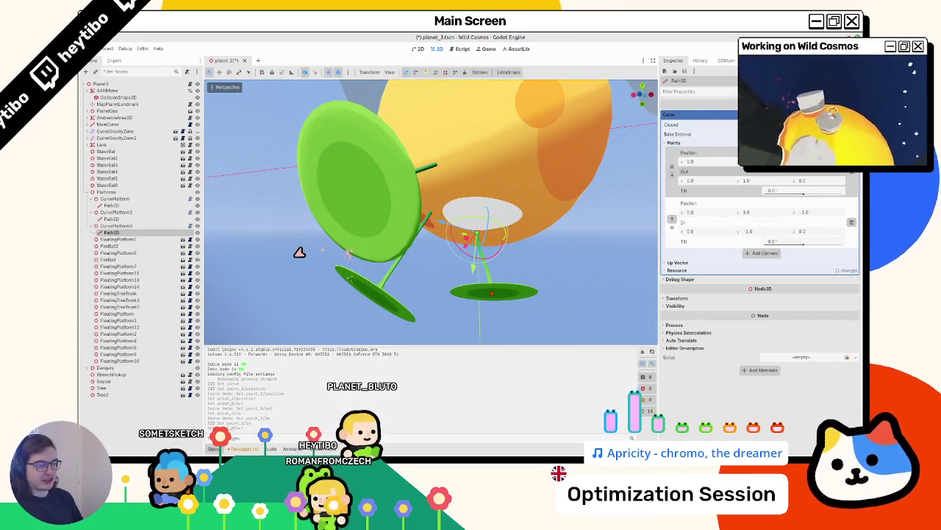
# Step: Select CurvePlatform2 and drag it to a new position
pyautogui.click(112, 219)
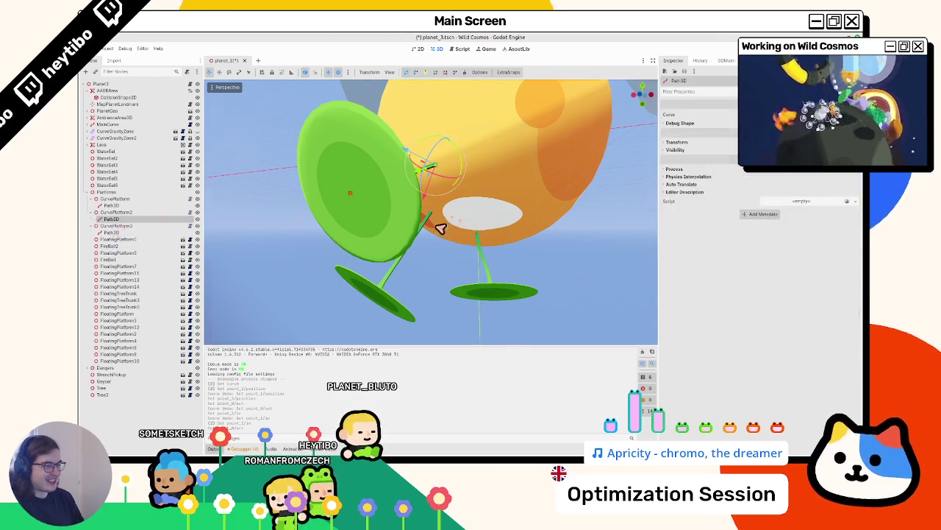
pyautogui.moveTo(441, 225)
pyautogui.mouseDown()
pyautogui.moveTo(462, 184)
pyautogui.moveTo(445, 196)
pyautogui.moveTo(223, 183)
pyautogui.mouseUp()
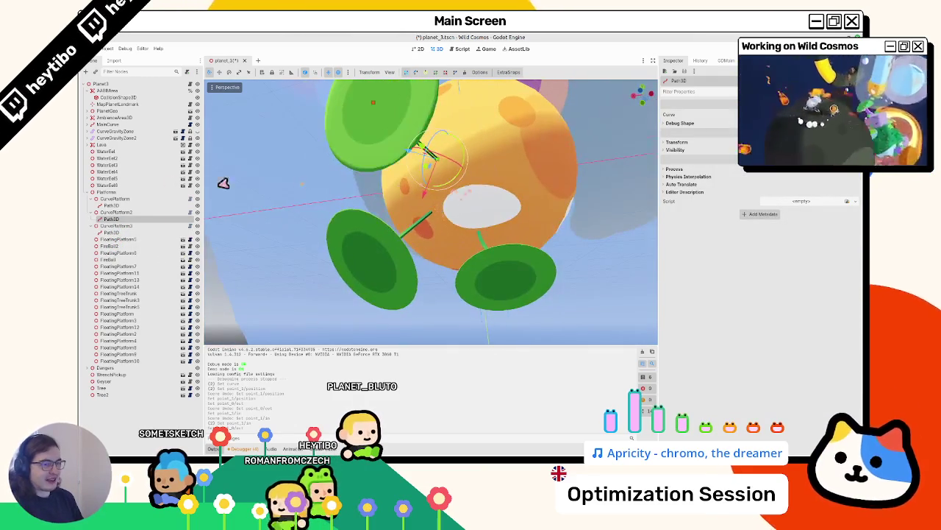
pyautogui.click(120, 213)
pyautogui.moveTo(434, 156)
pyautogui.mouseDown()
pyautogui.moveTo(441, 185)
pyautogui.moveTo(472, 179)
pyautogui.moveTo(454, 172)
pyautogui.moveTo(406, 189)
pyautogui.moveTo(462, 210)
pyautogui.moveTo(548, 202)
pyautogui.moveTo(532, 237)
pyautogui.moveTo(515, 235)
pyautogui.mouseUp()
# Step: Set the second point of CurvePlatform2's path to Position y 4.0
pyautogui.click(118, 220)
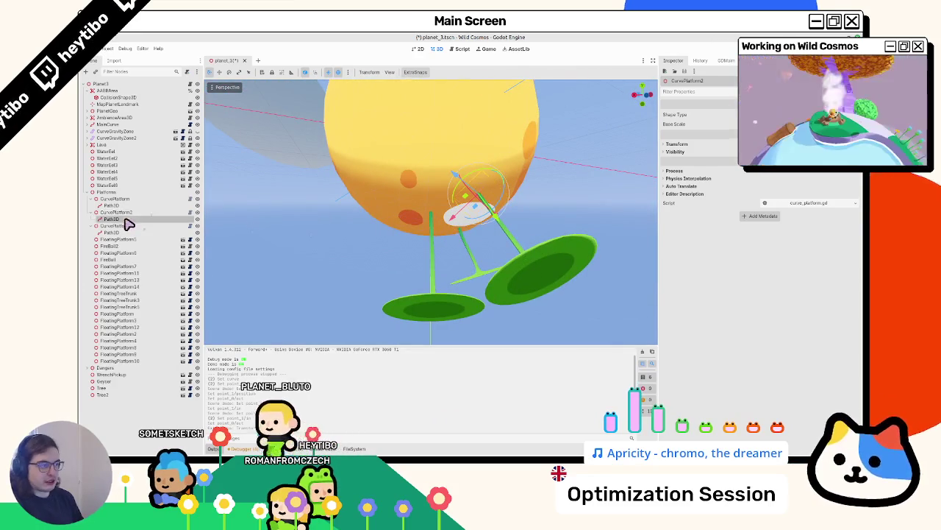
pyautogui.click(780, 115)
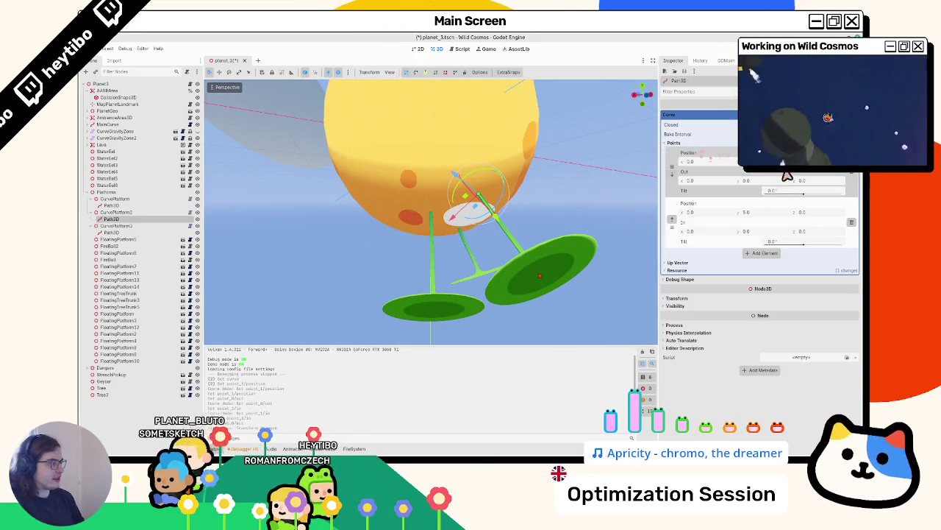
pyautogui.moveTo(763, 221); pyautogui.dragTo(473, 255)
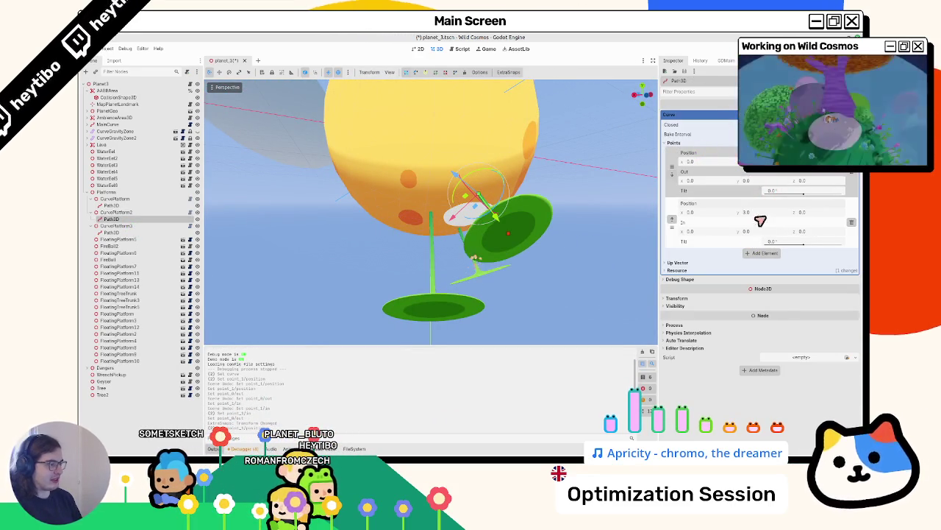
pyautogui.moveTo(415, 255)
pyautogui.mouseDown()
pyautogui.moveTo(446, 213)
pyautogui.moveTo(412, 209)
pyautogui.moveTo(470, 203)
pyautogui.mouseUp()
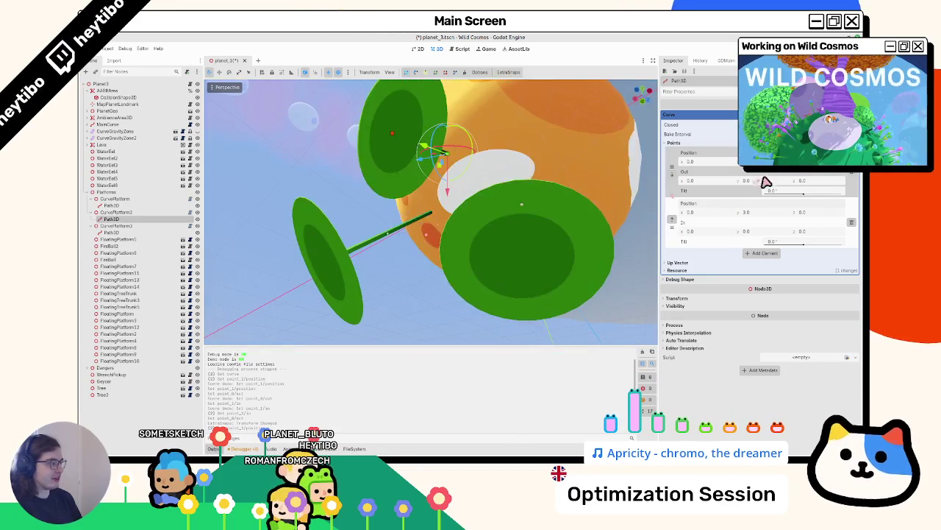
pyautogui.moveTo(475, 254)
pyautogui.mouseDown()
pyautogui.moveTo(471, 246)
pyautogui.moveTo(500, 237)
pyautogui.moveTo(446, 236)
pyautogui.moveTo(511, 237)
pyautogui.moveTo(581, 216)
pyautogui.mouseUp()
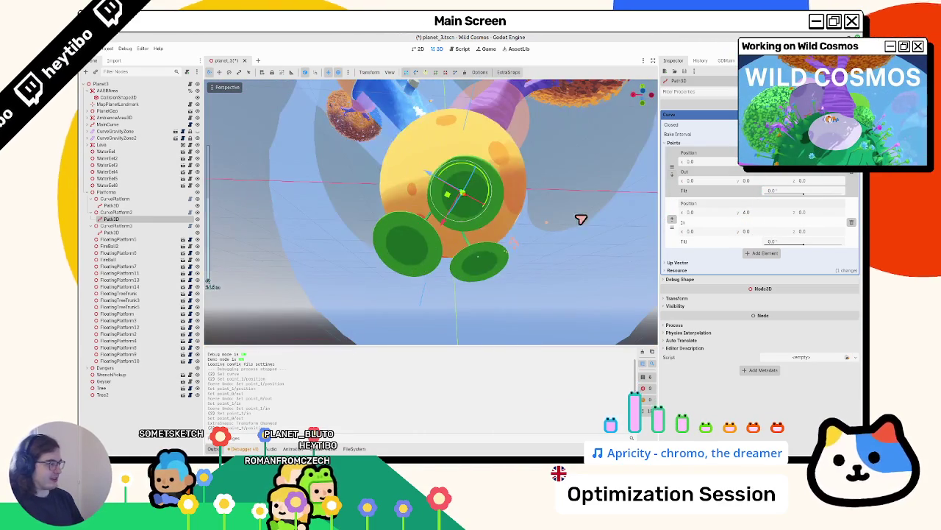
# Step: Edit CurvePlatform's second path point: Position y 6.0, adjusted z, In y -3.0, then save
pyautogui.click(113, 212)
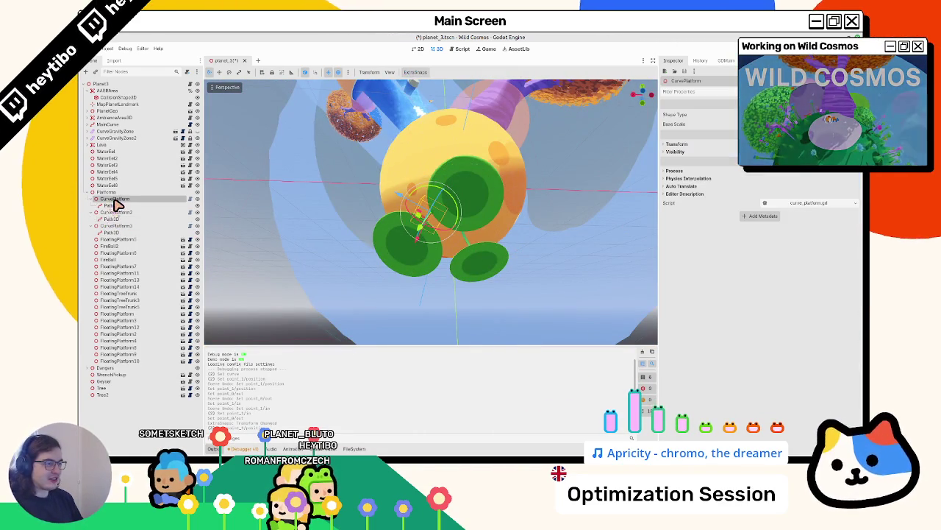
pyautogui.click(113, 199)
pyautogui.click(168, 206)
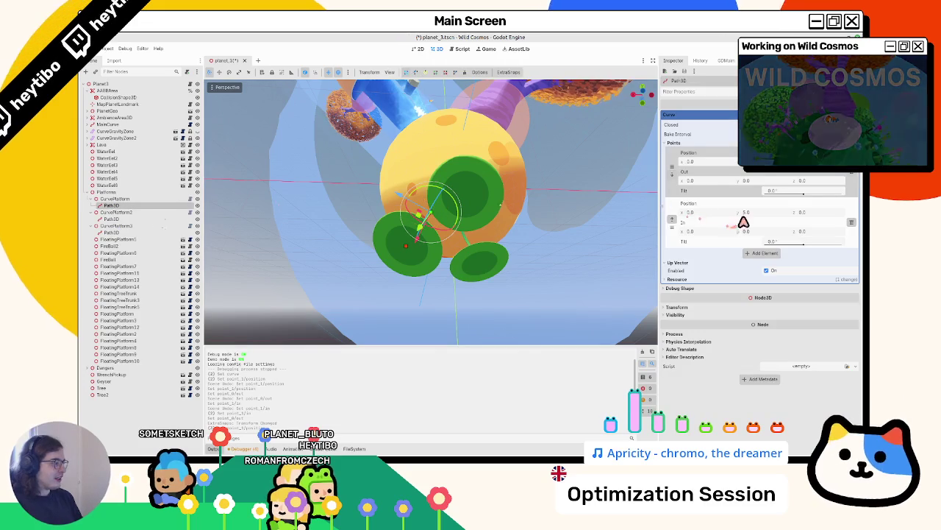
pyautogui.moveTo(479, 256); pyautogui.dragTo(488, 238)
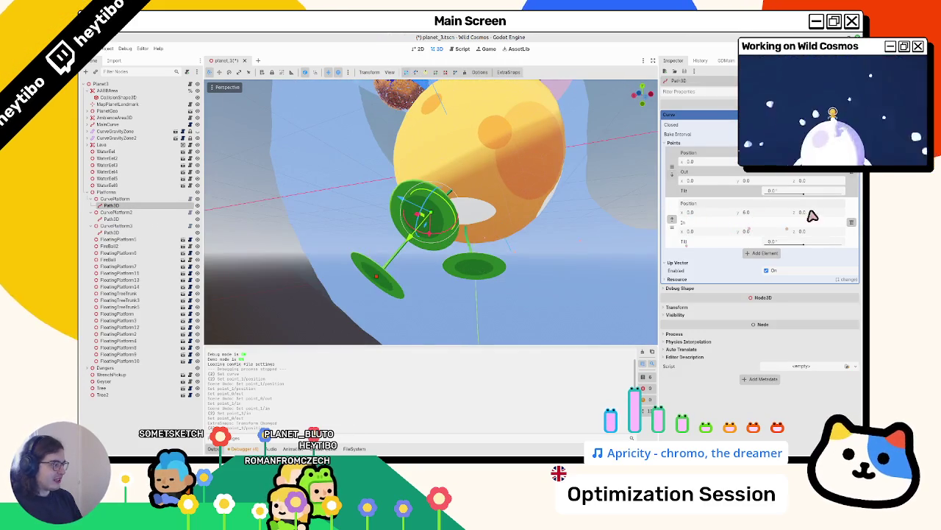
pyautogui.moveTo(805, 212); pyautogui.dragTo(801, 229)
pyautogui.moveTo(747, 180); pyautogui.dragTo(747, 195)
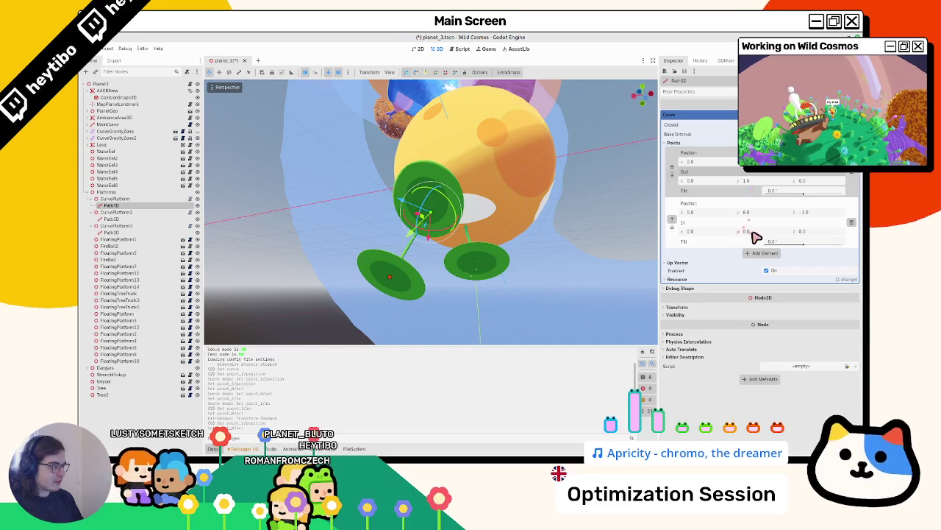
pyautogui.moveTo(756, 236); pyautogui.dragTo(755, 246)
pyautogui.moveTo(459, 246)
pyautogui.mouseDown()
pyautogui.moveTo(542, 279)
pyautogui.moveTo(479, 280)
pyautogui.moveTo(466, 308)
pyautogui.moveTo(421, 265)
pyautogui.moveTo(397, 280)
pyautogui.moveTo(443, 242)
pyautogui.moveTo(456, 287)
pyautogui.moveTo(477, 276)
pyautogui.mouseUp()
pyautogui.moveTo(771, 244); pyautogui.dragTo(780, 243)
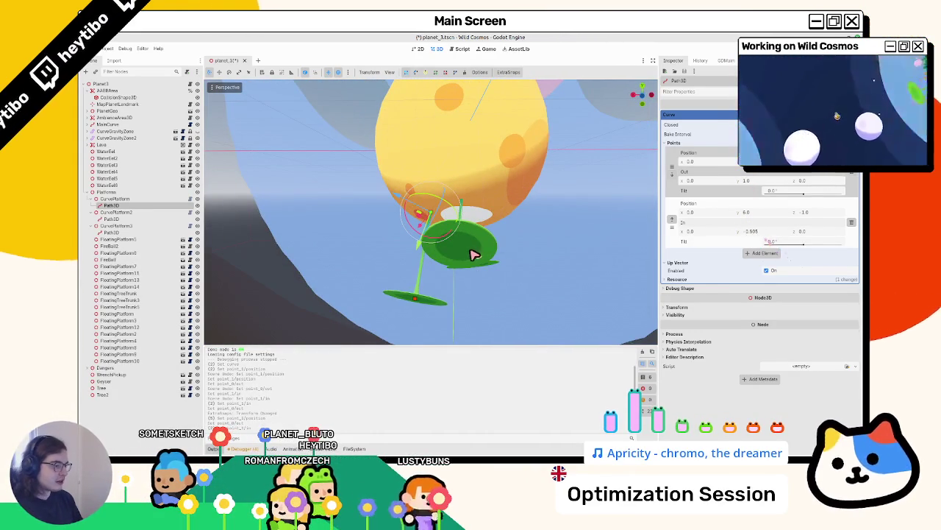
pyautogui.moveTo(574, 228)
pyautogui.mouseDown()
pyautogui.moveTo(540, 260)
pyautogui.moveTo(507, 272)
pyautogui.moveTo(571, 242)
pyautogui.moveTo(213, 201)
pyautogui.moveTo(658, 172)
pyautogui.moveTo(103, 243)
pyautogui.moveTo(399, 235)
pyautogui.moveTo(469, 256)
pyautogui.moveTo(474, 207)
pyautogui.mouseUp()
pyautogui.hotkey('ctrl', 's')
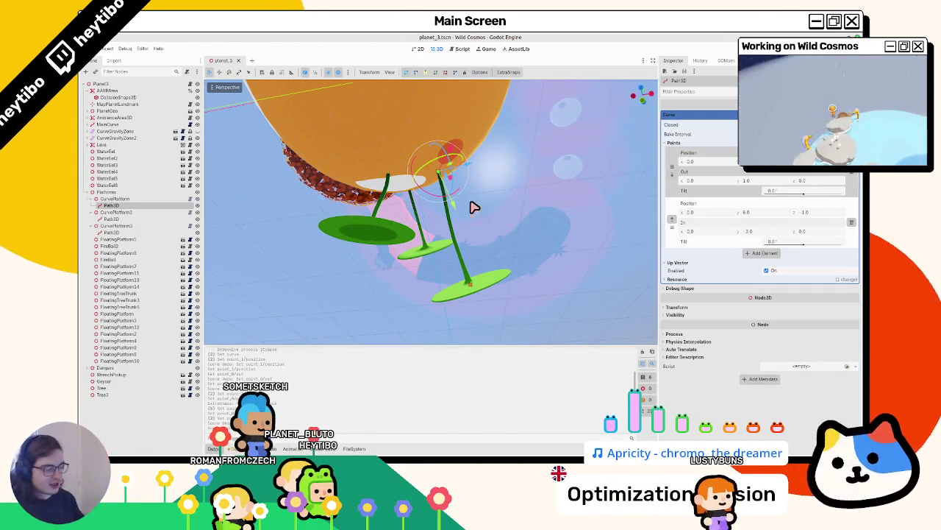
# Step: Set Out y to 1.0, adjust CurvePlatform2's curve point, save, and run the test scene
pyautogui.moveTo(267, 224)
pyautogui.mouseDown()
pyautogui.moveTo(109, 225)
pyautogui.moveTo(475, 255)
pyautogui.mouseUp()
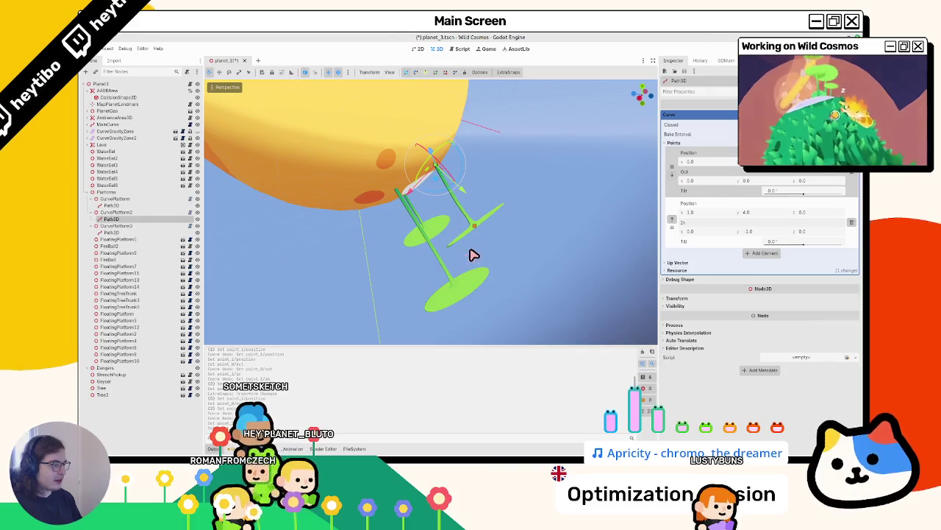
pyautogui.moveTo(765, 189); pyautogui.dragTo(776, 188)
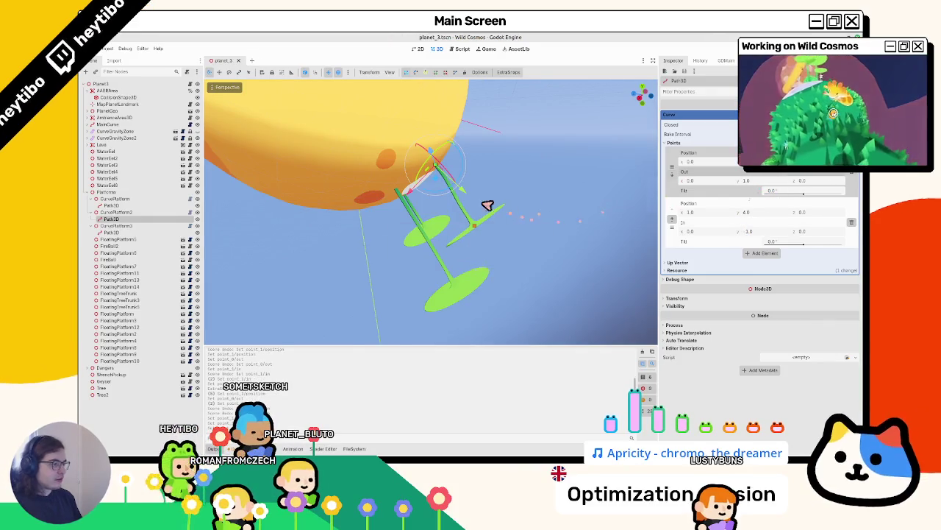
pyautogui.moveTo(487, 204)
pyautogui.mouseDown()
pyautogui.moveTo(366, 147)
pyautogui.moveTo(341, 185)
pyautogui.moveTo(429, 154)
pyautogui.moveTo(82, 221)
pyautogui.mouseUp()
pyautogui.click(155, 213)
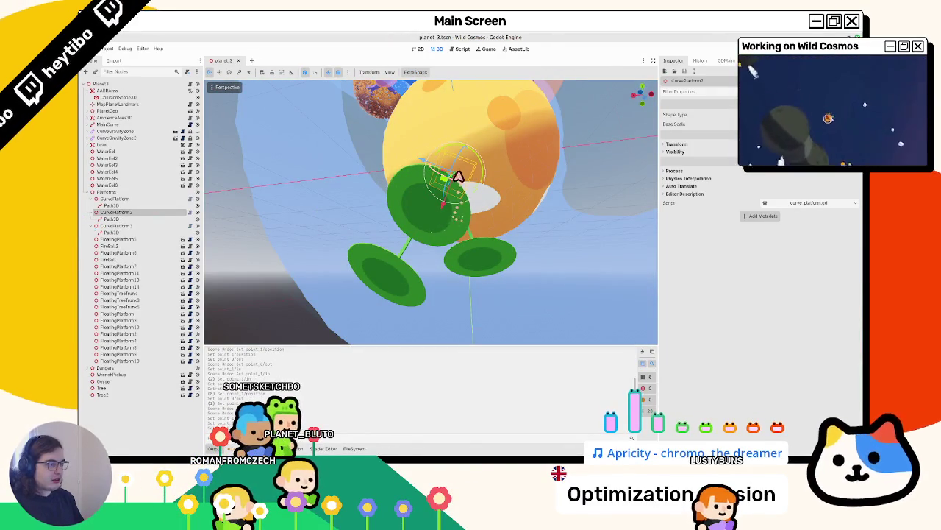
pyautogui.click(462, 245)
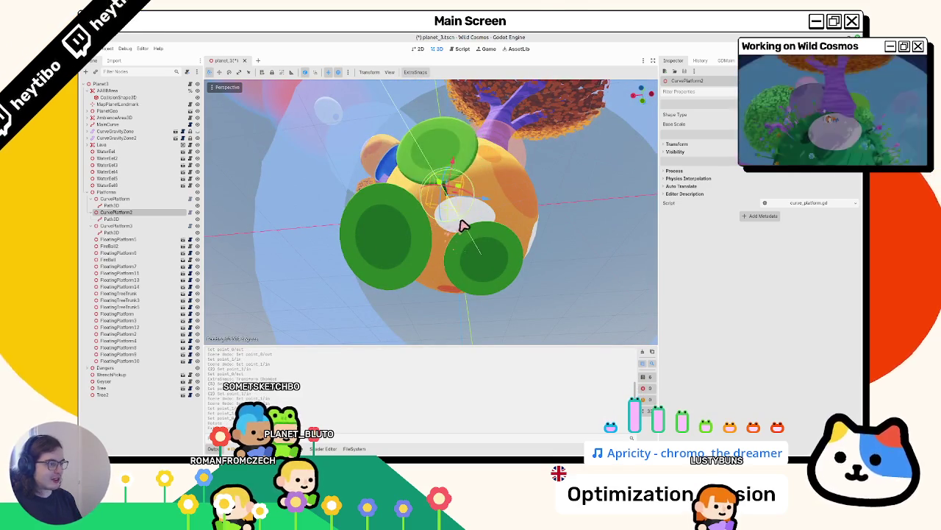
pyautogui.moveTo(463, 225)
pyautogui.mouseDown()
pyautogui.moveTo(448, 209)
pyautogui.moveTo(459, 204)
pyautogui.moveTo(416, 244)
pyautogui.moveTo(414, 265)
pyautogui.moveTo(452, 194)
pyautogui.mouseUp()
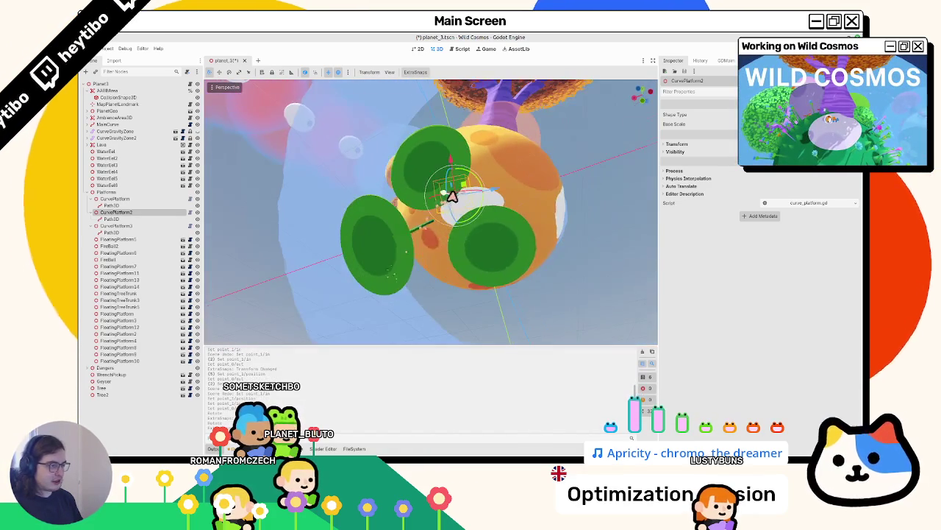
pyautogui.hotkey('ctrl', 's')
pyautogui.press('F5')
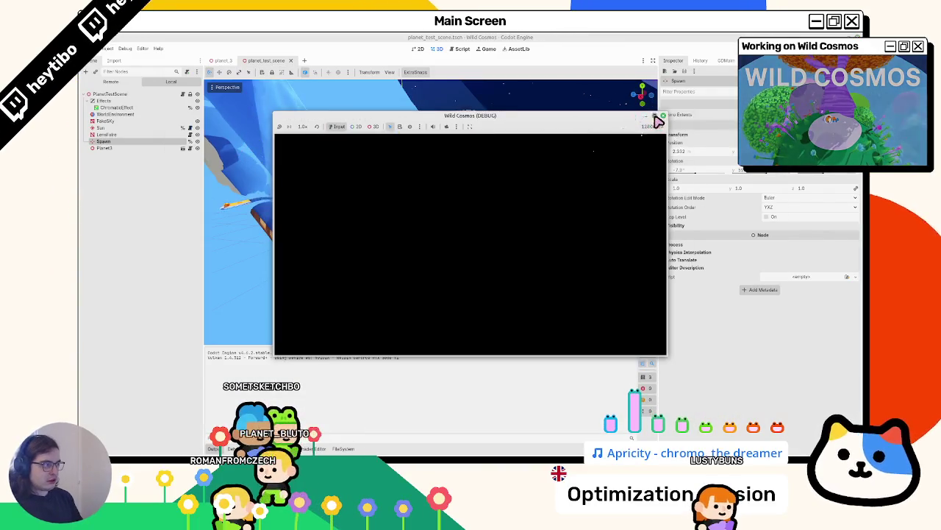
# Step: Maximize the Wild Cosmos debug window, play briefly, then stop the game with F8
pyautogui.click(655, 117)
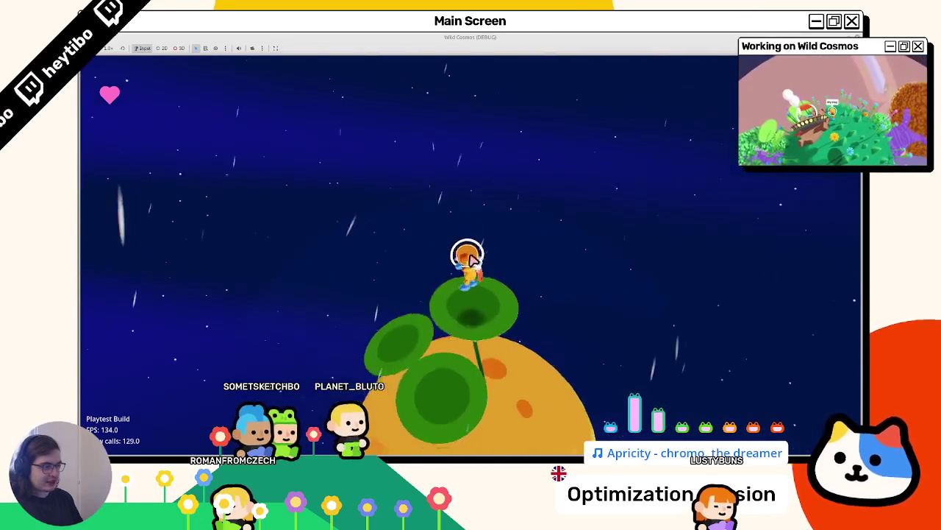
pyautogui.press('F8')
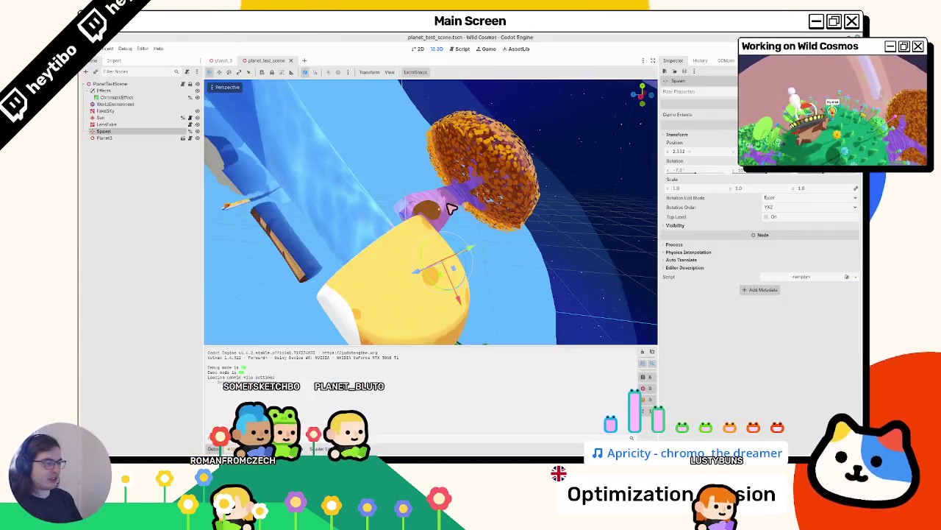
# Step: Return to planet_3 and move a point on CurvePlatform's Path3D curve
pyautogui.hotkey('ctrl', 'Tab')
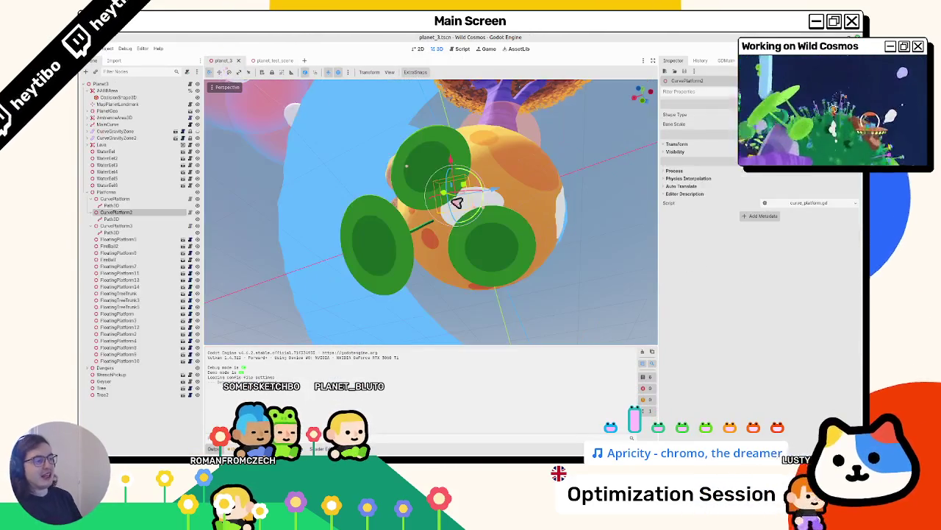
pyautogui.click(108, 219)
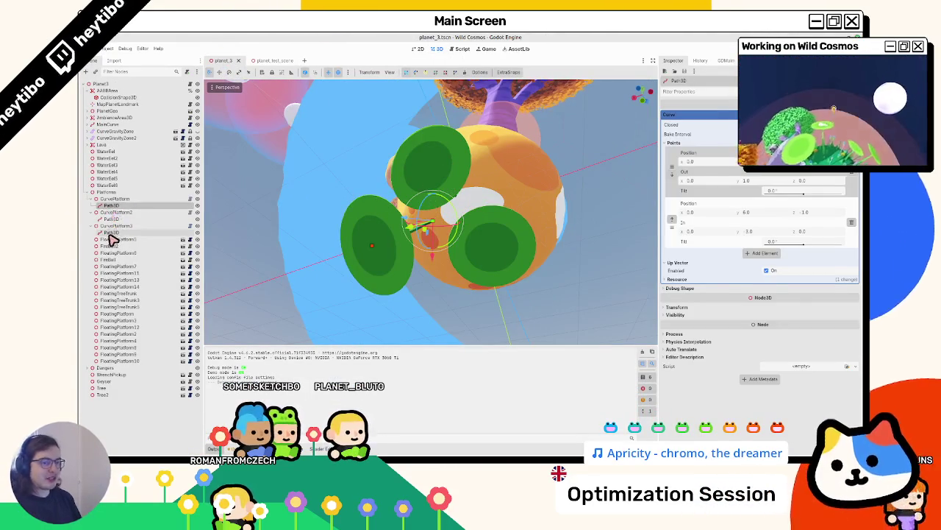
pyautogui.click(109, 232)
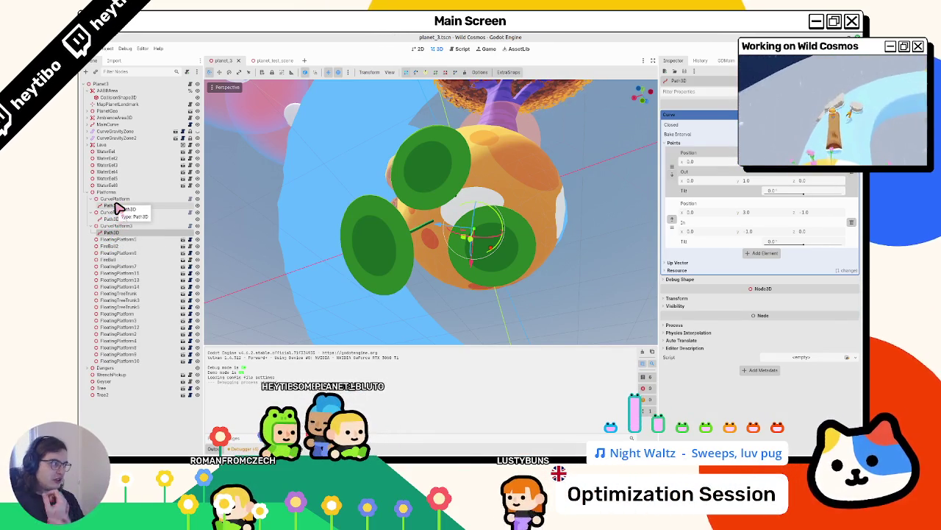
pyautogui.moveTo(431, 225); pyautogui.dragTo(406, 253)
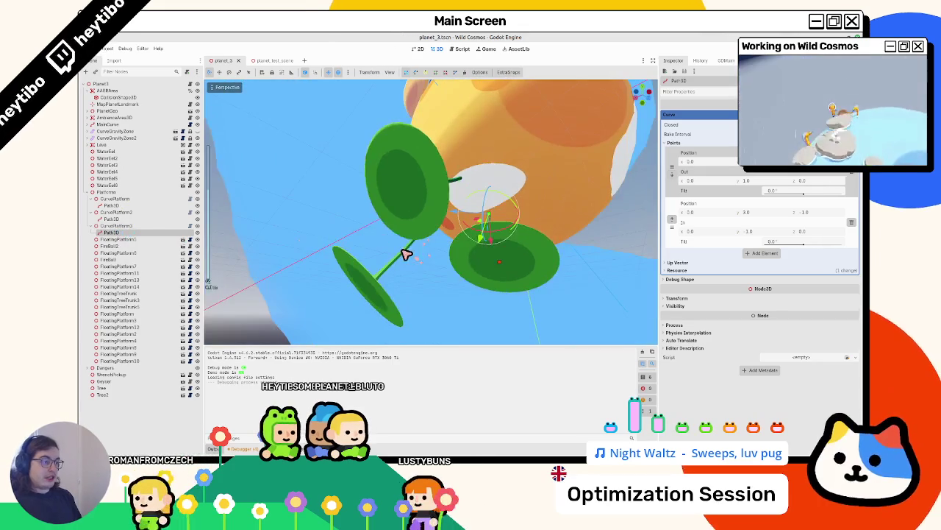
pyautogui.click(131, 206)
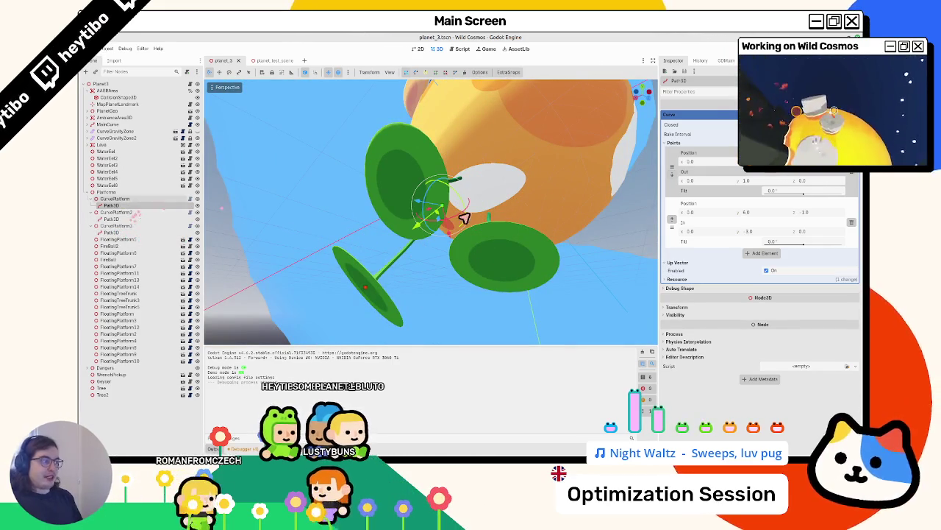
pyautogui.click(477, 253)
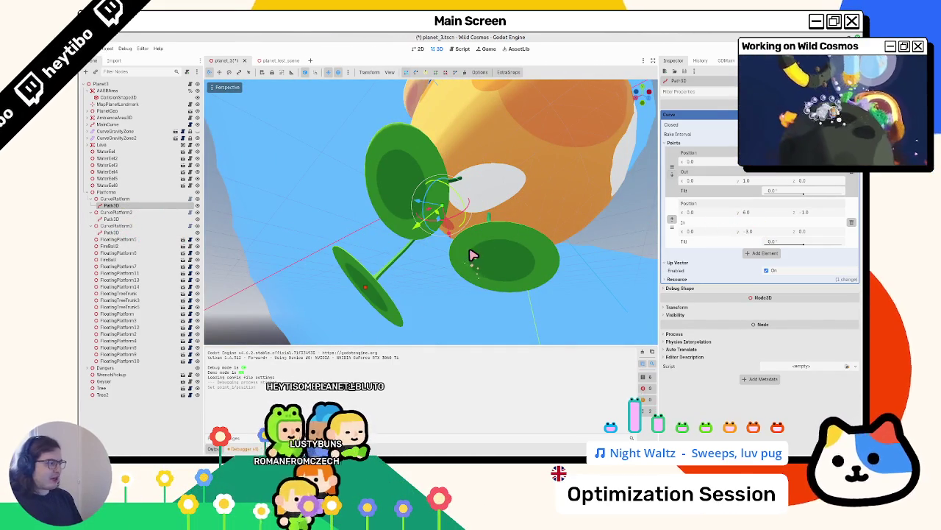
pyautogui.moveTo(369, 236); pyautogui.dragTo(397, 221)
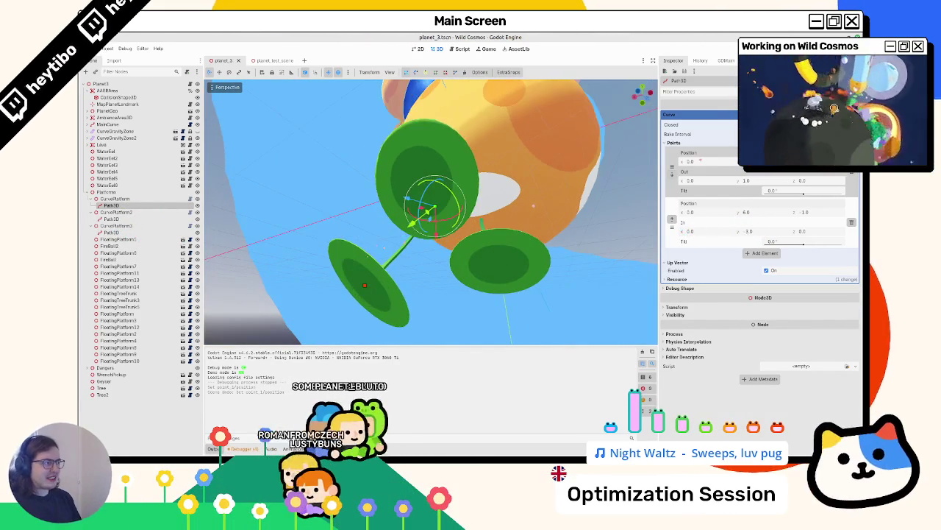
# Step: Adjust CurvePlatform's placement, then select CurvePlatform2 and CurvePlatform3 in turn
pyautogui.click(125, 199)
pyautogui.hotkey('ctrl', 'z')
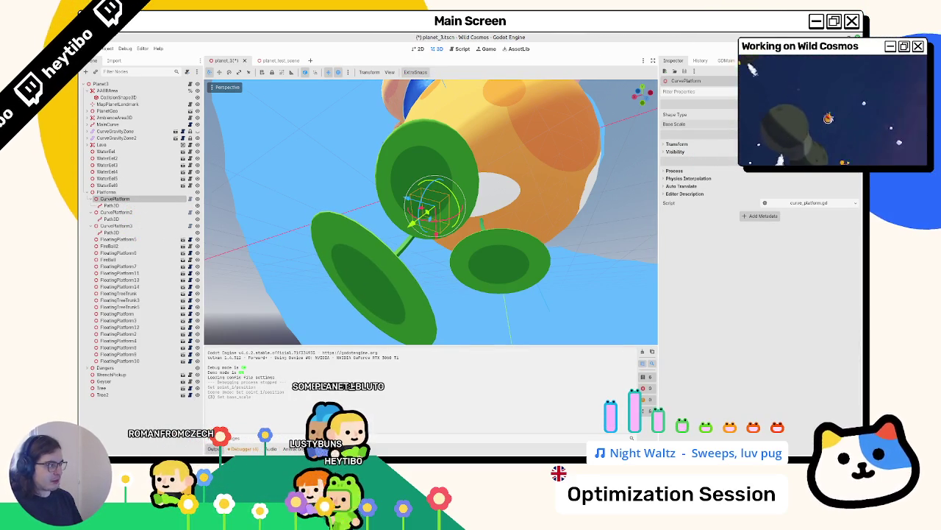
pyautogui.click(126, 212)
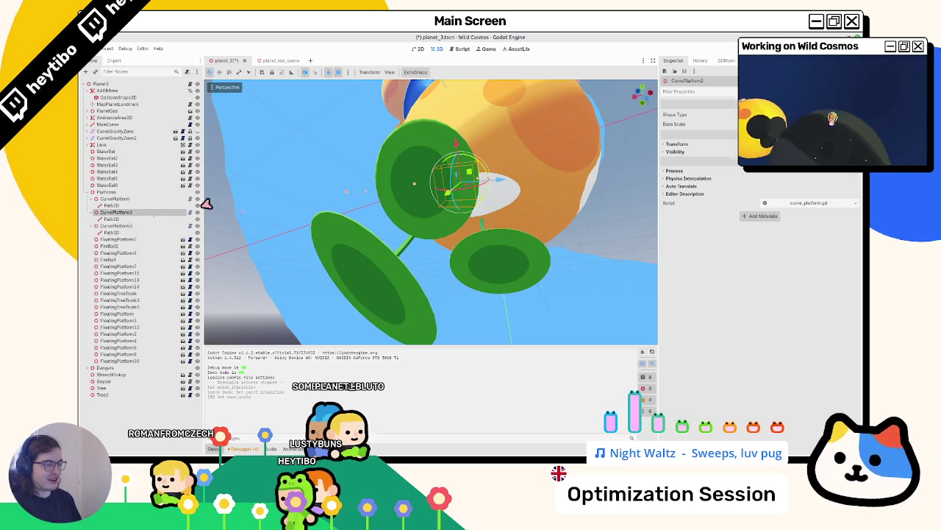
pyautogui.click(126, 226)
pyautogui.click(131, 212)
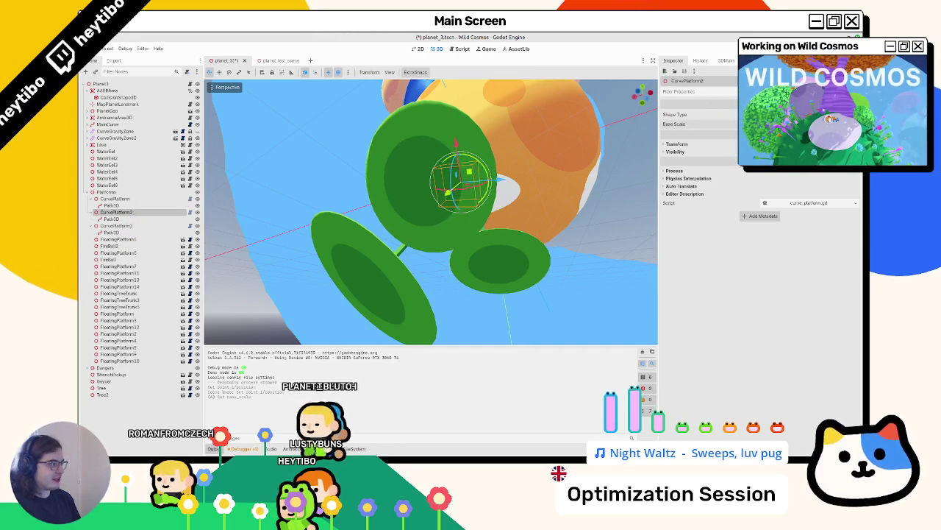
# Step: Run planet_test_scene fullscreen and jump from the leaf pad onto the spiky asteroid
pyautogui.click(269, 62)
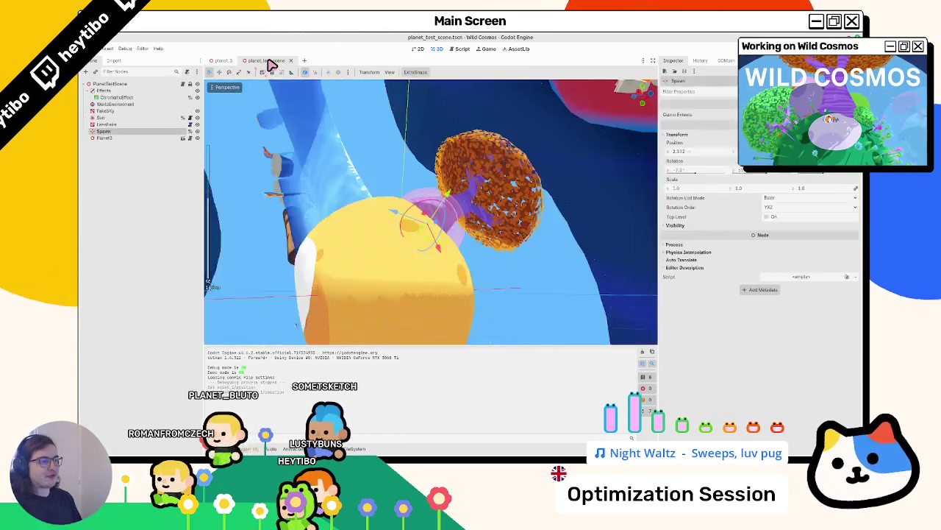
pyautogui.press('F6')
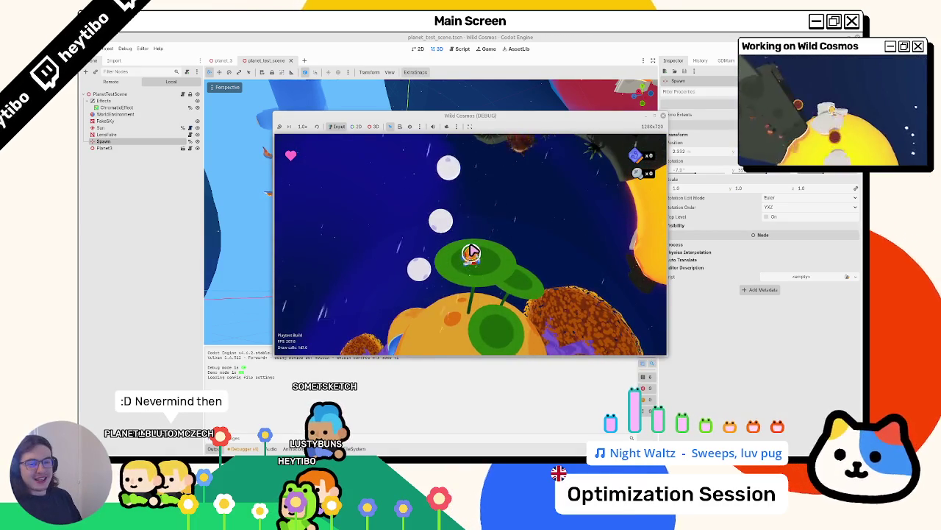
pyautogui.press('F11')
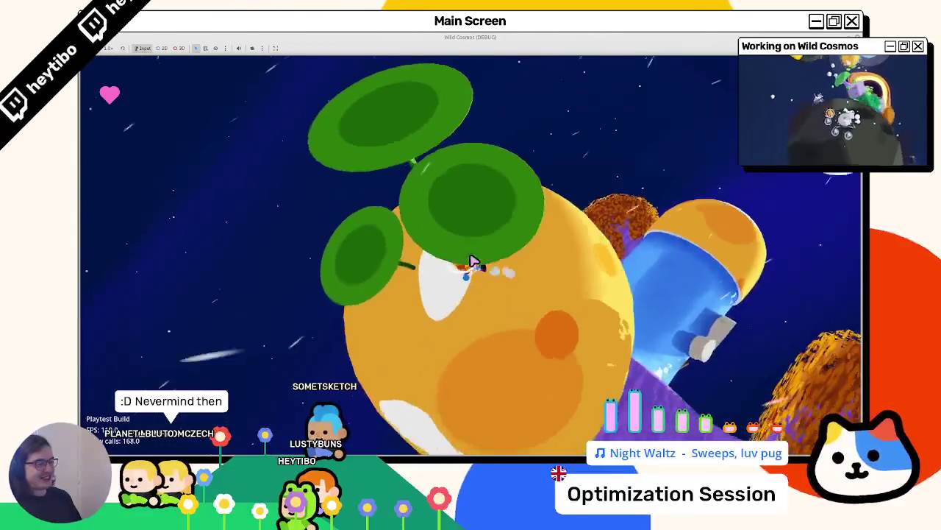
pyautogui.press('space')
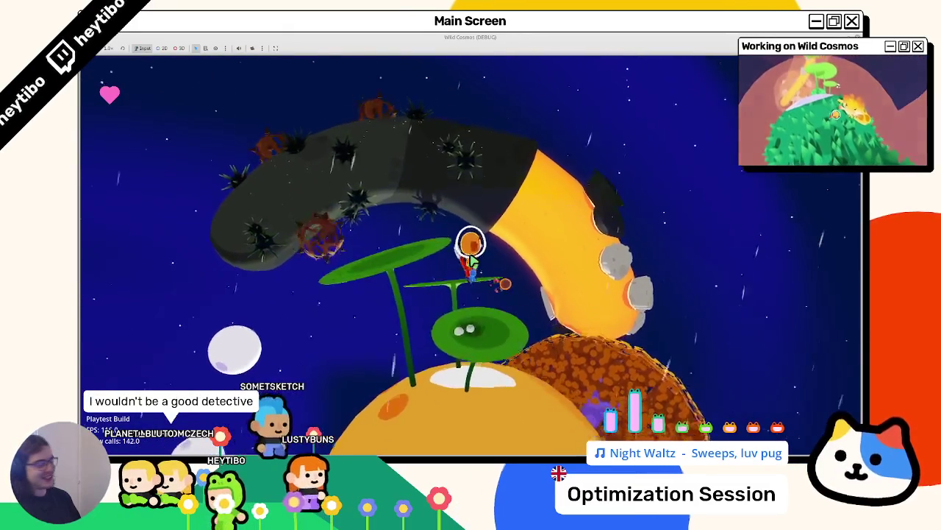
pyautogui.press('space')
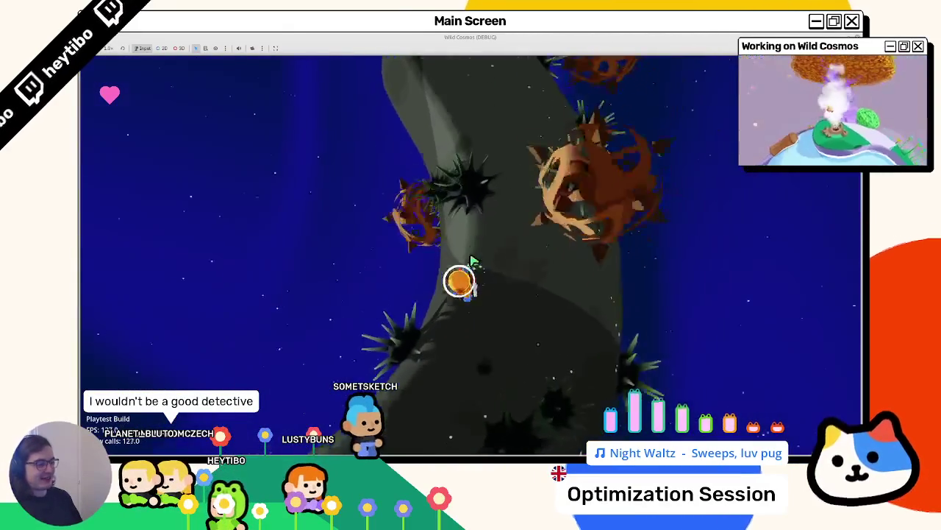
# Step: Run the astronaut around the asteroid toward the yellow moon and orange bush, then stop
pyautogui.press('a')
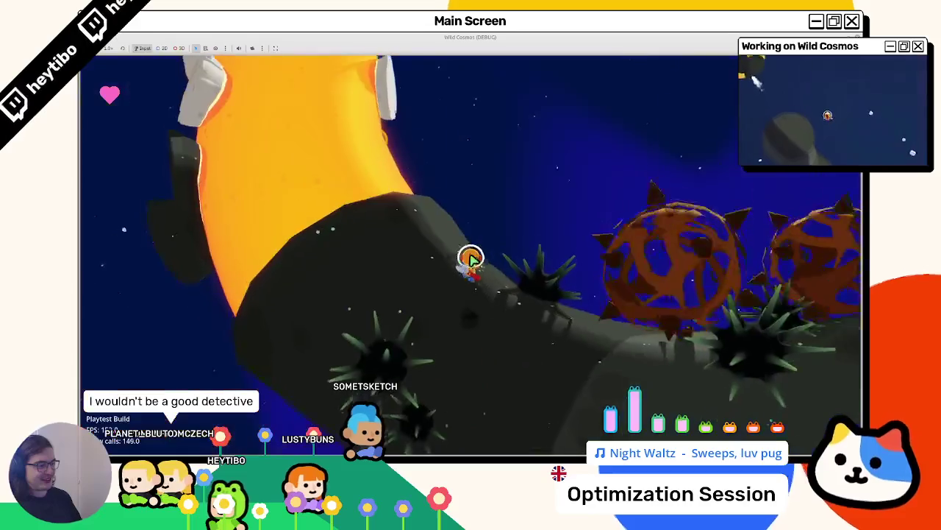
pyautogui.press('a')
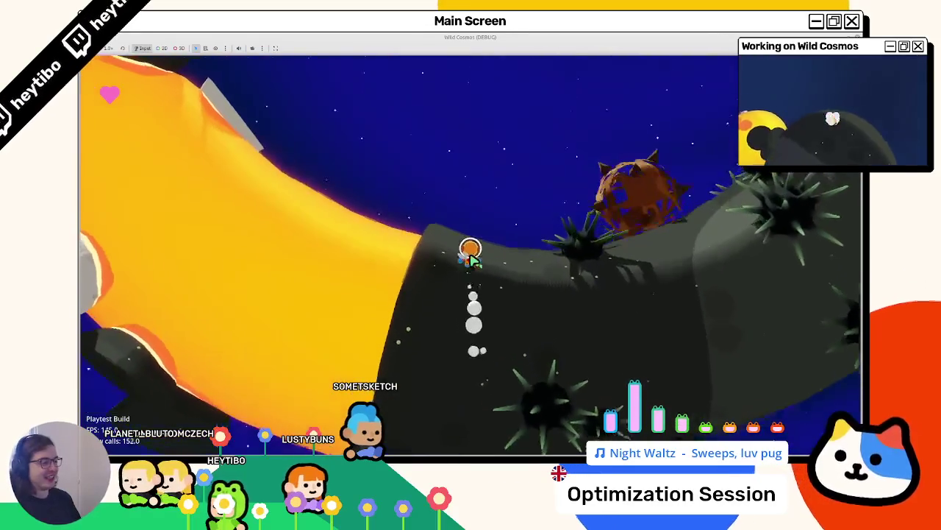
pyautogui.press('a')
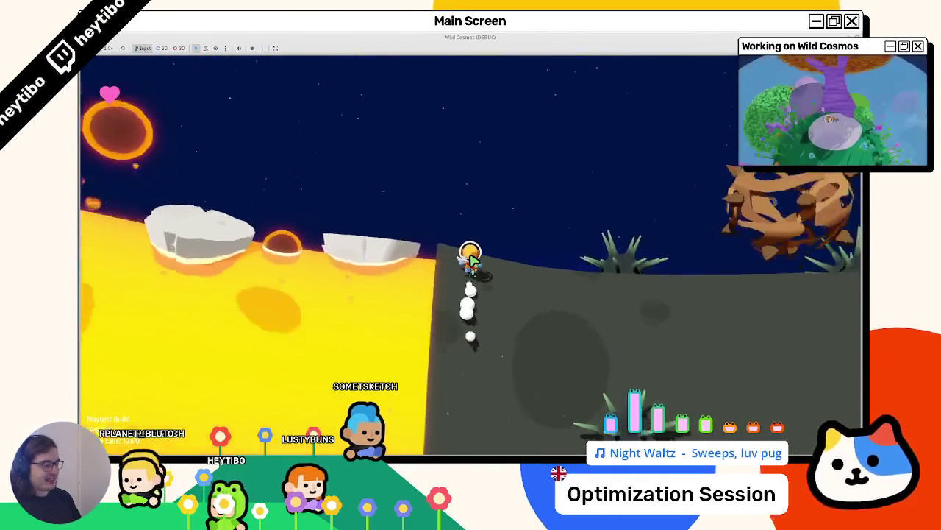
pyautogui.press('a')
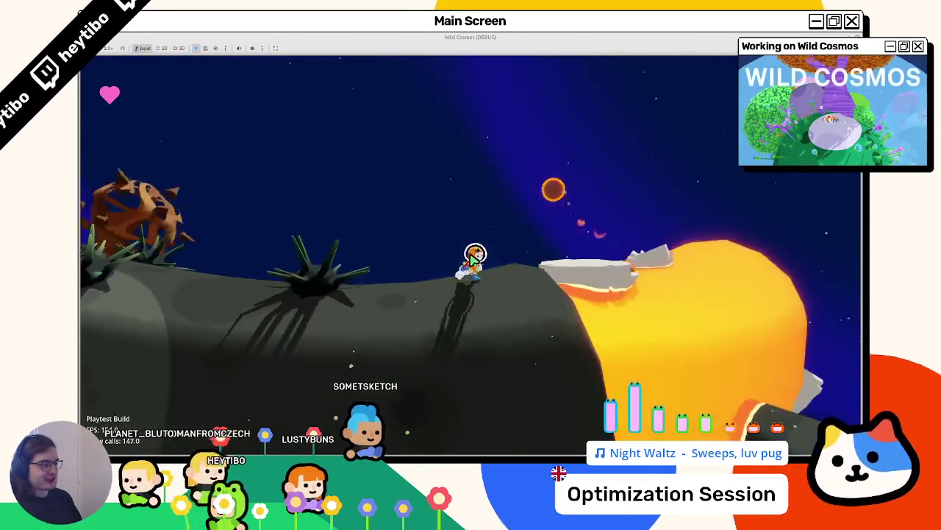
pyautogui.press('a')
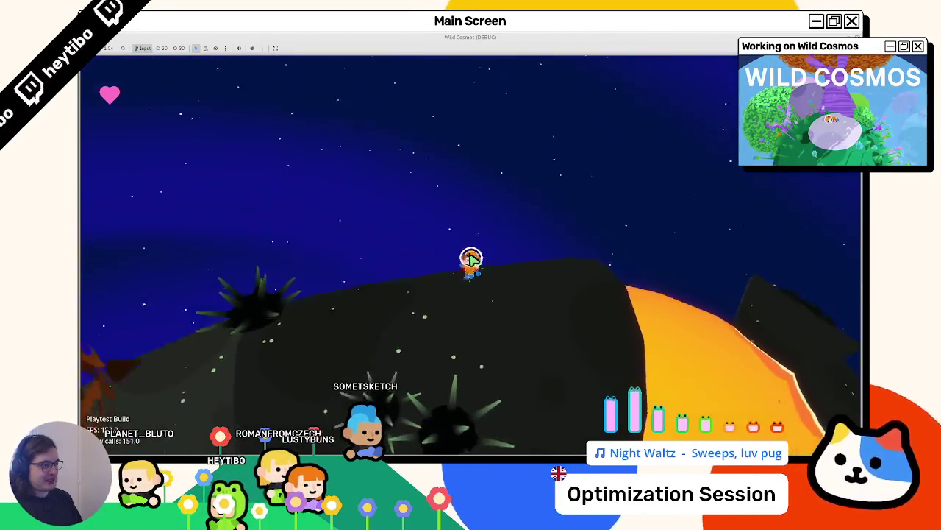
pyautogui.press('a')
pyautogui.press('a')
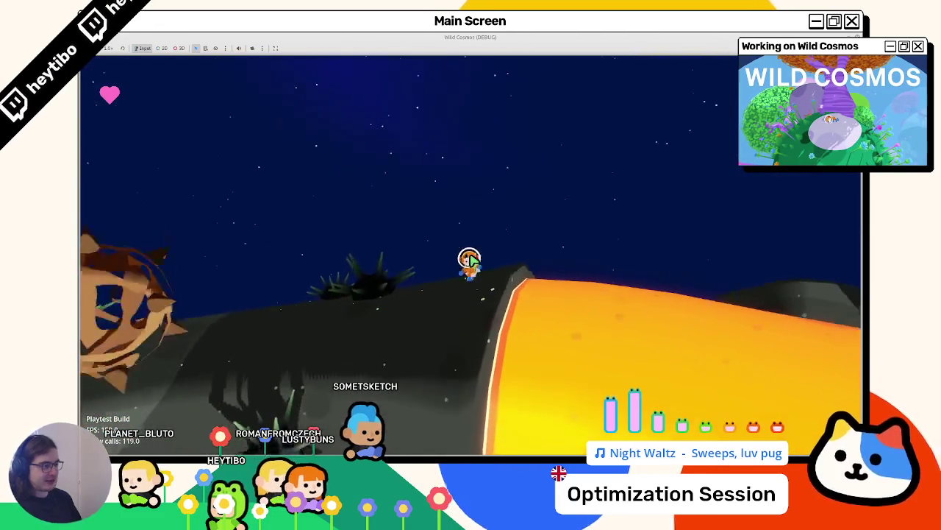
pyautogui.press('a')
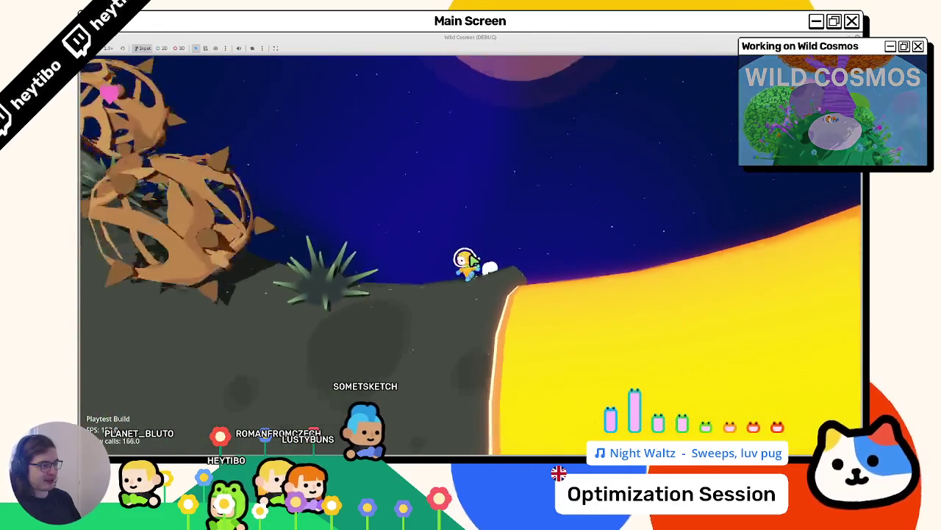
pyautogui.press('d')
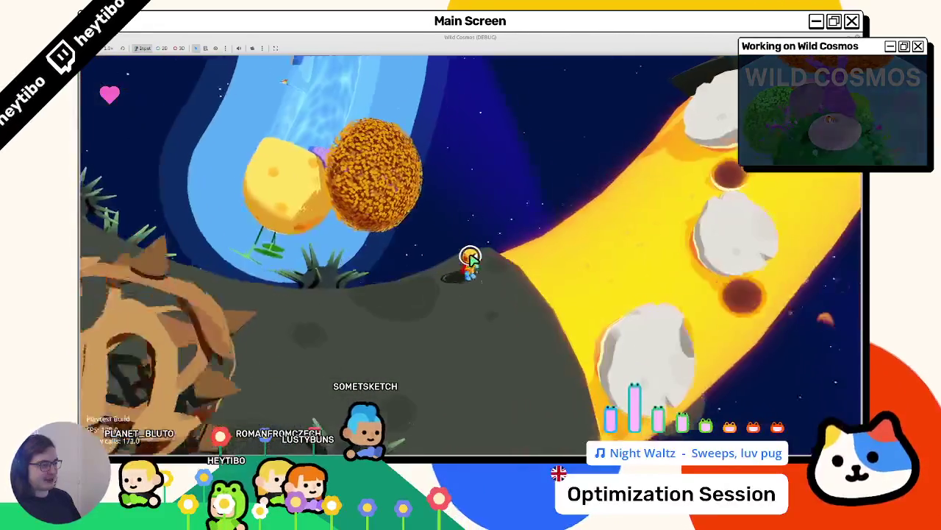
pyautogui.press('a')
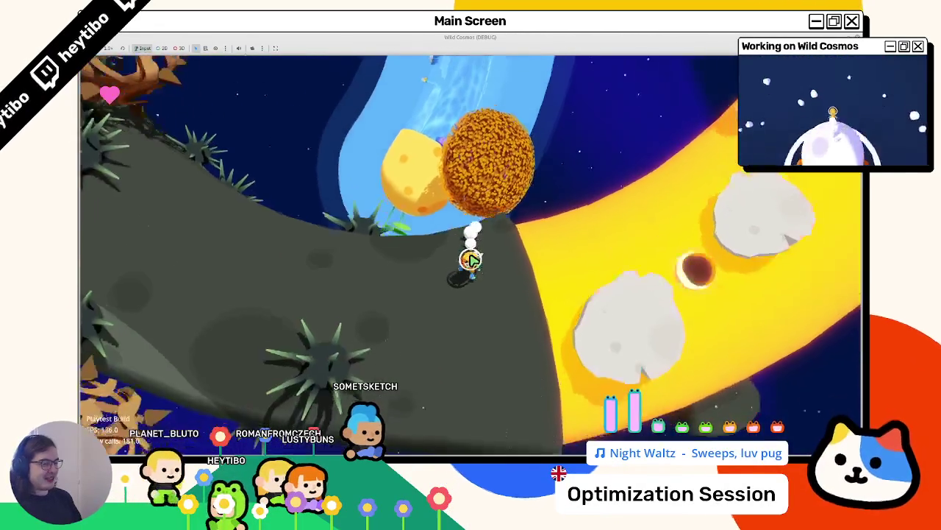
pyautogui.press('d')
pyautogui.press('a')
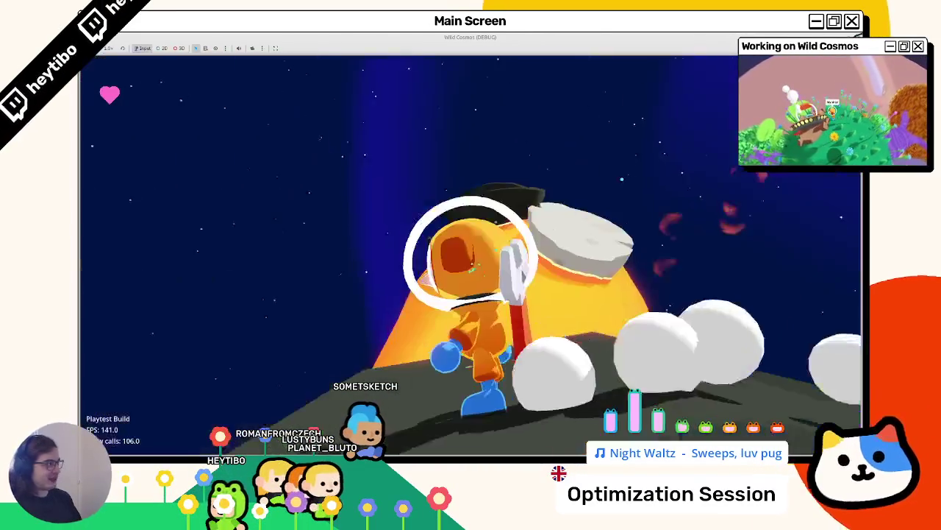
pyautogui.press('F8')
# Step: Relaunch the game and jump the astronaut off the yellow and orange planets
pyautogui.press('F6')
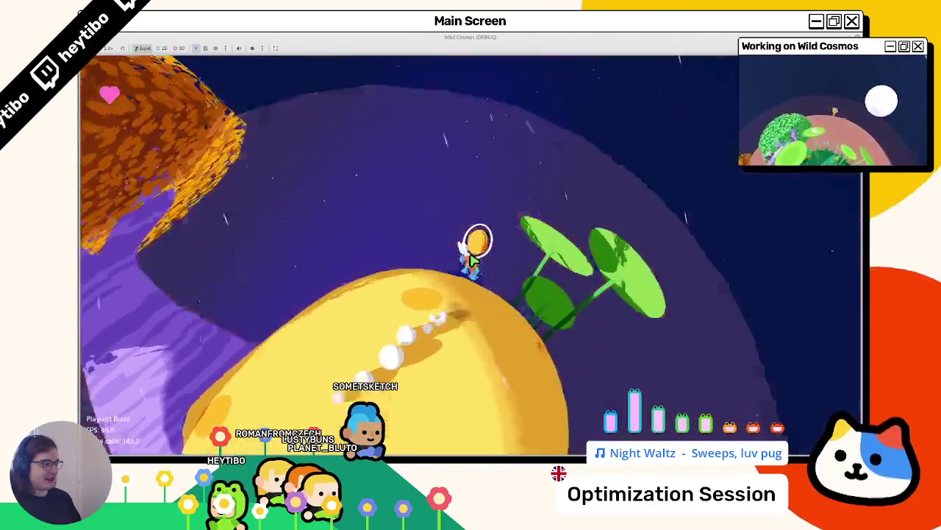
pyautogui.press('space')
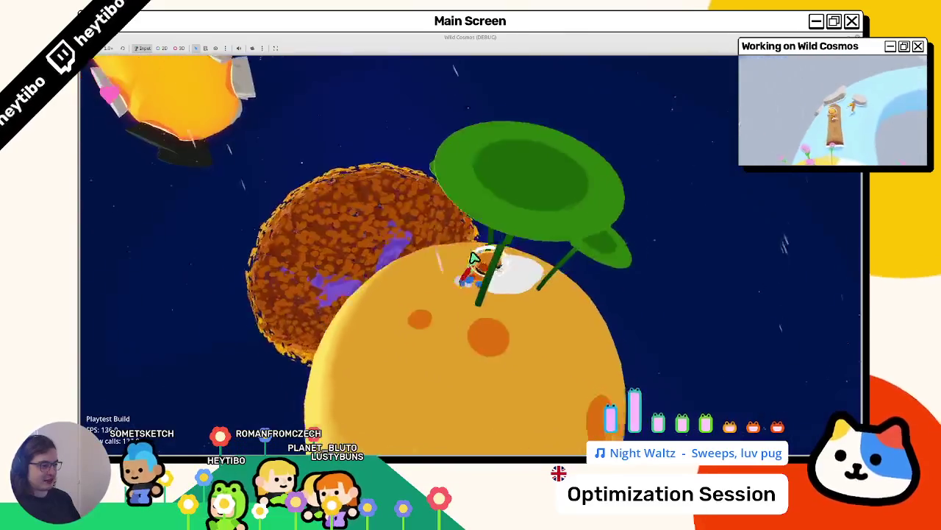
pyautogui.press('space')
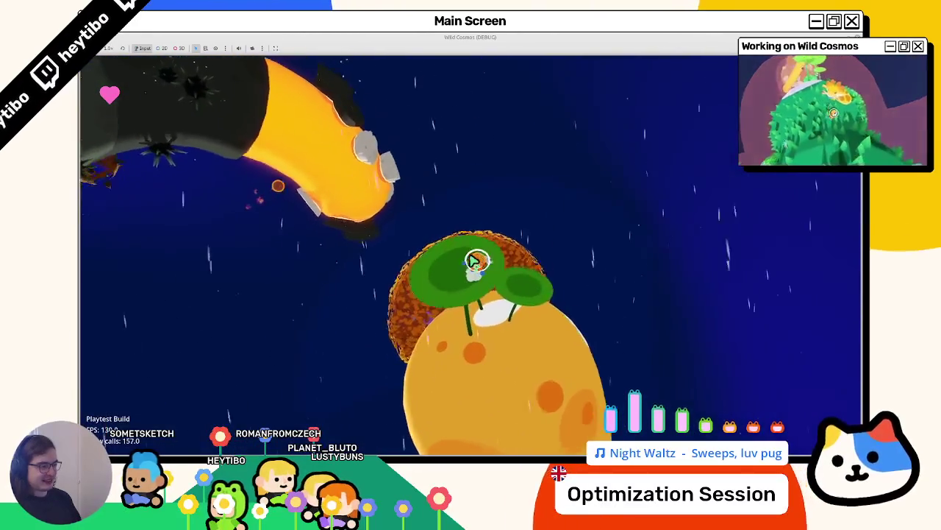
# Step: Stop the game, enable Debug > Visible Collision Shapes, and relaunch the test scene
pyautogui.press('F8')
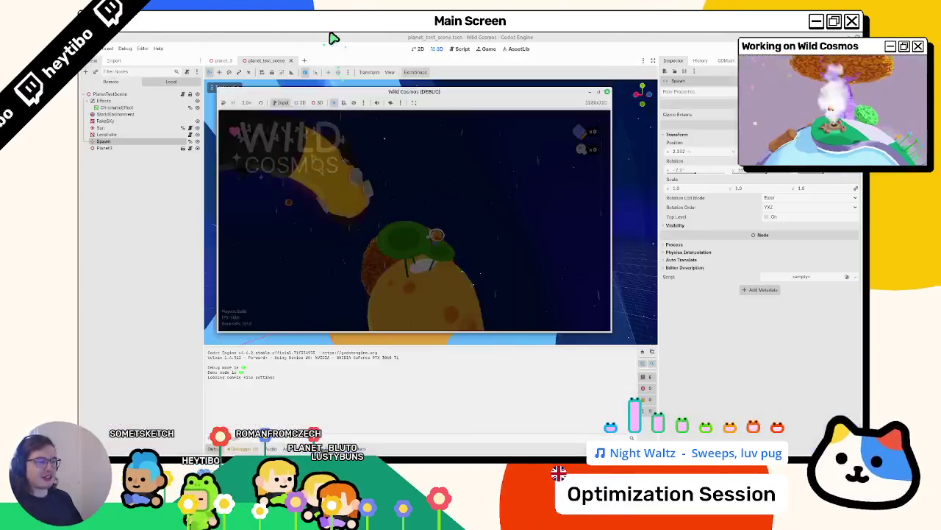
pyautogui.click(125, 50)
pyautogui.click(157, 83)
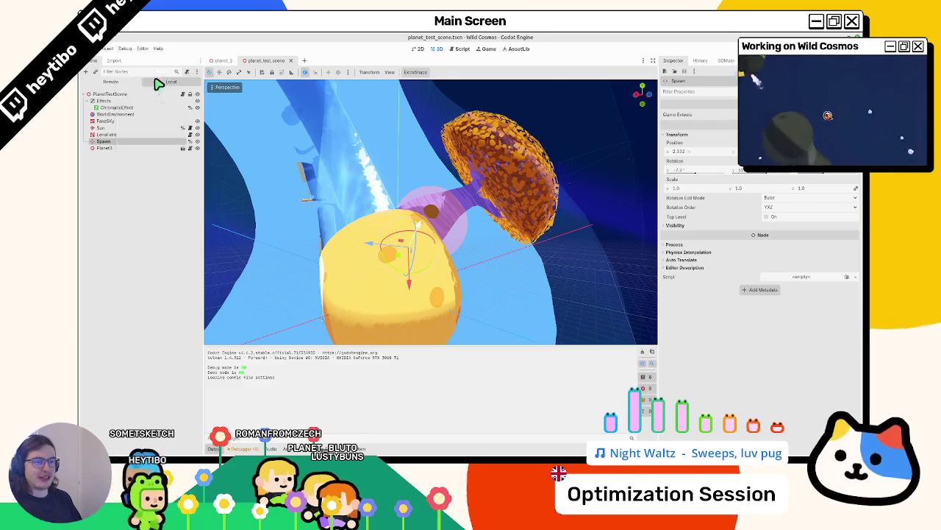
pyautogui.click(129, 51)
pyautogui.click(126, 51)
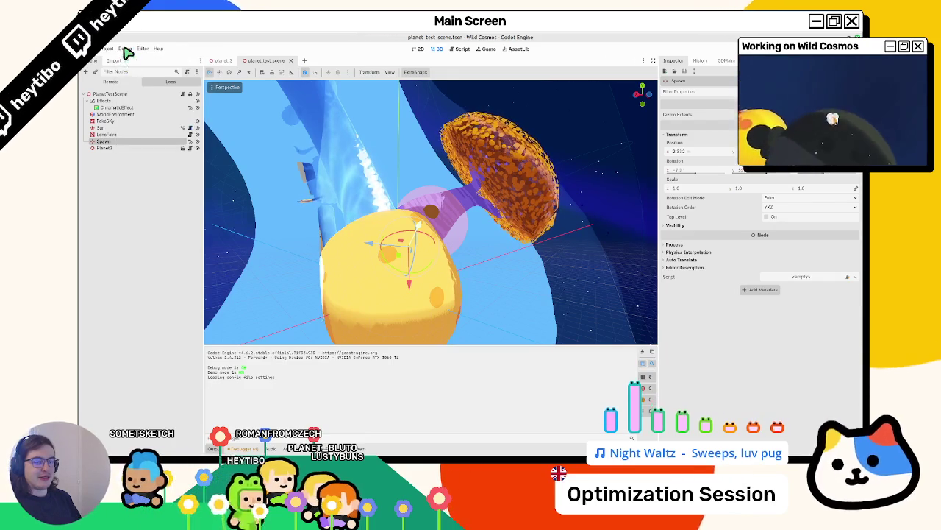
pyautogui.click(125, 49)
pyautogui.click(138, 77)
pyautogui.press('F5')
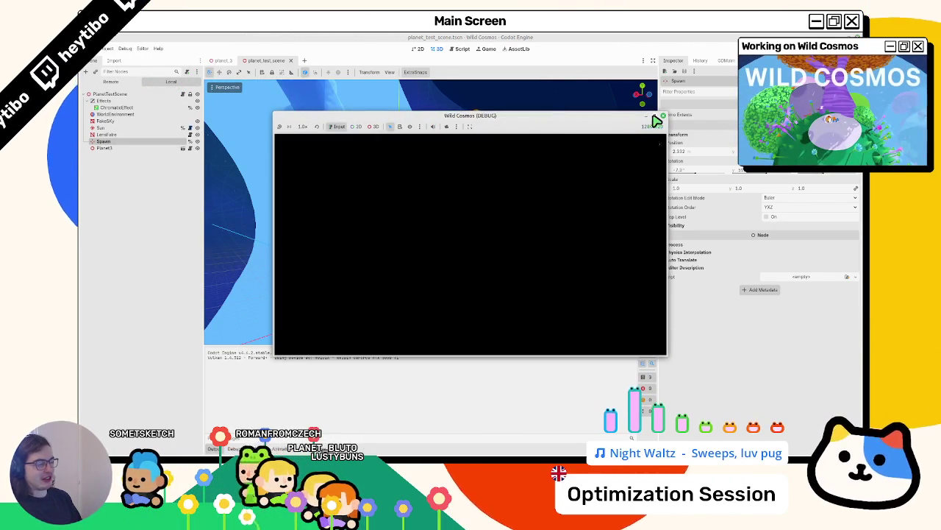
# Step: Play the Wild Cosmos debug run maximized with collision shapes visible around the planets, then stop it
pyautogui.click(654, 115)
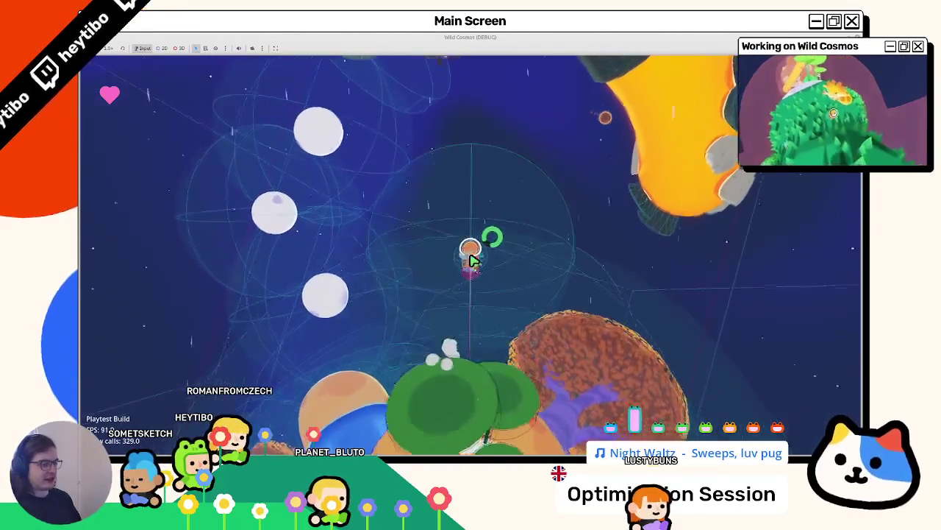
pyautogui.press('F8')
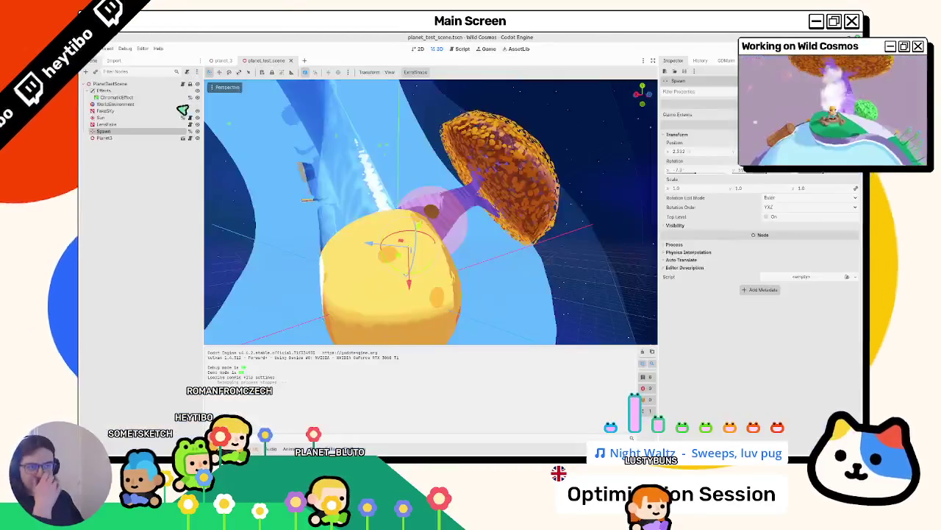
# Step: Uncheck Visible Collision Shapes in the Debug menu and relaunch planet_test_scene in the debug window
pyautogui.click(125, 49)
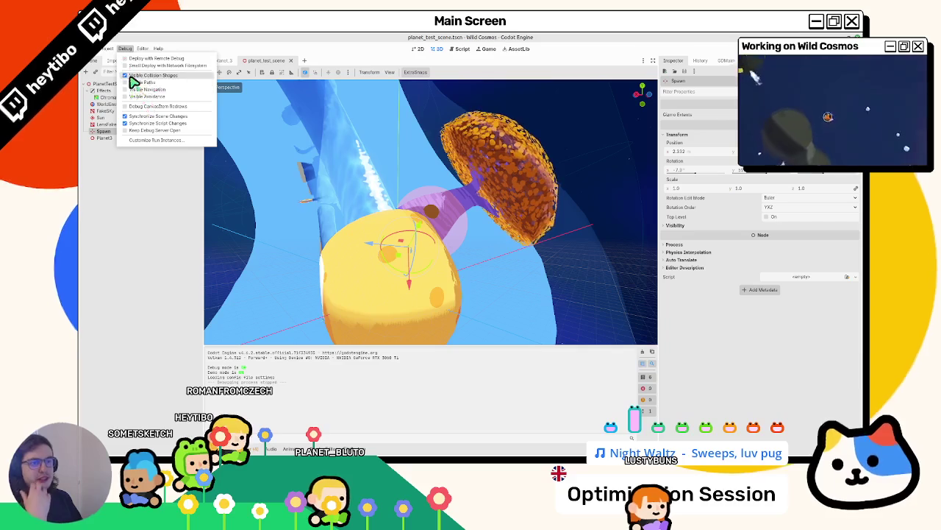
pyautogui.click(364, 180)
pyautogui.press('F5')
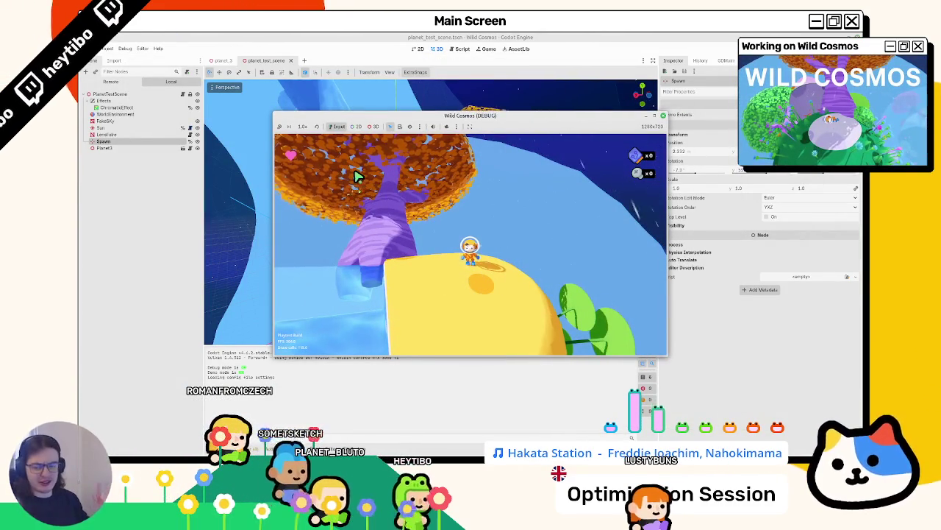
# Step: Run and jump the astronaut across the yellow planet, pause, maximize the window, then stop the game
pyautogui.press('w')
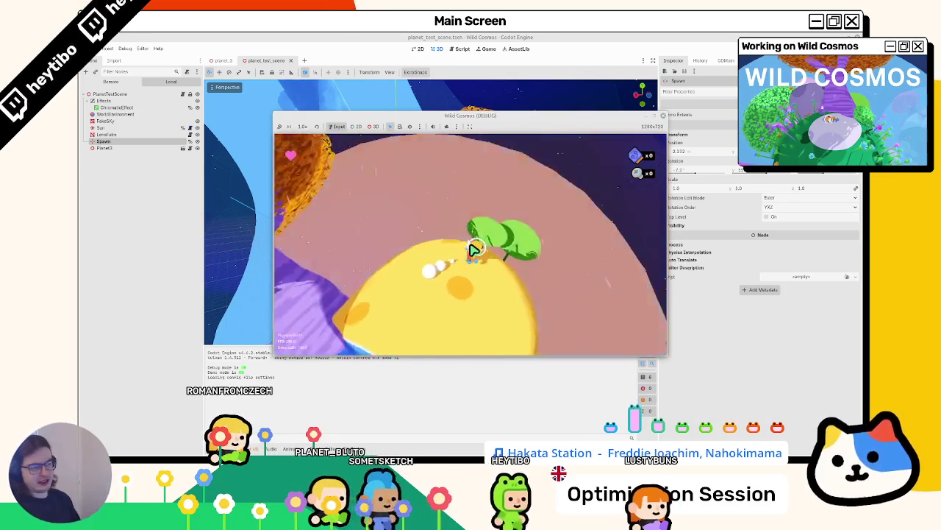
pyautogui.press('space')
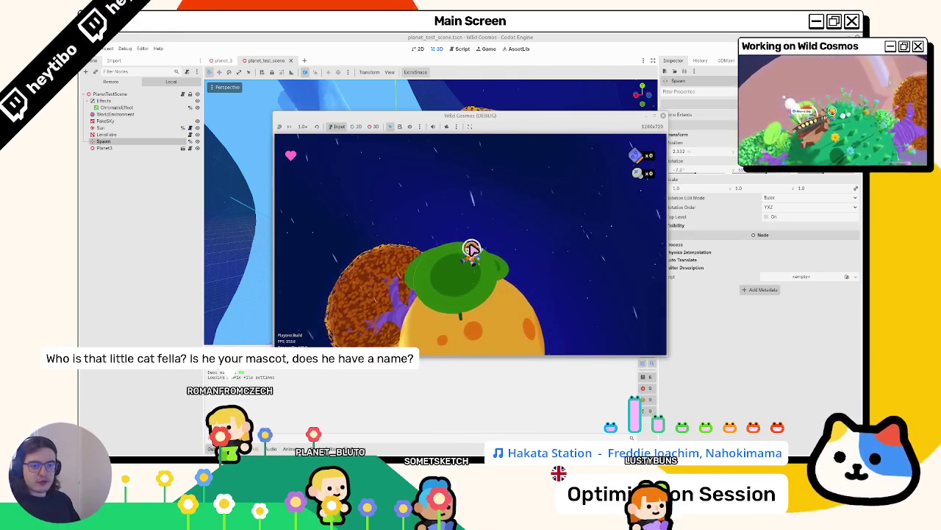
pyautogui.press('Escape')
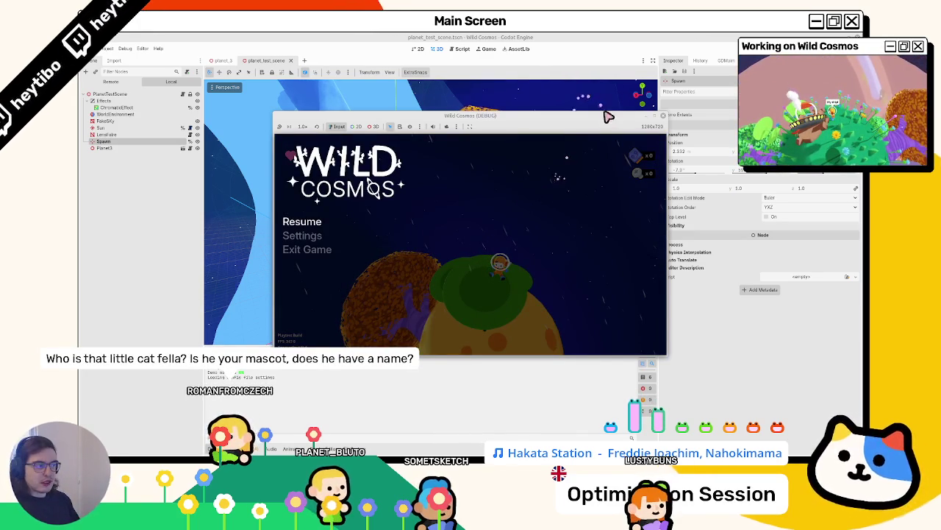
pyautogui.press('super+Up')
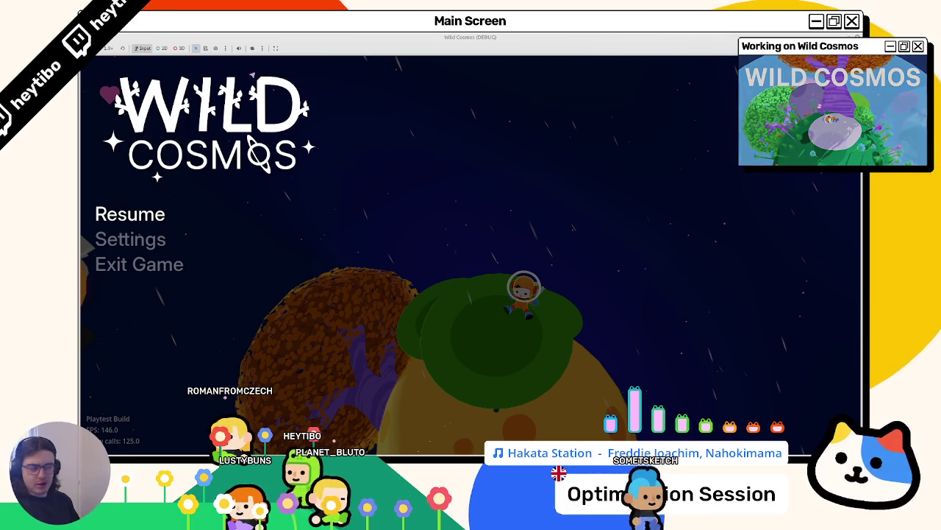
pyautogui.press('F8')
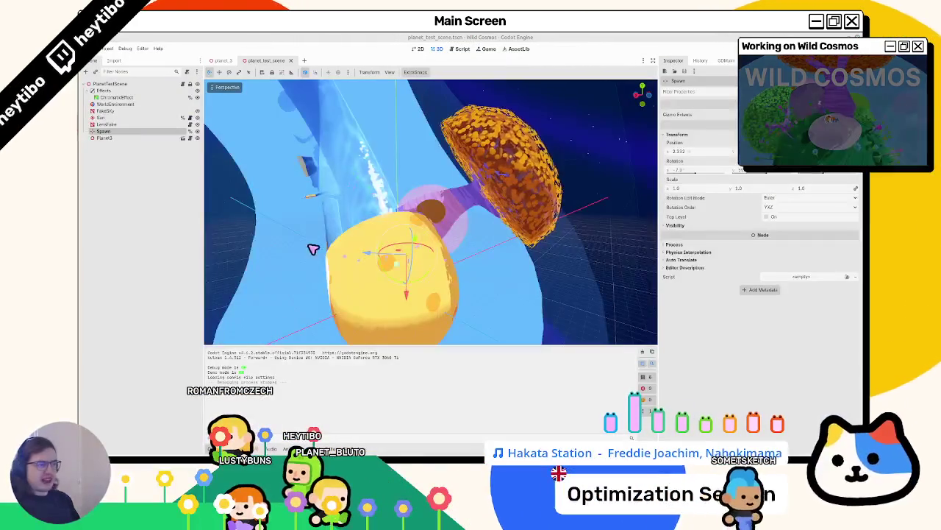
# Step: Close the planet_test_scene tab, show the planet_3 files in FileSystem, and reopen space_demo.tscn
pyautogui.scroll(-5, 357, 242)
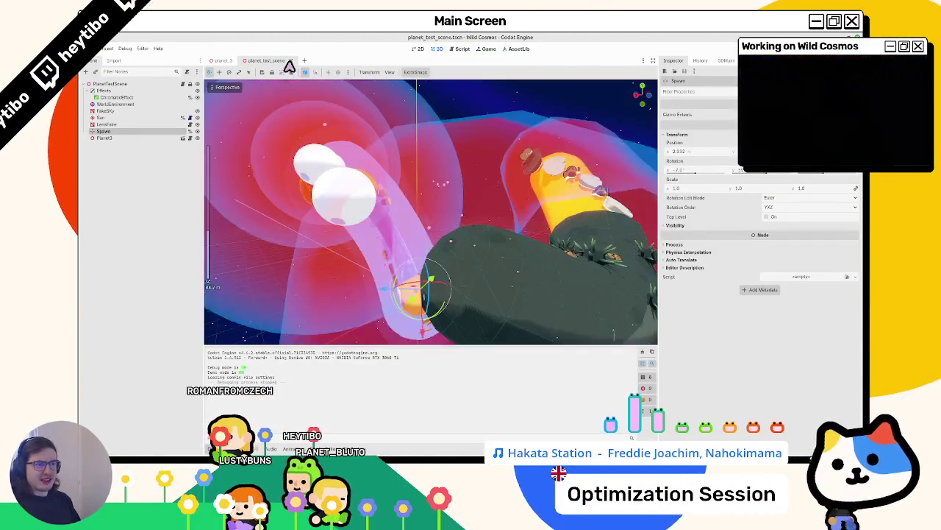
pyautogui.click(290, 61)
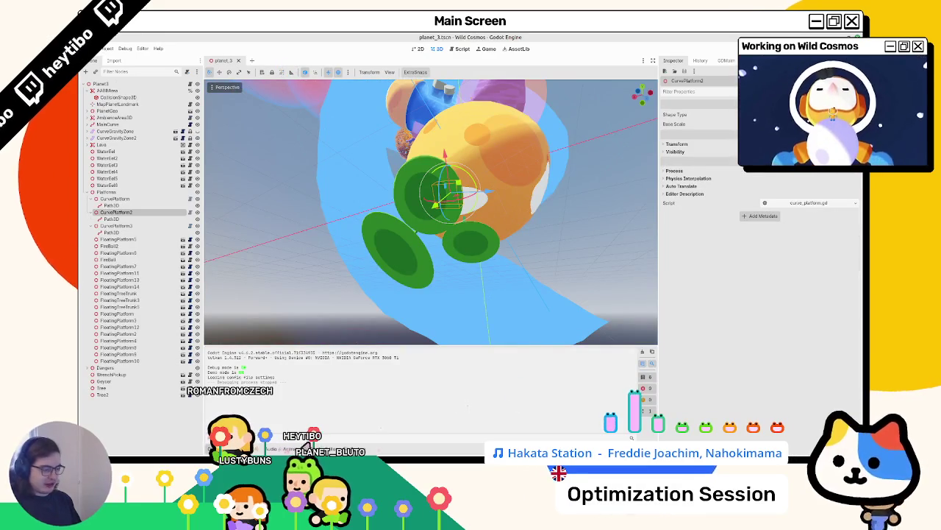
pyautogui.hotkey('alt', 'f')
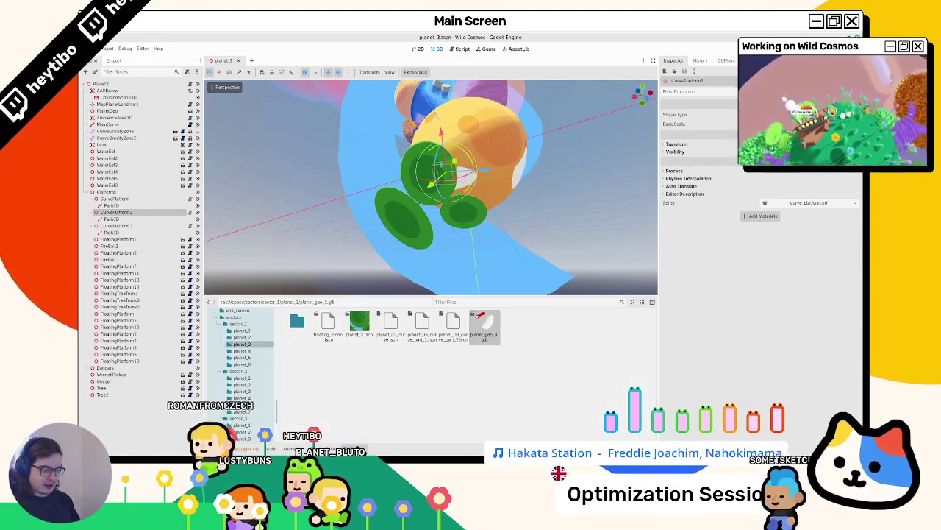
pyautogui.hotkey('ctrl', 'shift', 't')
pyautogui.hotkey('ctrl', 'shift', 't')
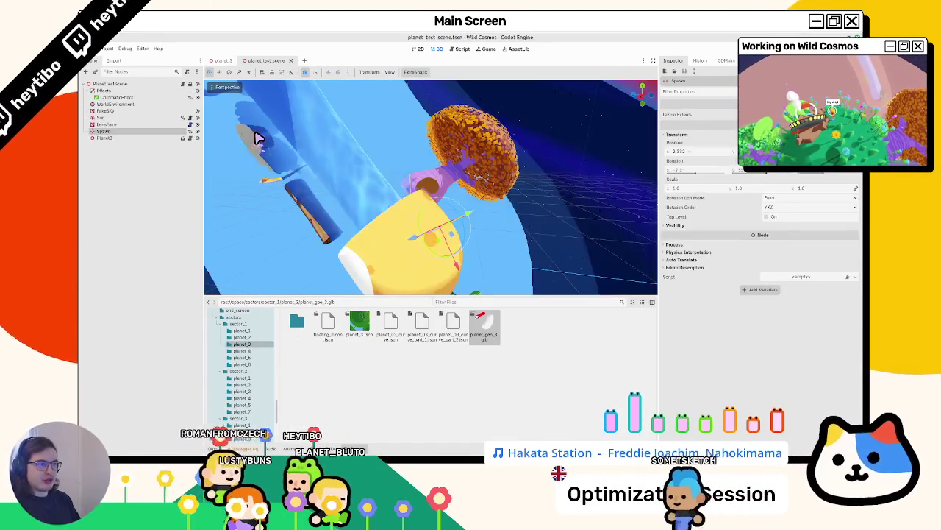
# Step: Open the sector_1 scene from the Sector1 node, closing the planet_test_scene and space_demo tabs
pyautogui.middleClick(269, 64)
pyautogui.click(140, 137)
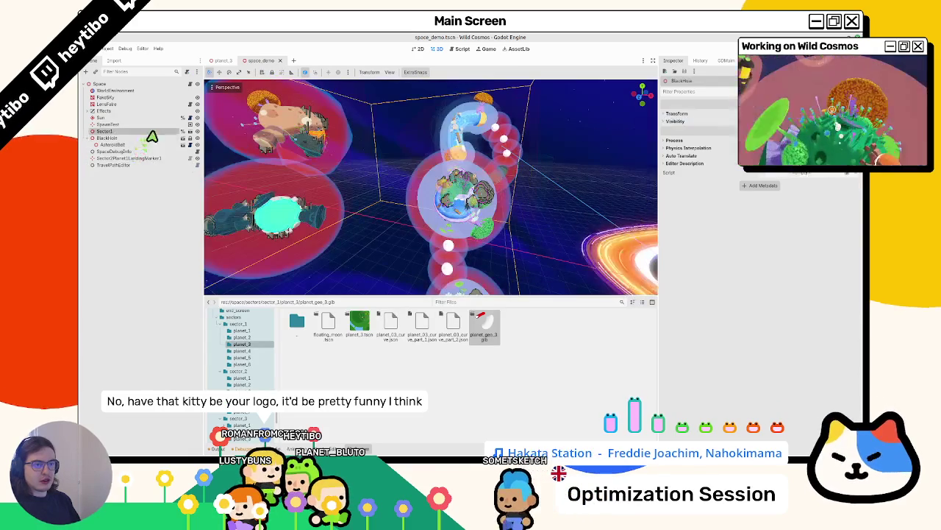
pyautogui.click(190, 132)
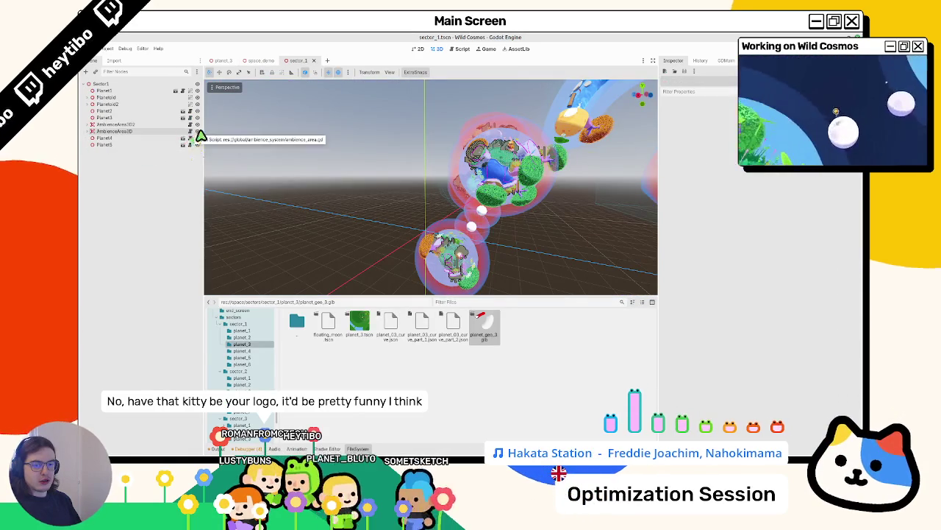
pyautogui.middleClick(261, 61)
# Step: Zoom the viewport in and out to look over sector_1's five planets, planetoids and ambience areas
pyautogui.scroll(-3, 445, 195)
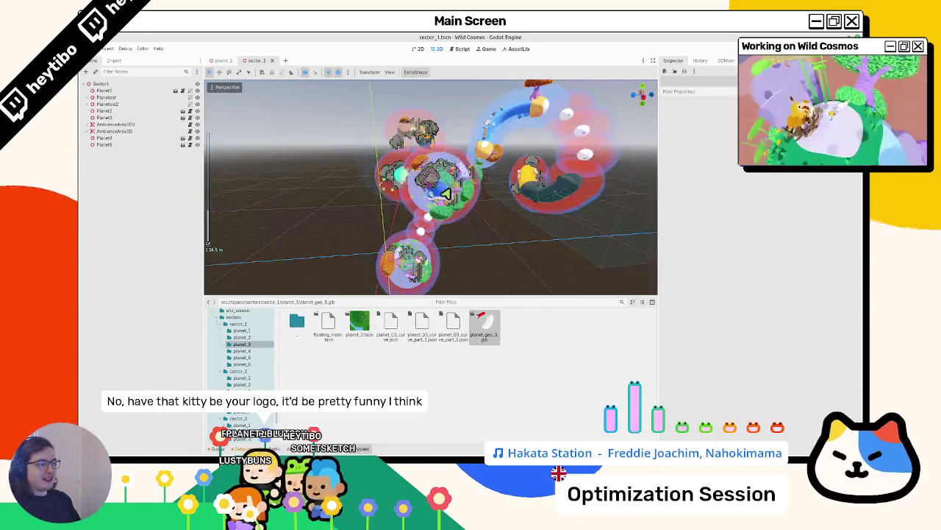
pyautogui.scroll(10, 444, 195)
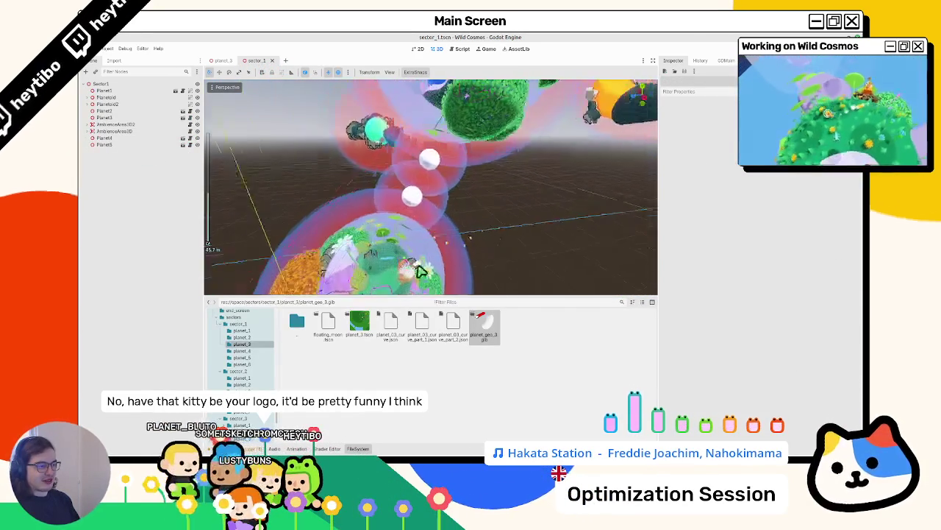
pyautogui.scroll(-6, 420, 272)
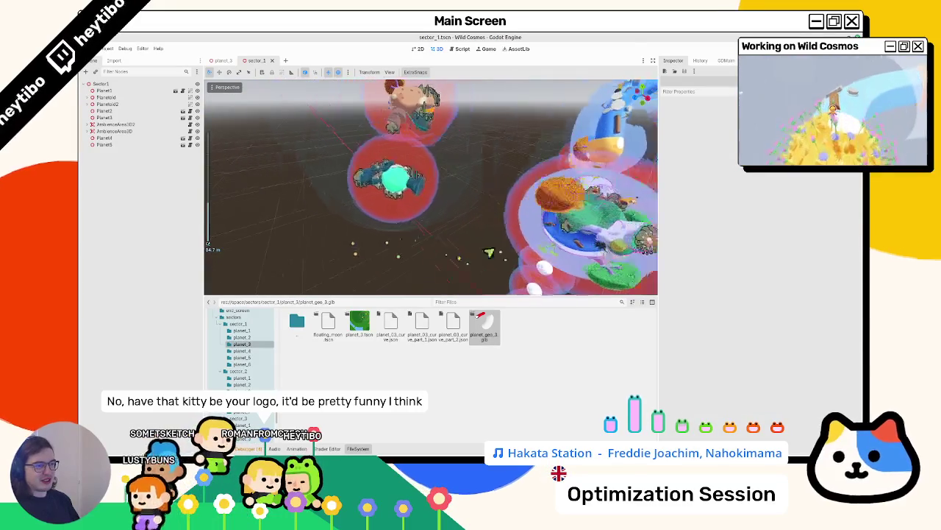
pyautogui.scroll(-8, 489, 252)
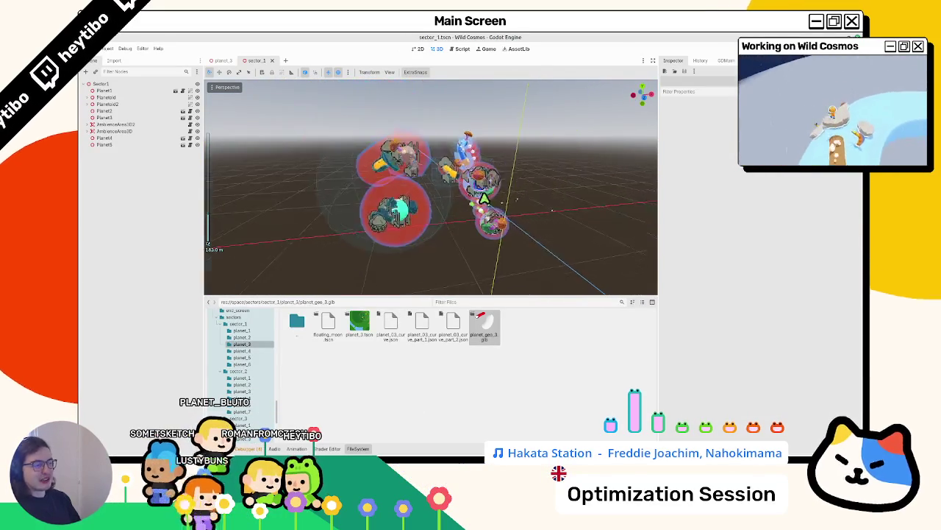
pyautogui.scroll(2, 430, 188)
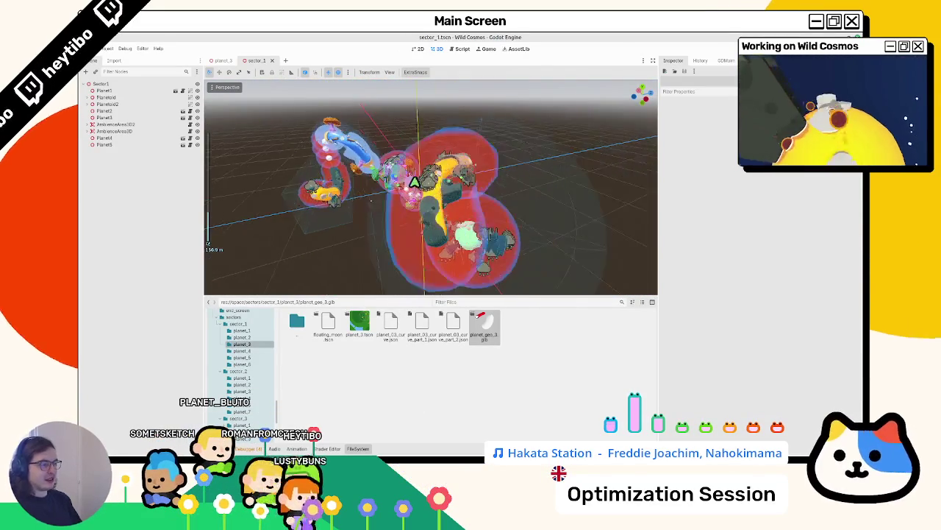
pyautogui.scroll(10, 430, 187)
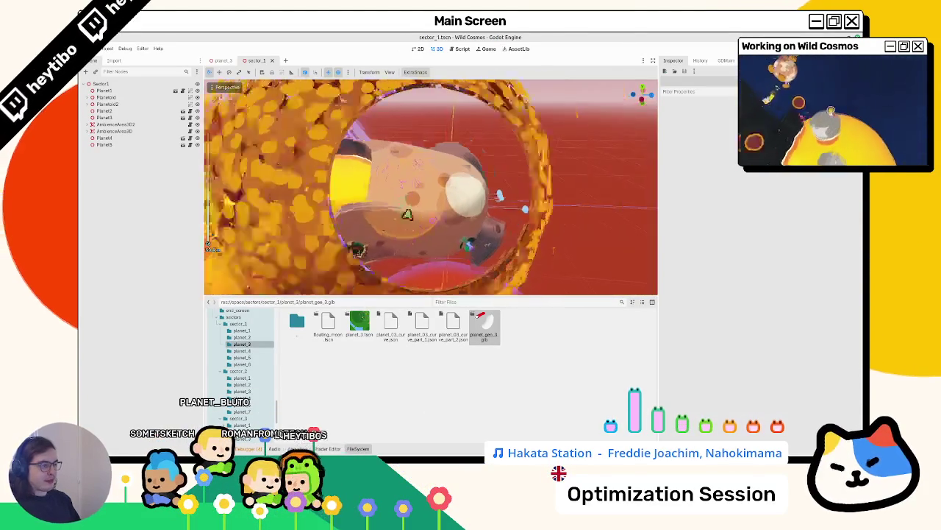
pyautogui.scroll(-5, 367, 222)
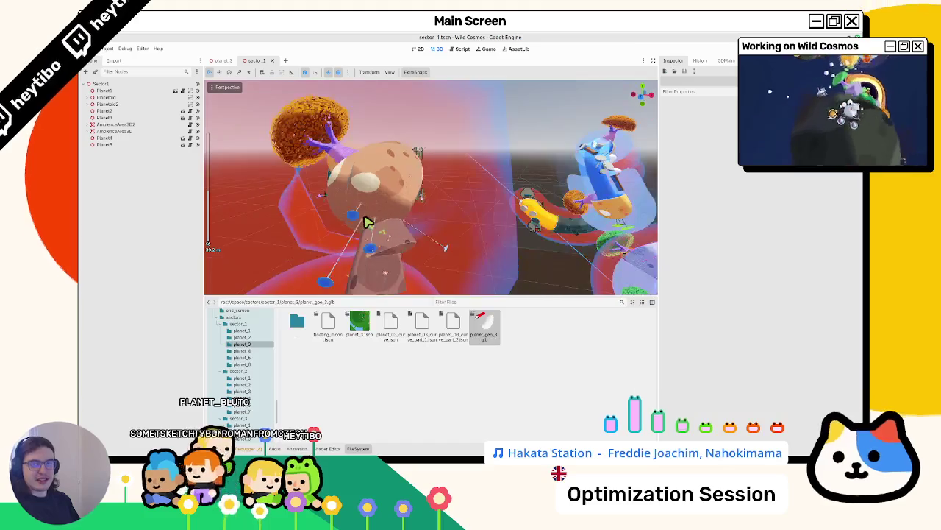
pyautogui.scroll(-4, 368, 222)
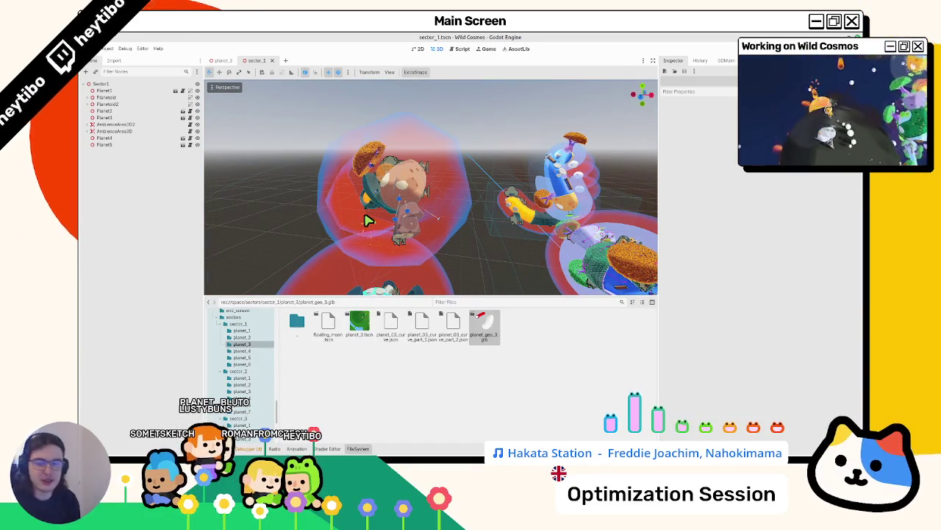
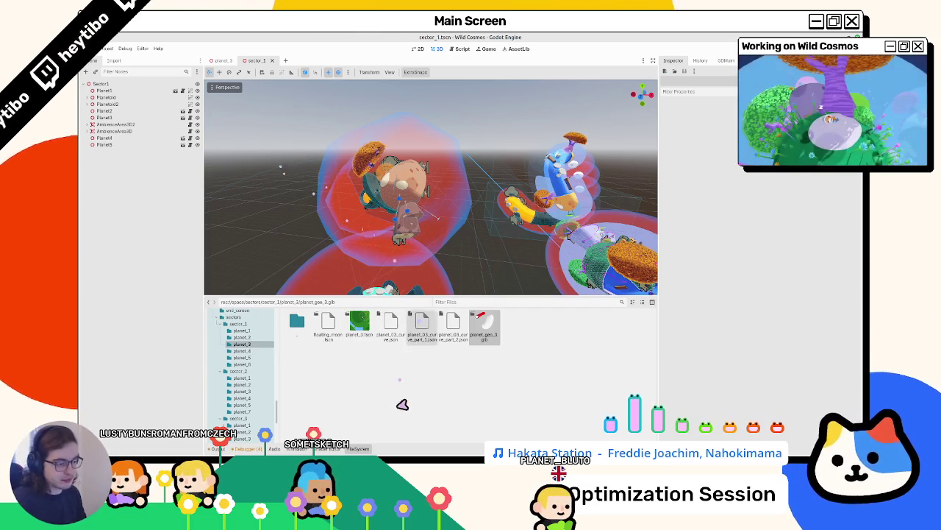
# Step: Hide the bottom FileSystem panel with Ctrl+J, then zoom and orbit the 3D view around the planet
pyautogui.hotkey('ctrl', 'j')
pyautogui.scroll(5, 389, 269)
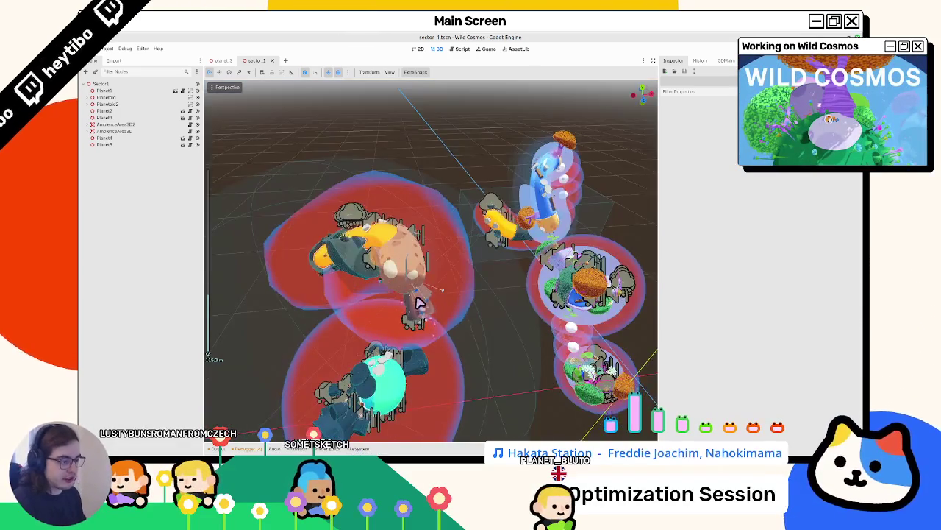
pyautogui.scroll(5, 428, 319)
pyautogui.moveTo(459, 255); pyautogui.dragTo(513, 233)
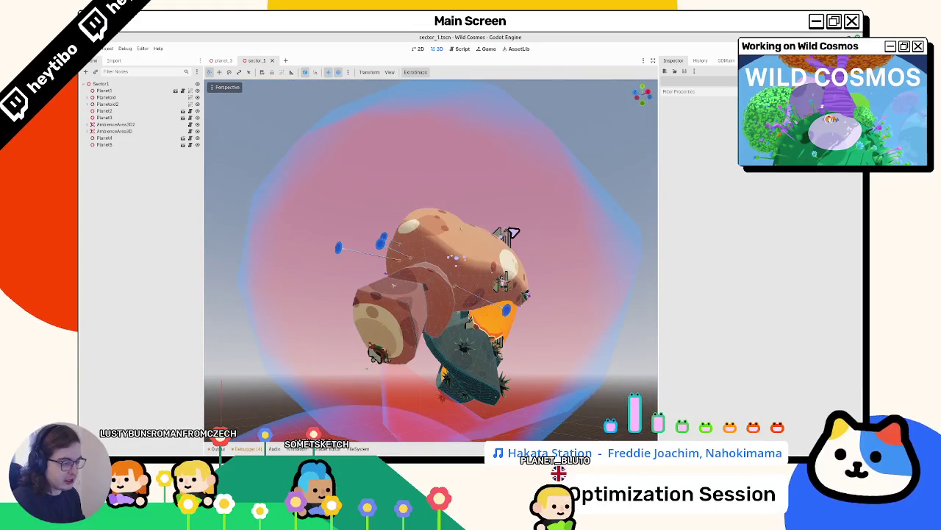
pyautogui.scroll(3, 512, 234)
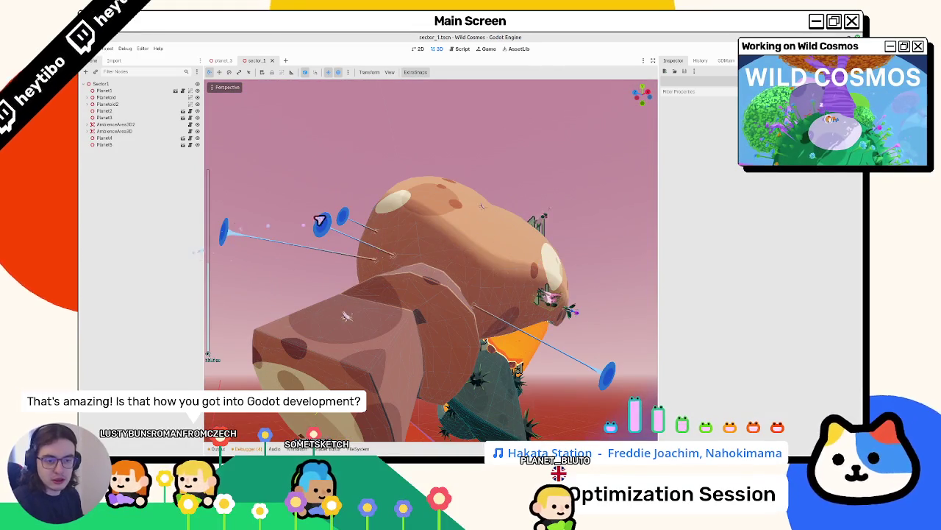
pyautogui.scroll(-10, 345, 242)
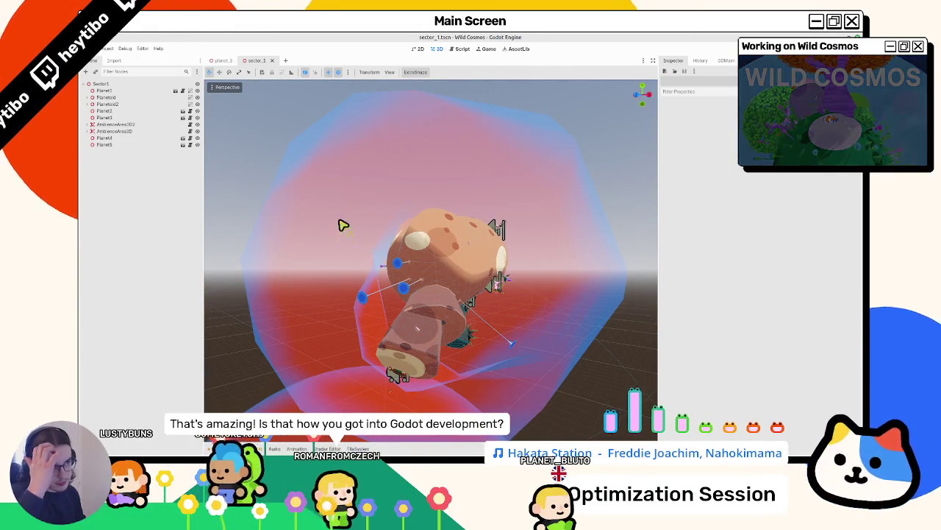
# Step: Select Planet4, view its planet_4 scene from another side, then close it back to sector_1
pyautogui.click(183, 138)
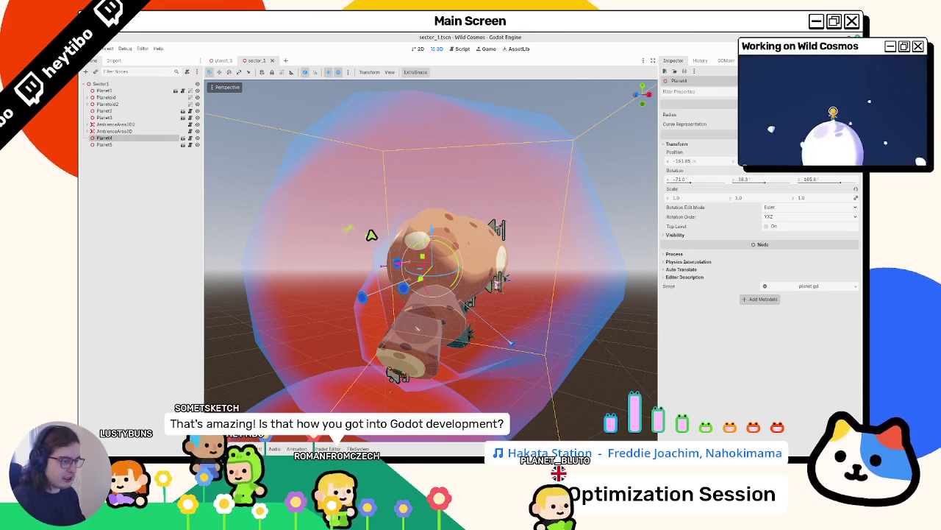
pyautogui.click(184, 138)
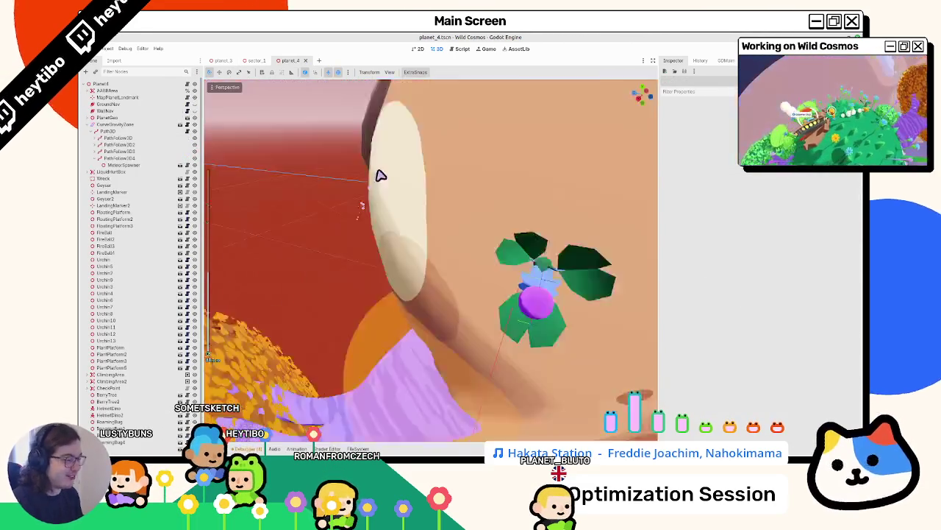
pyautogui.moveTo(381, 175); pyautogui.dragTo(372, 268)
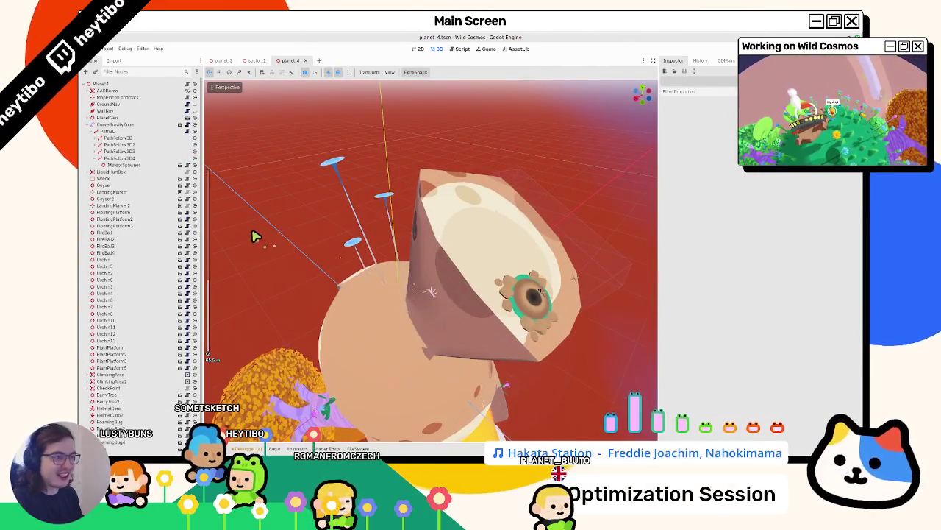
pyautogui.click(305, 60)
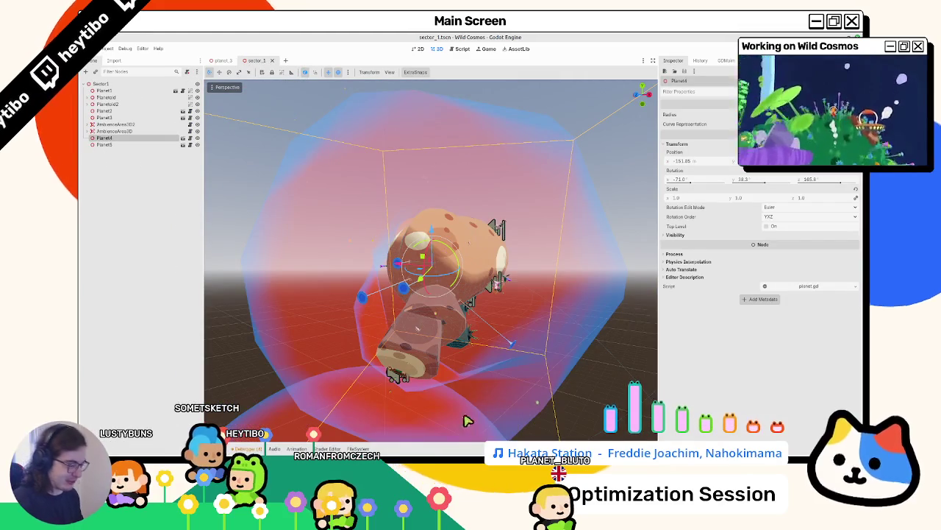
# Step: Discard the changes to test/clouds/cloud_noise.tres with git restore
pyautogui.hotkey('alt', 'Tab')
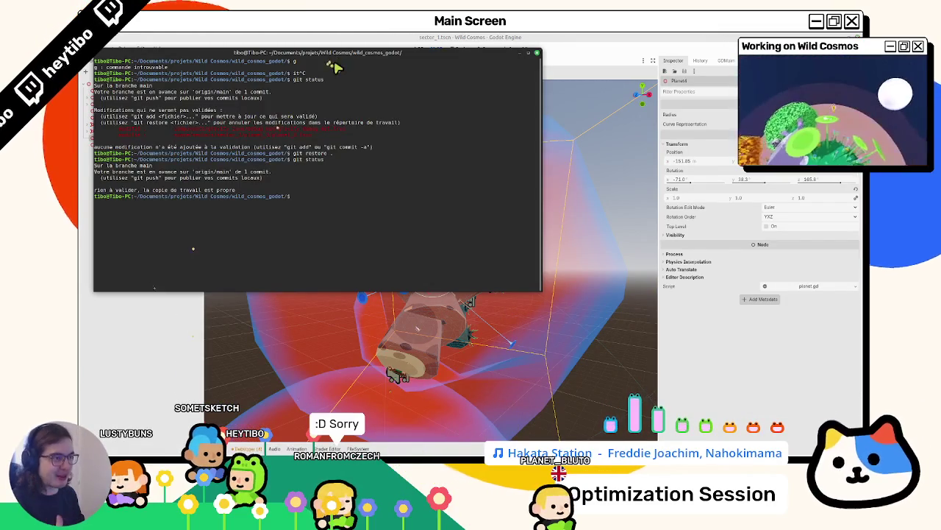
pyautogui.hotkey('alt', 'Tab')
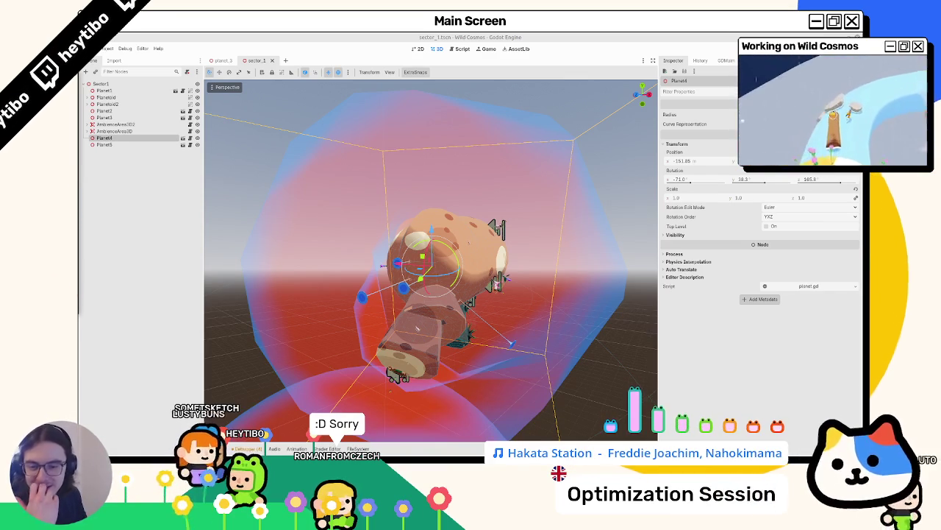
pyautogui.hotkey('alt', 'Tab')
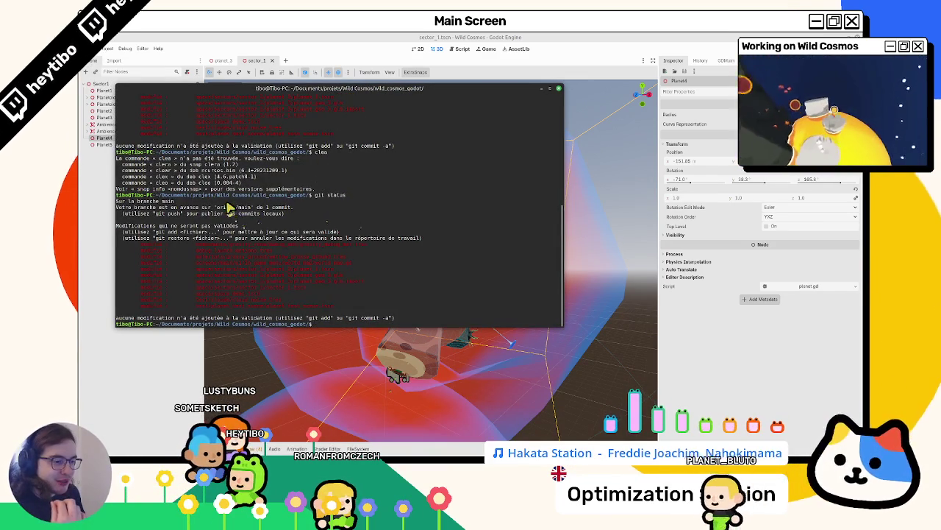
pyautogui.tripleClick(252, 254)
pyautogui.moveTo(252, 261); pyautogui.dragTo(315, 319)
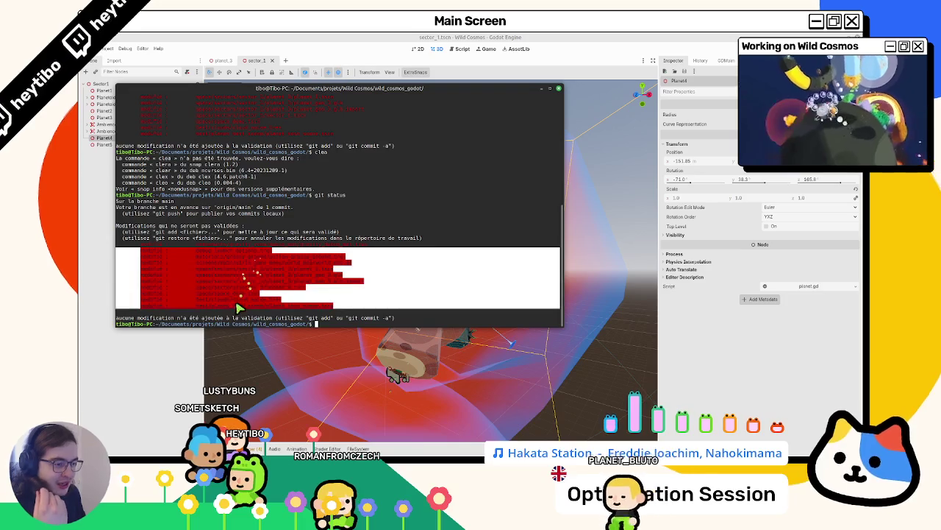
pyautogui.doubleClick(238, 299)
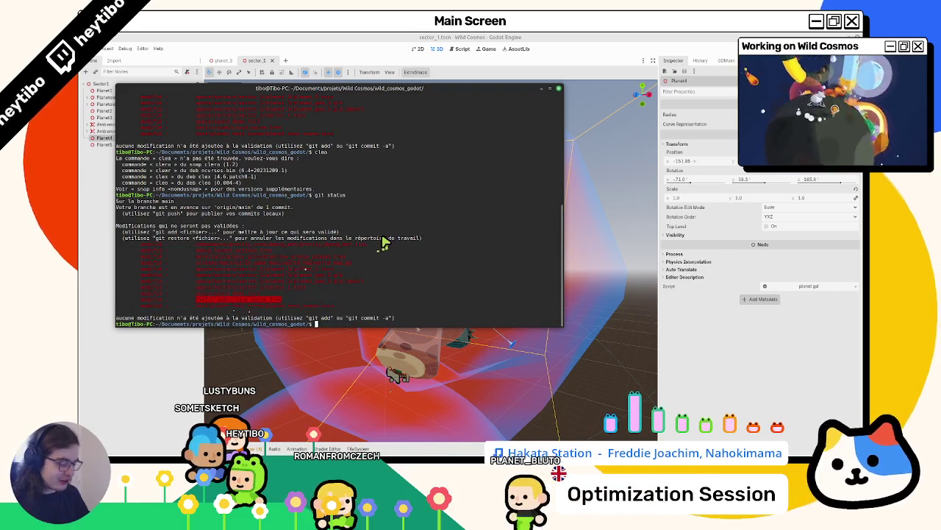
pyautogui.write('git dif')
pyautogui.press('BackSpace')
pyautogui.press('BackSpace')
pyautogui.press('BackSpace')
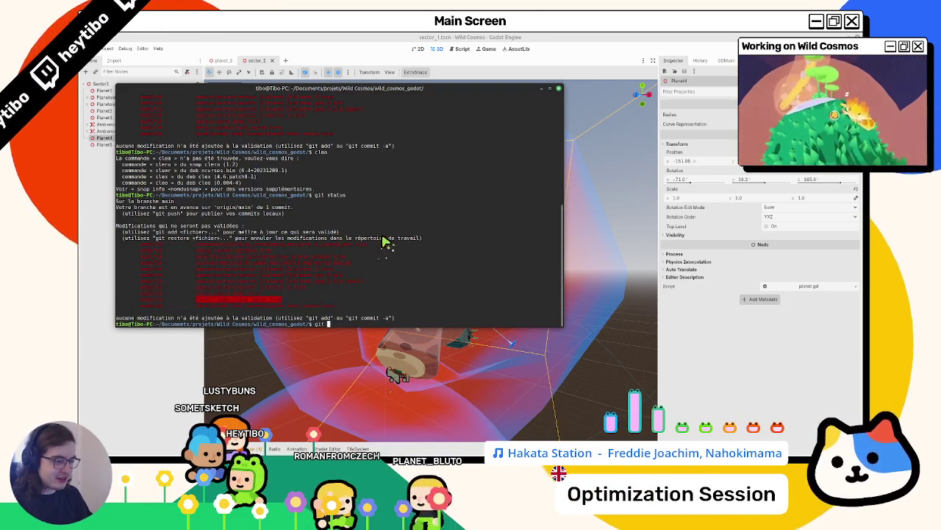
pyautogui.write('restore')
pyautogui.middleClick(382, 241)
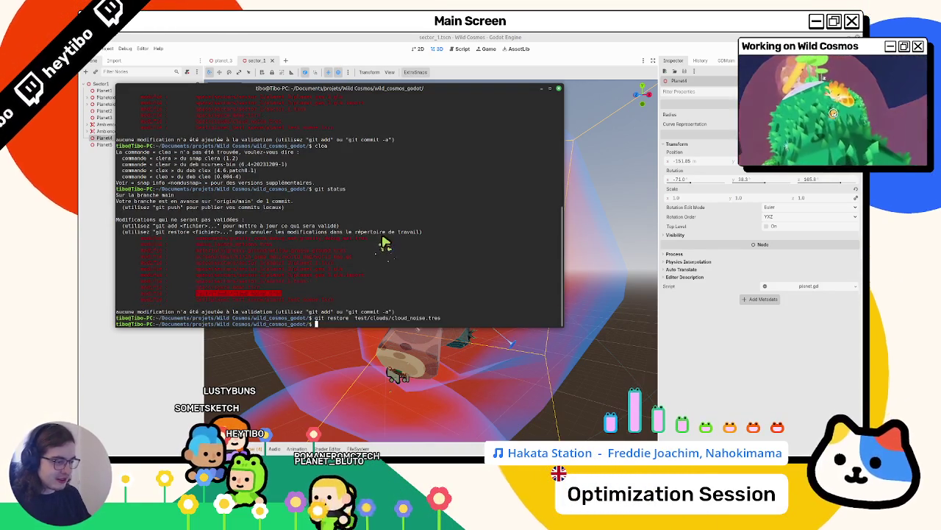
pyautogui.press('Return')
# Step: Recheck git status and review the git diff of space/space_demo.tscn
pyautogui.write('git status')
pyautogui.press('Return')
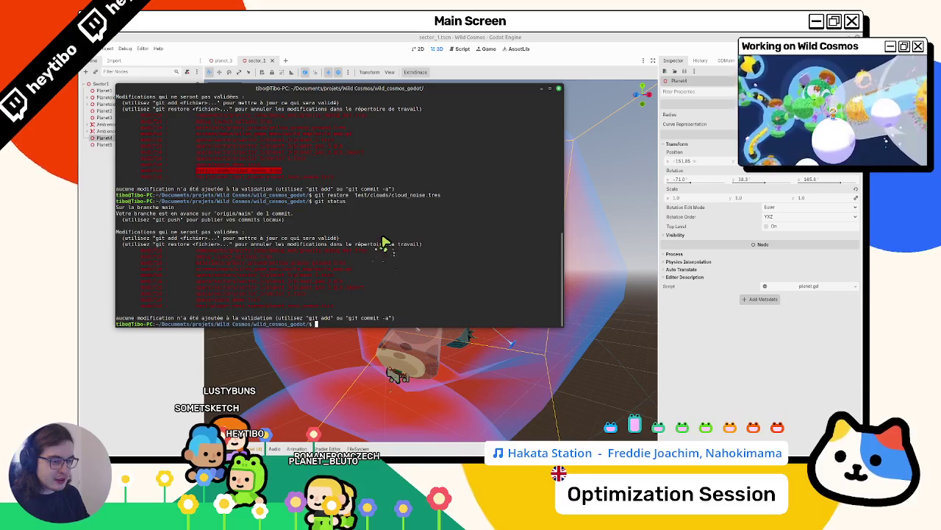
pyautogui.click(239, 303)
pyautogui.doubleClick(239, 301)
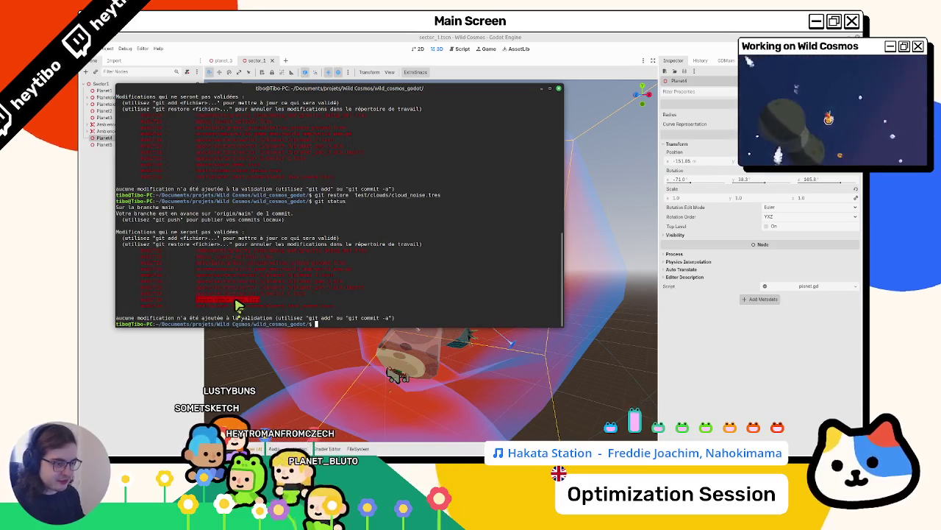
pyautogui.write('git diff')
pyautogui.middleClick(236, 304)
pyautogui.press('Return')
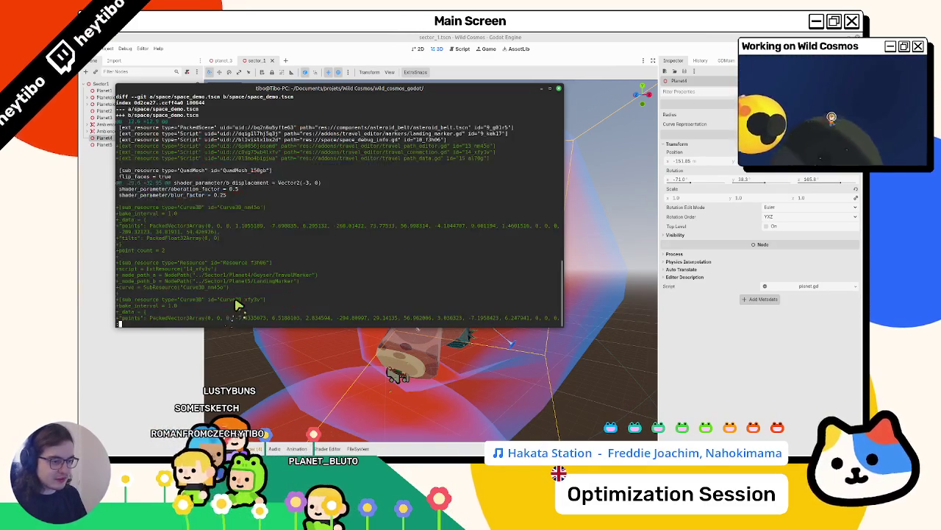
pyautogui.press('Up')
pyautogui.press('Up')
pyautogui.press('Return')
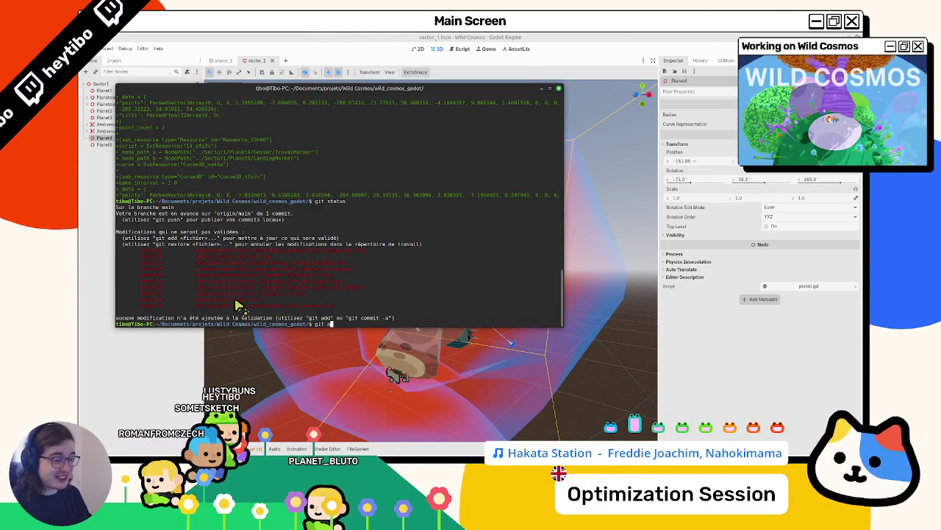
# Step: Stage space/sectors/sector_1/ and test/planet_test_scene/ with git add, then check git status
pyautogui.write('dd sp')
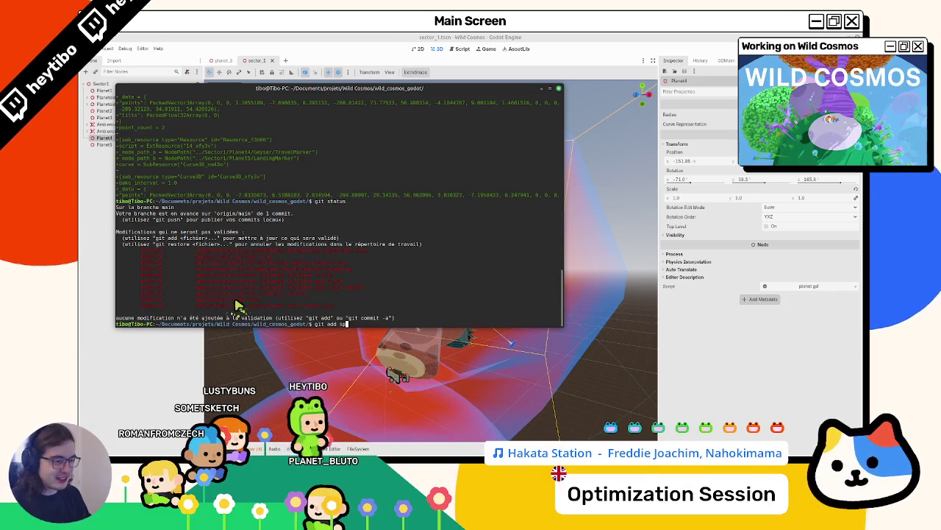
pyautogui.write('ace/sectors/sector_1/')
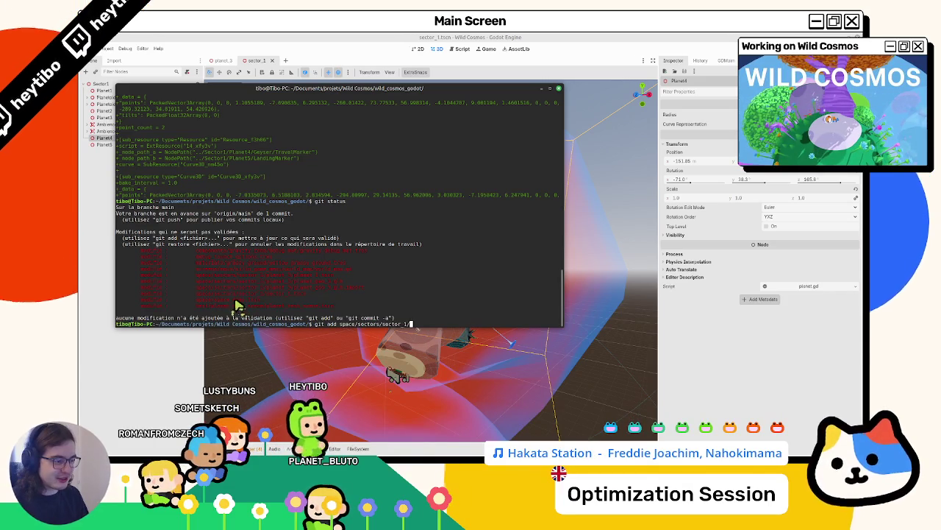
pyautogui.press('Return')
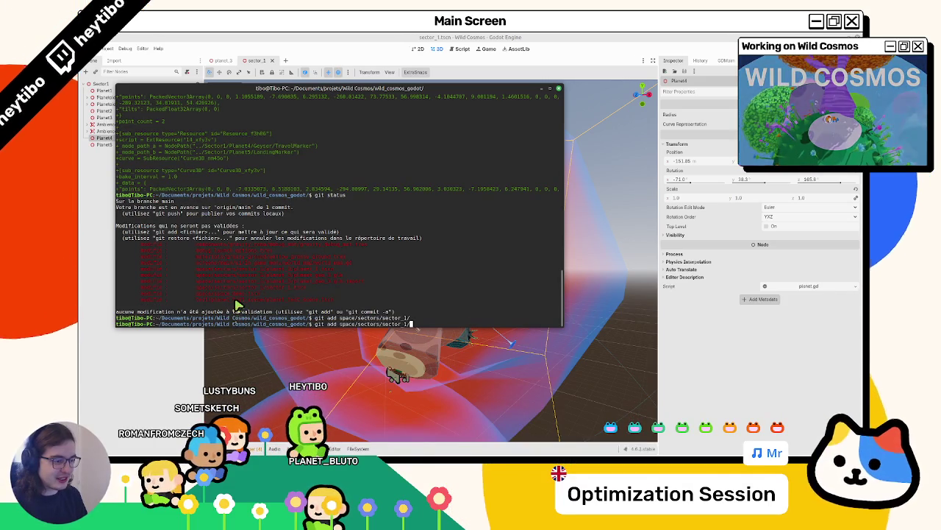
pyautogui.press('Up')
pyautogui.press('Up')
pyautogui.press('Return')
pyautogui.write('git ad')
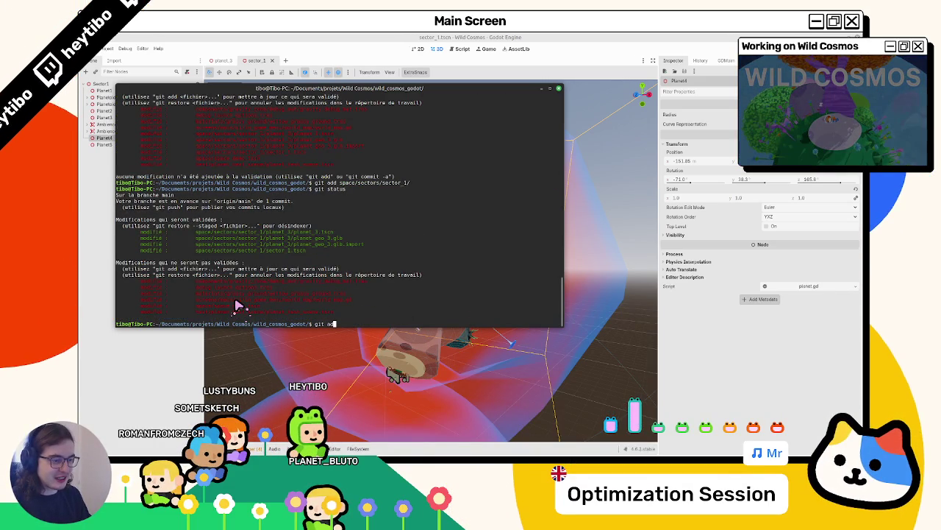
pyautogui.write('d test/planet_test_scene/')
pyautogui.press('Return')
pyautogui.write('git status')
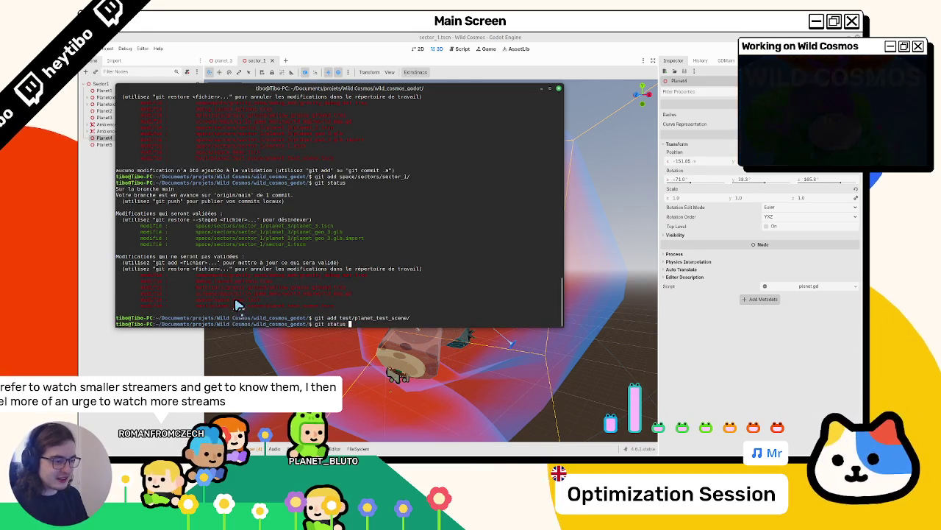
pyautogui.press('Return')
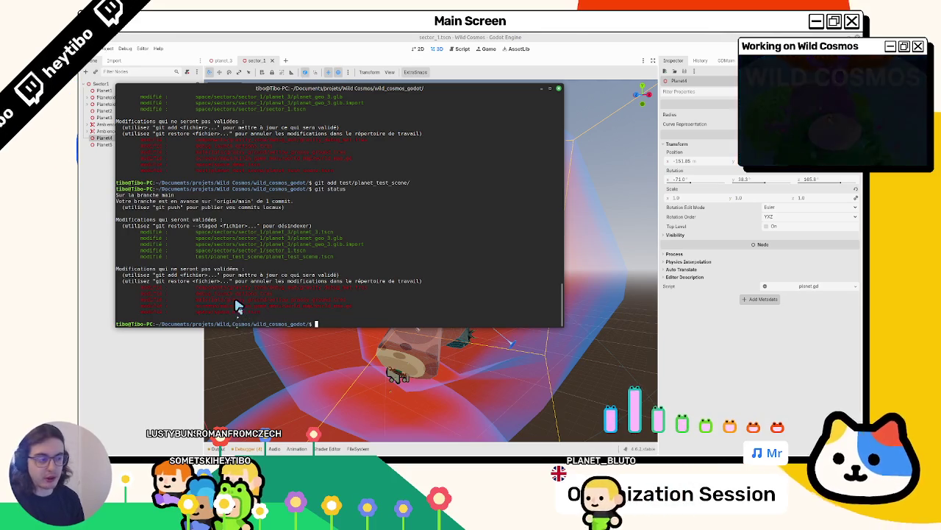
# Step: Run git status and stage the materials folder changes
pyautogui.write('gi')
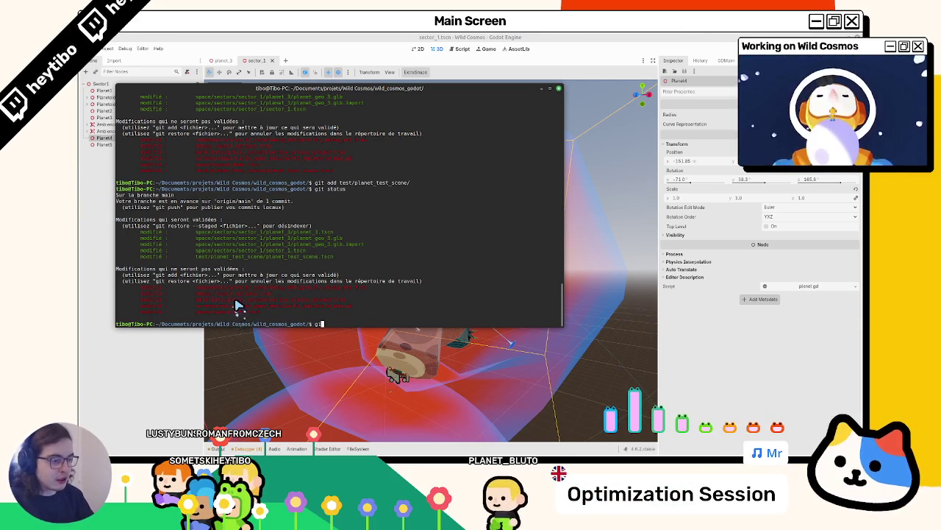
pyautogui.write('t status')
pyautogui.press('Return')
pyautogui.write('git add materials/')
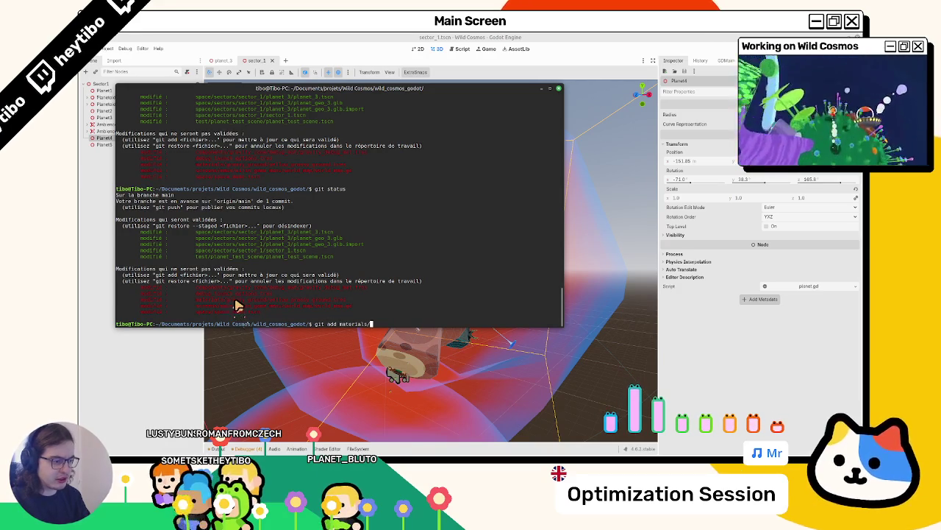
pyautogui.press('Return')
pyautogui.write('git status')
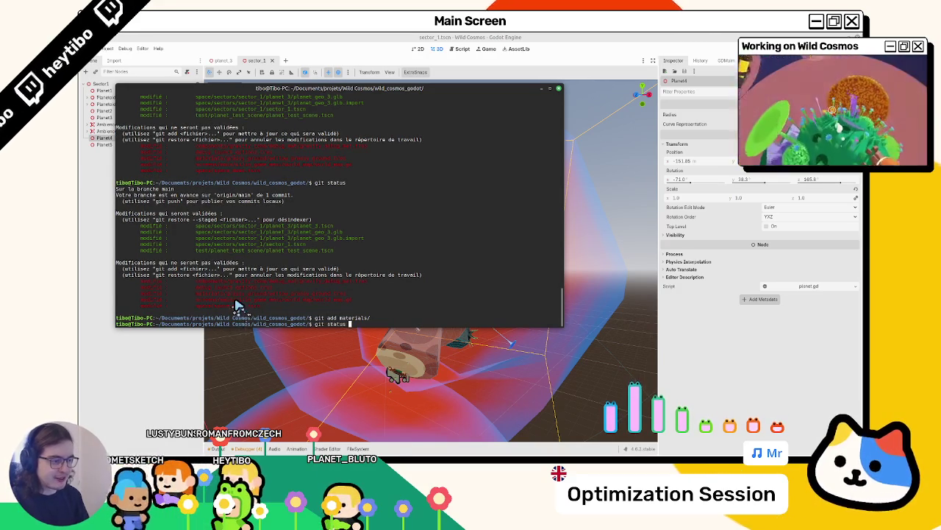
pyautogui.press('Return')
pyautogui.write('git commit -m "update: sector 1 planet 3"')
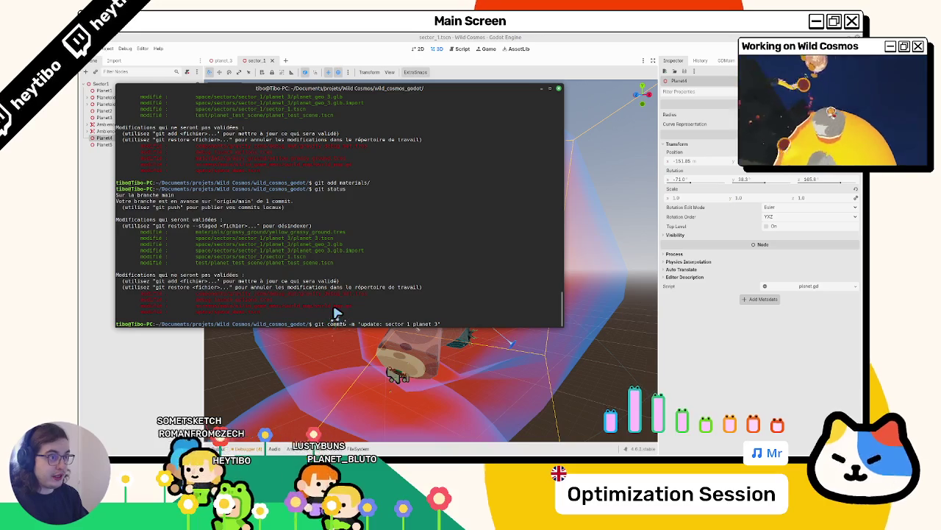
# Step: Commit as 'update: sector 1 planet 3', then clear the terminal and rerun git status
pyautogui.hotkey('alt', 'Tab')
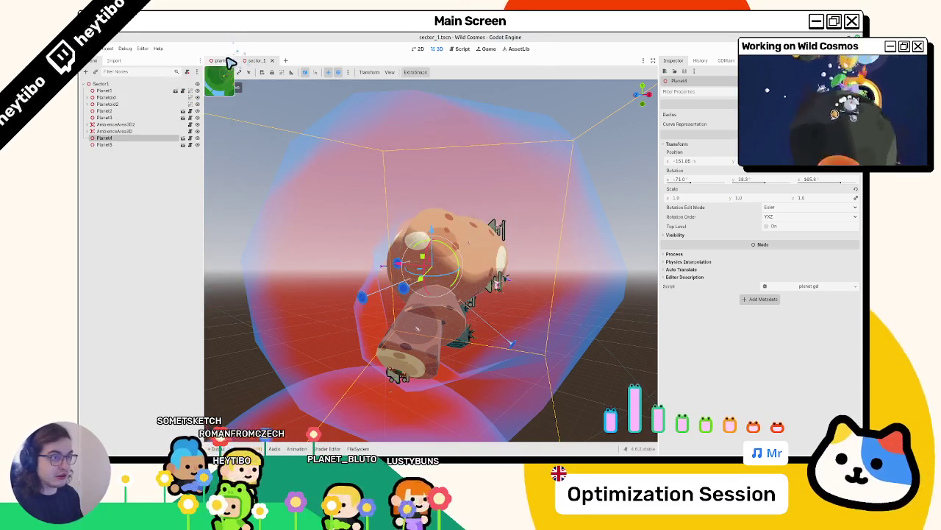
pyautogui.click(223, 60)
pyautogui.hotkey('alt', 'Tab')
pyautogui.press('Return')
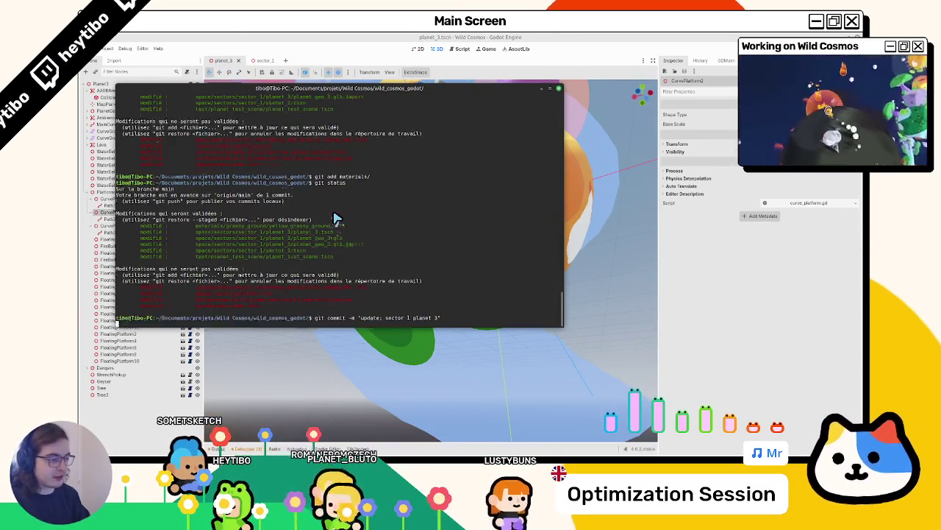
pyautogui.write('git status')
pyautogui.press('Return')
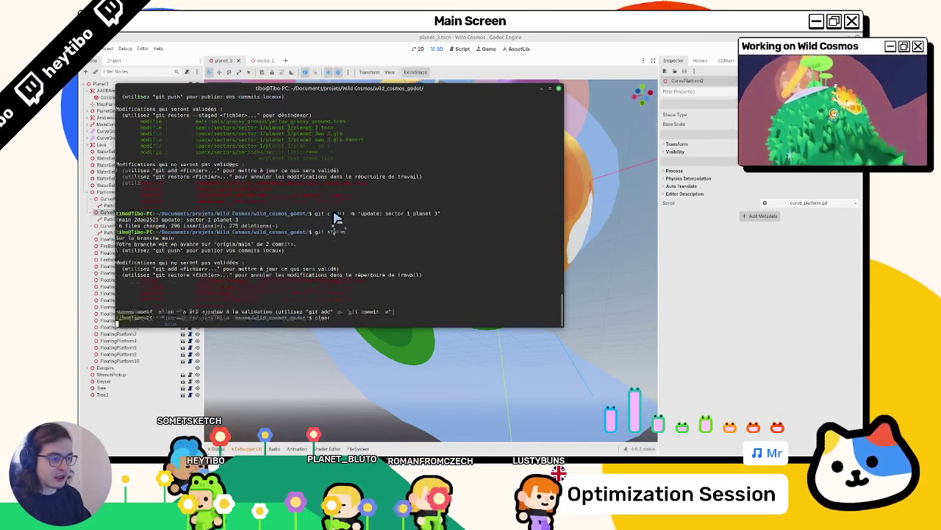
pyautogui.hotkey('ctrl', 'l')
pyautogui.press('Up')
pyautogui.press('Return')
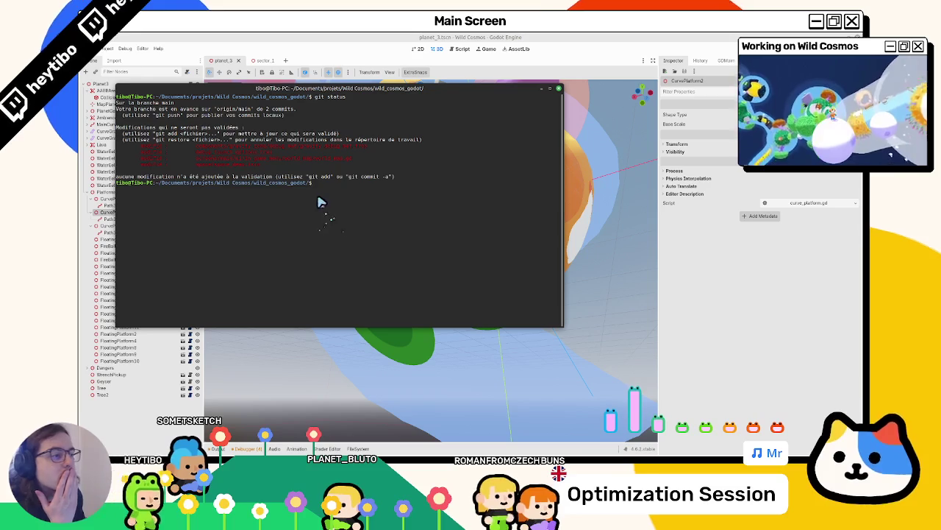
# Step: Return to the sector_1 scene tab and zoom in and out over its planets in 3D
pyautogui.hotkey('alt', 'Tab')
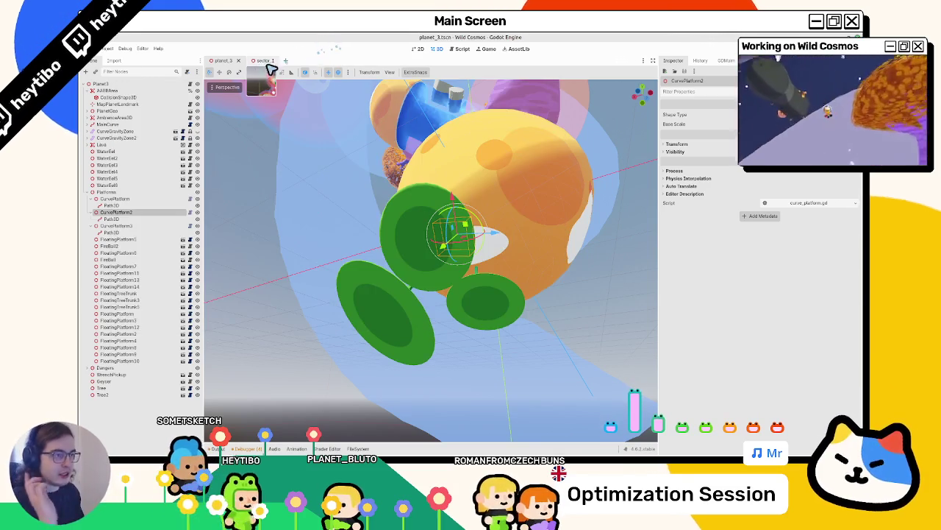
pyautogui.click(257, 60)
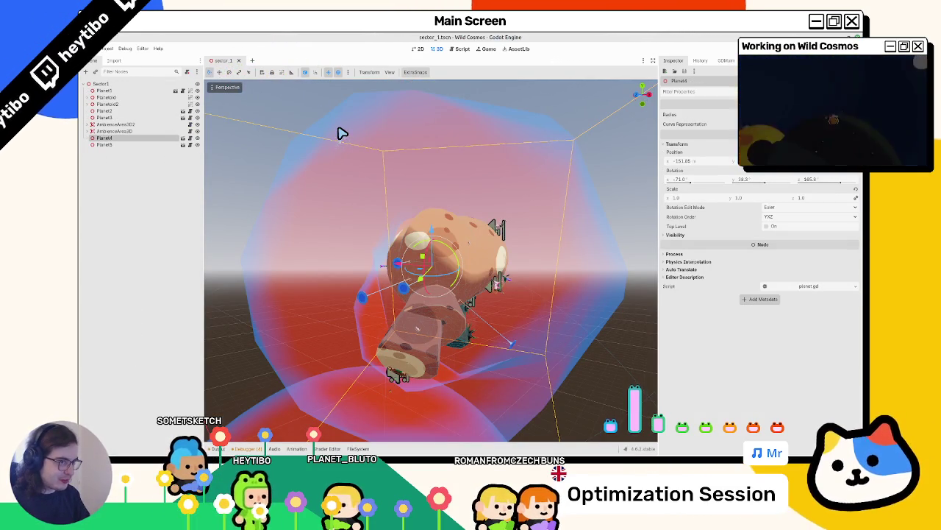
pyautogui.scroll(-5, 422, 278)
pyautogui.scroll(5, 423, 278)
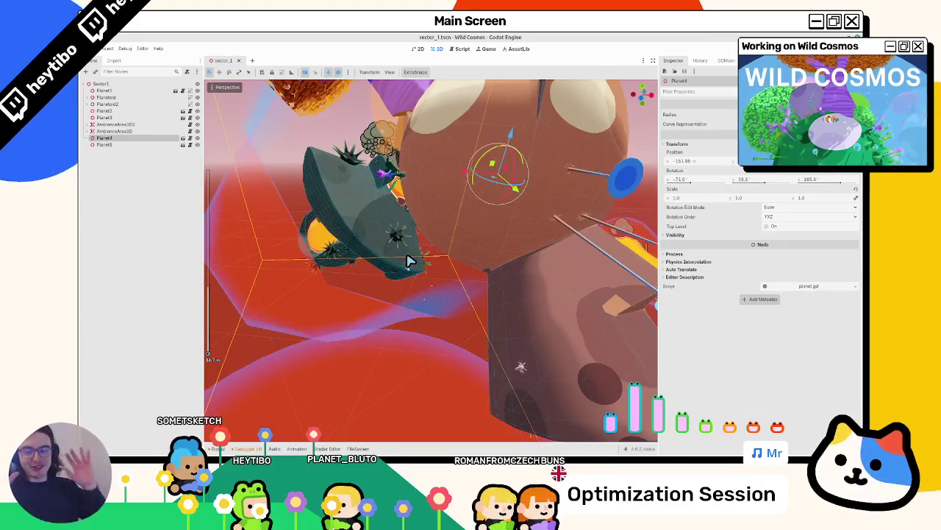
pyautogui.scroll(-5, 409, 262)
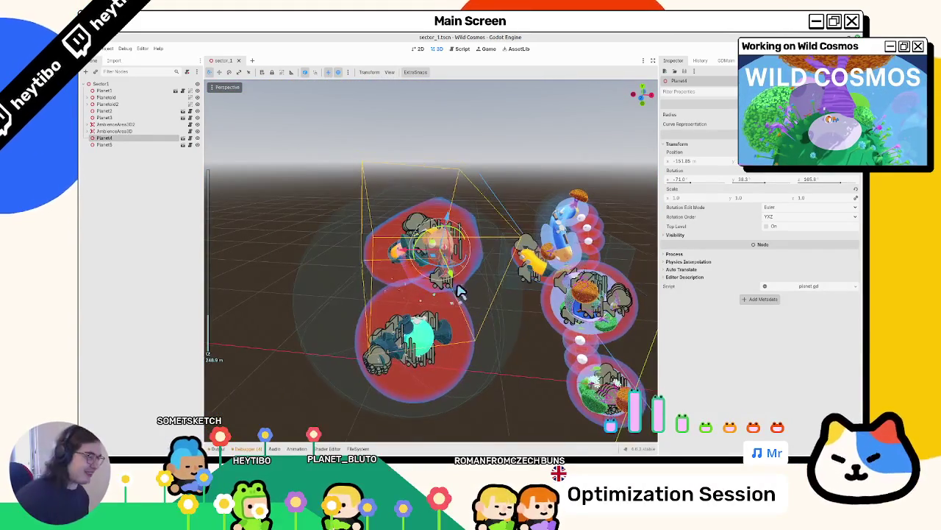
pyautogui.scroll(4, 434, 309)
pyautogui.scroll(-5, 434, 308)
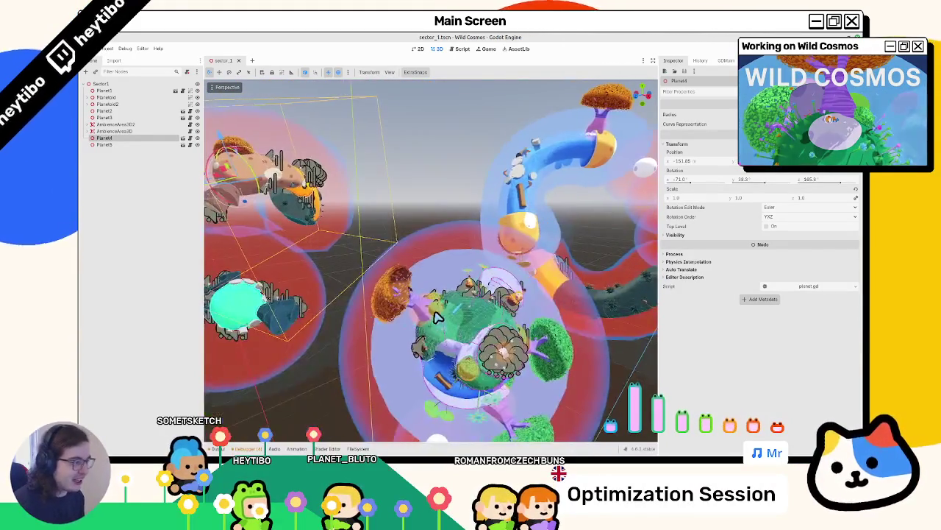
pyautogui.scroll(5, 462, 305)
pyautogui.scroll(-5, 467, 283)
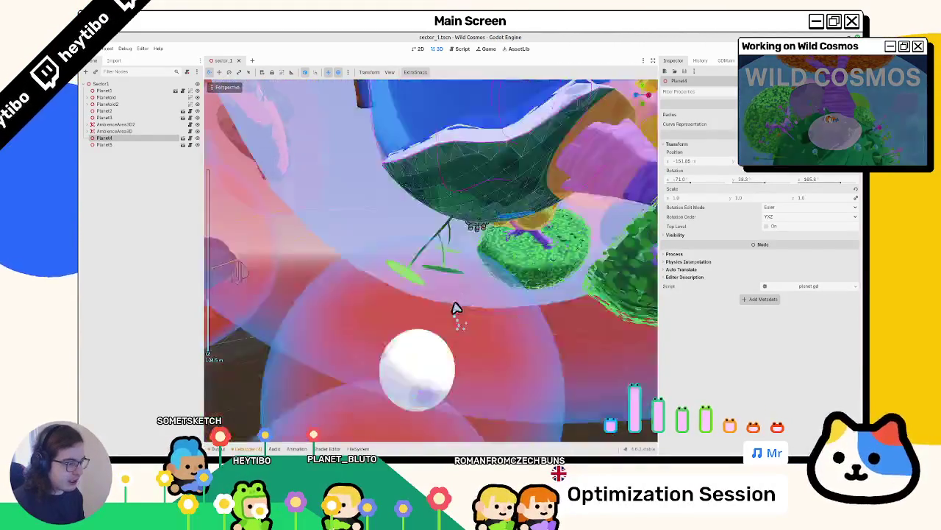
pyautogui.scroll(5, 451, 332)
pyautogui.scroll(-5, 449, 324)
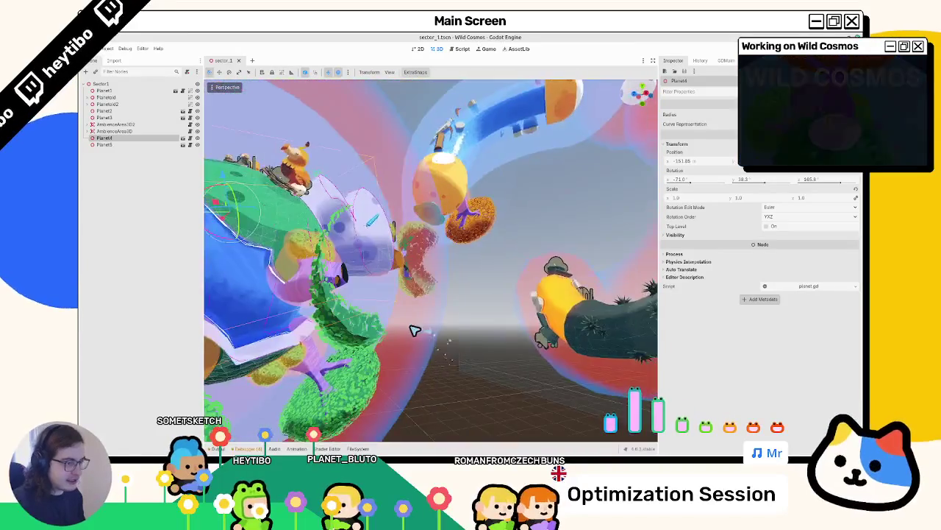
pyautogui.scroll(-2, 473, 300)
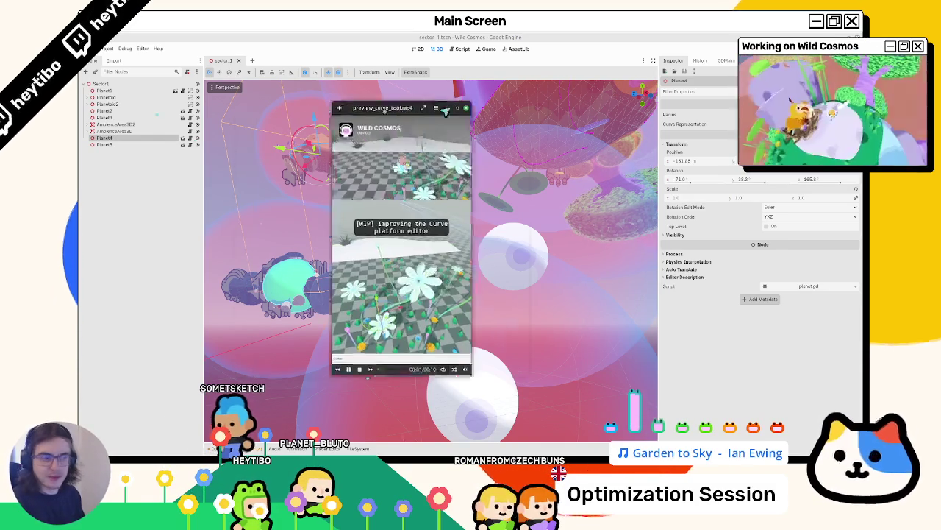
pyautogui.moveTo(399, 143); pyautogui.dragTo(455, 151)
pyautogui.doubleClick(455, 151)
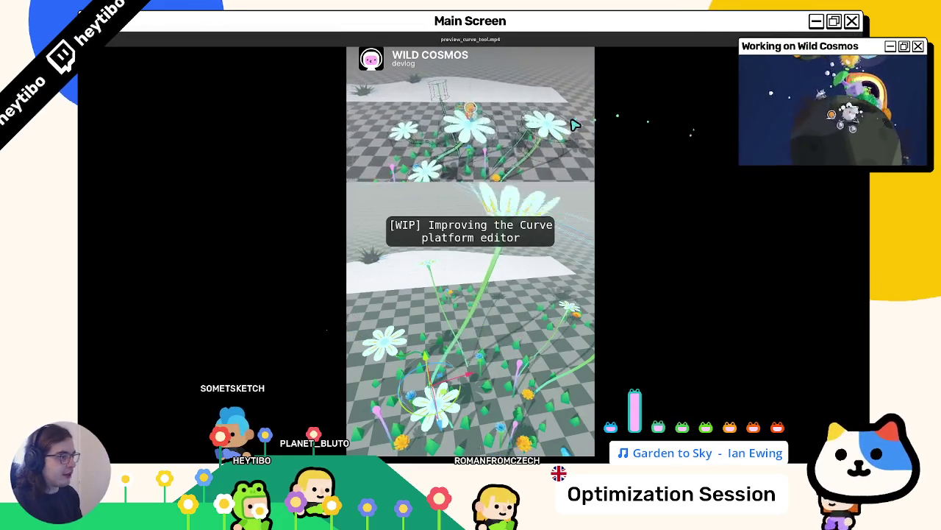
pyautogui.press('Escape')
pyautogui.click(523, 109)
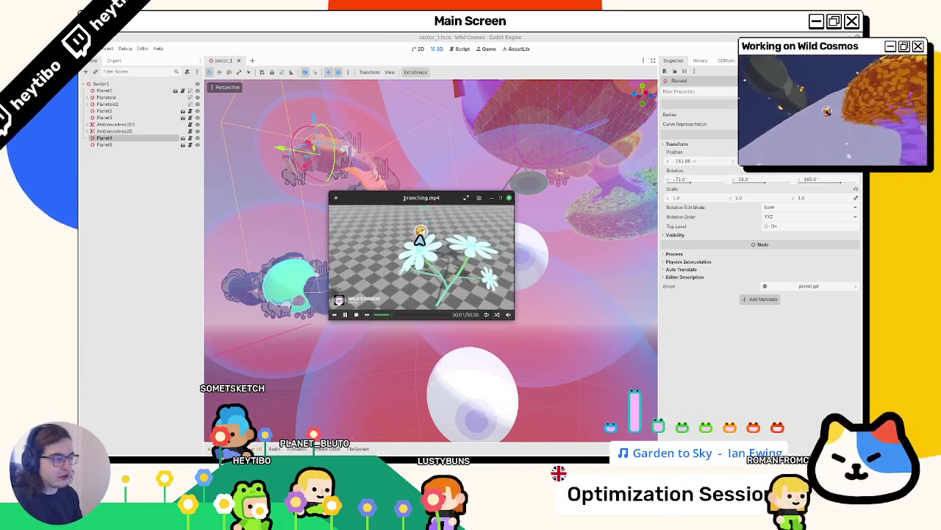
pyautogui.press('f')
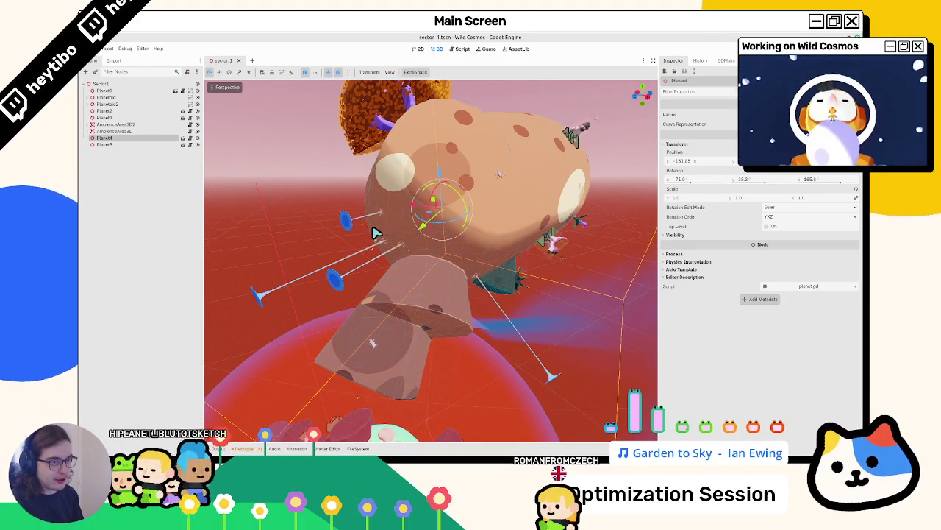
# Step: Open planet_4 in its own tab, collapse CurveGravityZone, and frame the four PlantPlatform nodes
pyautogui.click(192, 139)
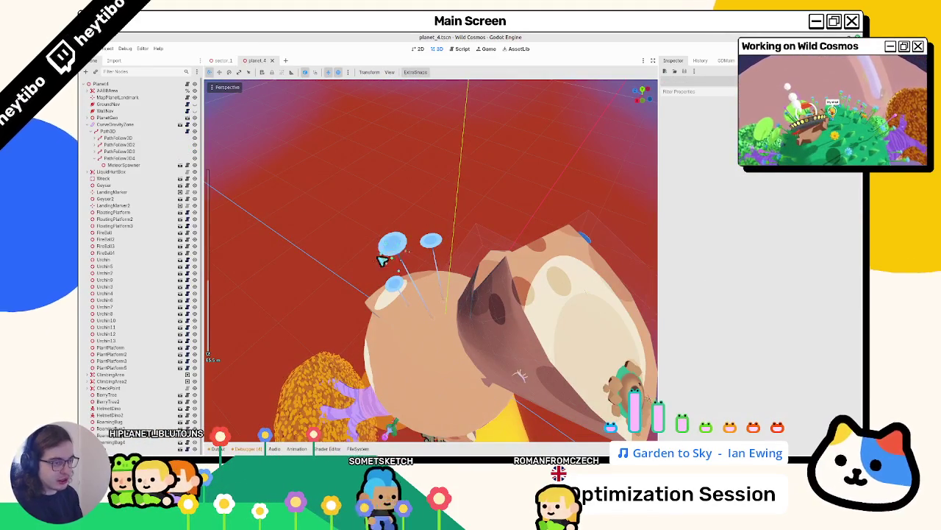
pyautogui.click(88, 124)
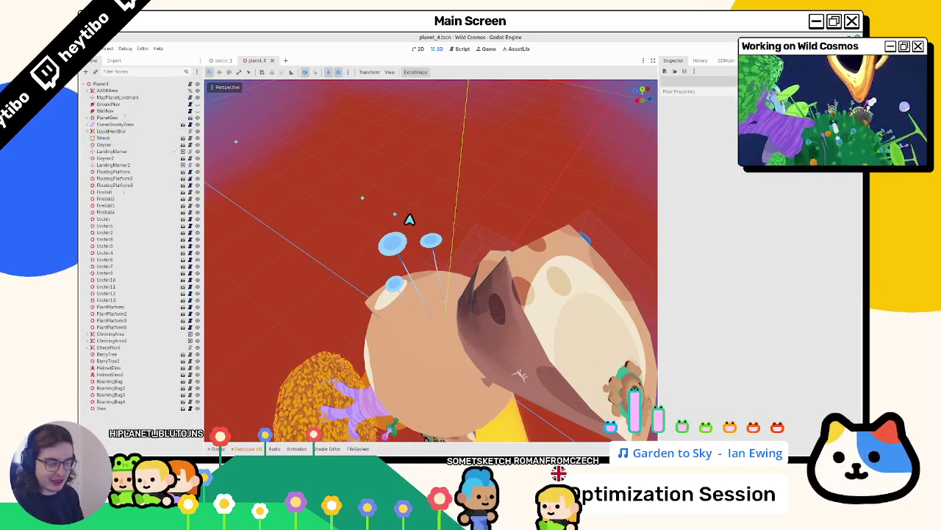
pyautogui.click(121, 184)
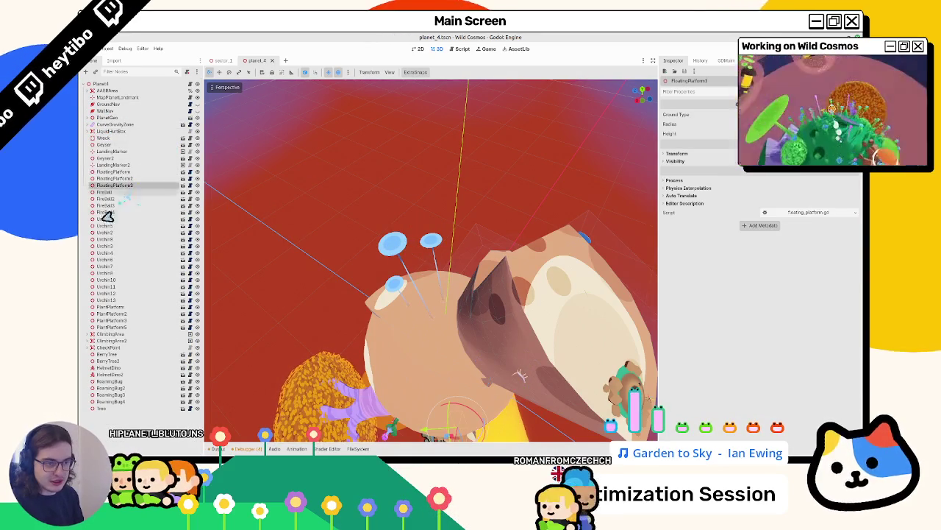
pyautogui.click(126, 326)
pyautogui.keyDown('shift'); pyautogui.click(122, 307); pyautogui.keyUp('shift')
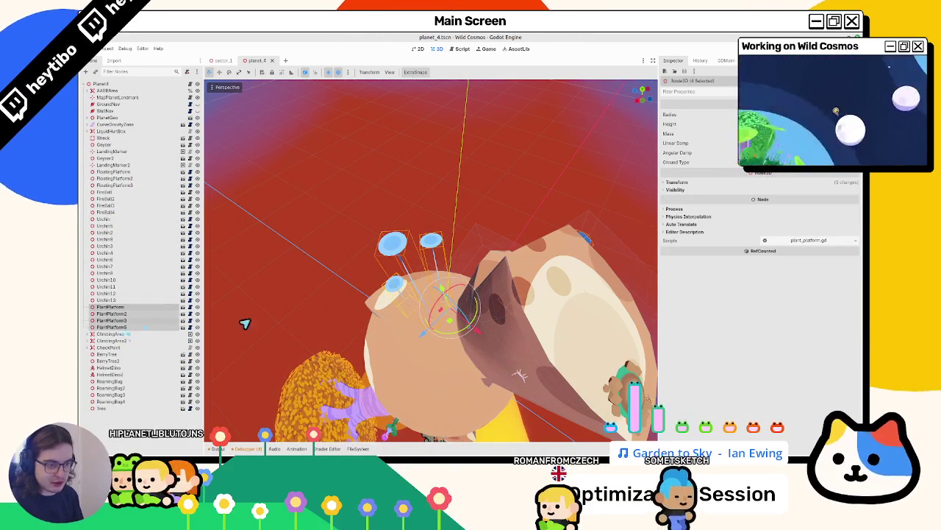
pyautogui.press('f')
# Step: Orbit and zoom around the plant platforms, then select the Planet4 root node
pyautogui.moveTo(377, 326)
pyautogui.mouseDown()
pyautogui.moveTo(390, 331)
pyautogui.moveTo(420, 296)
pyautogui.moveTo(434, 313)
pyautogui.moveTo(455, 302)
pyautogui.moveTo(442, 309)
pyautogui.mouseUp()
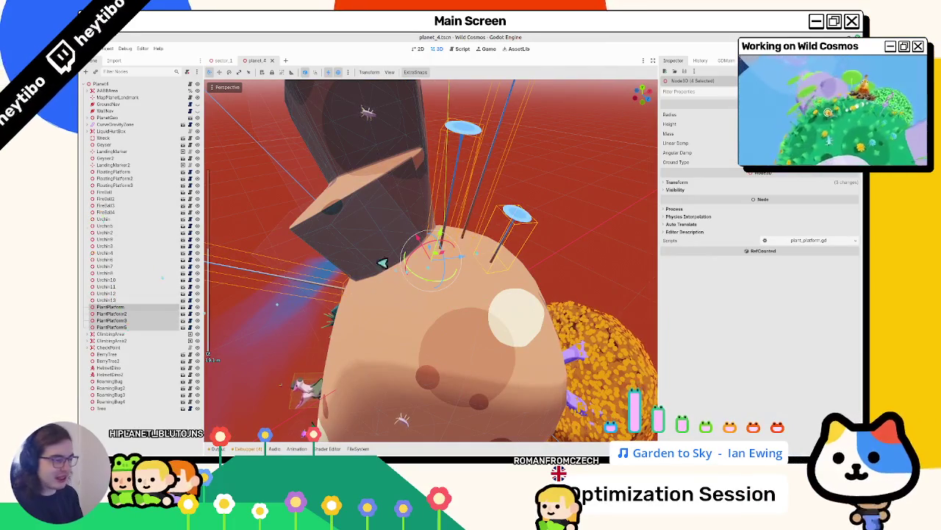
pyautogui.scroll(-5, 441, 257)
pyautogui.scroll(5, 439, 257)
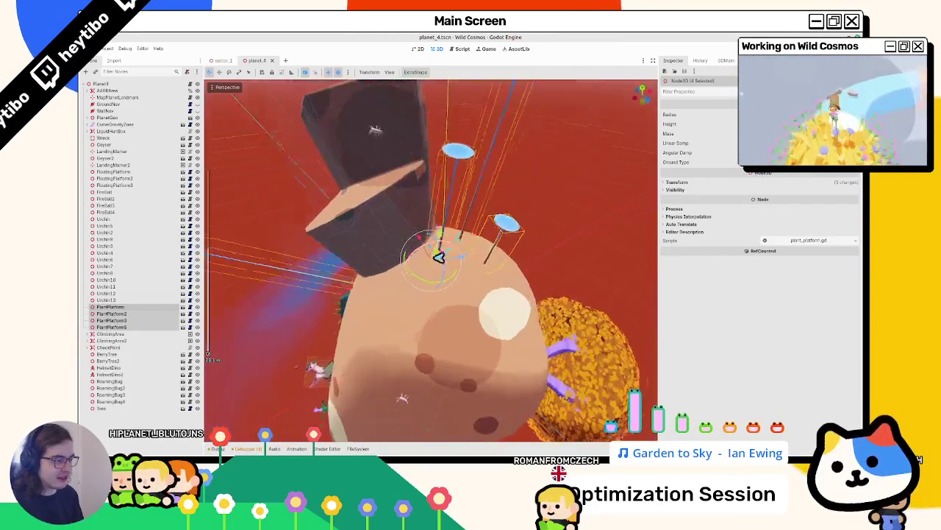
pyautogui.scroll(-5, 441, 255)
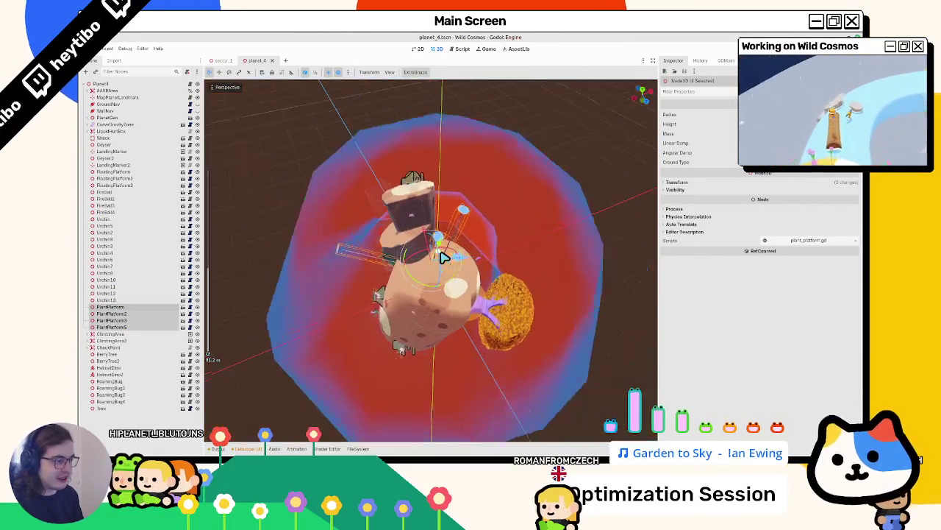
pyautogui.scroll(5, 443, 256)
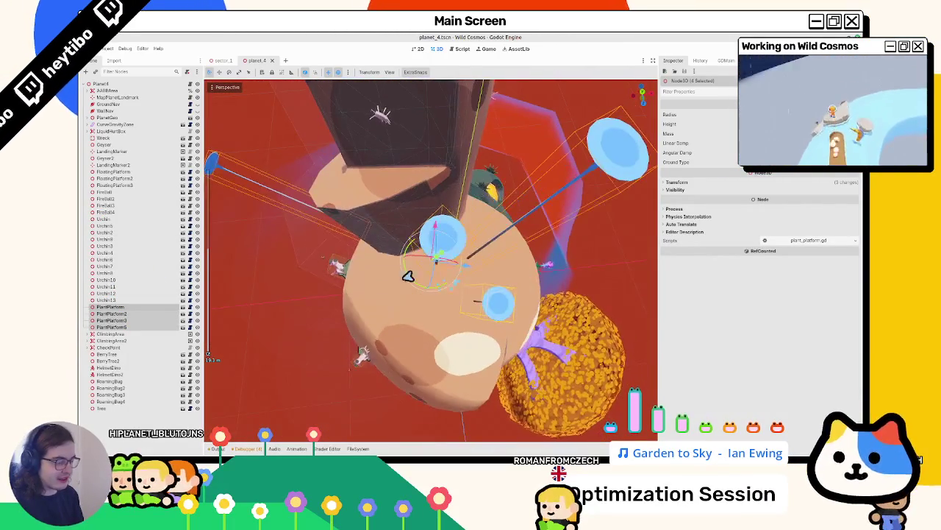
pyautogui.moveTo(441, 228); pyautogui.dragTo(338, 243)
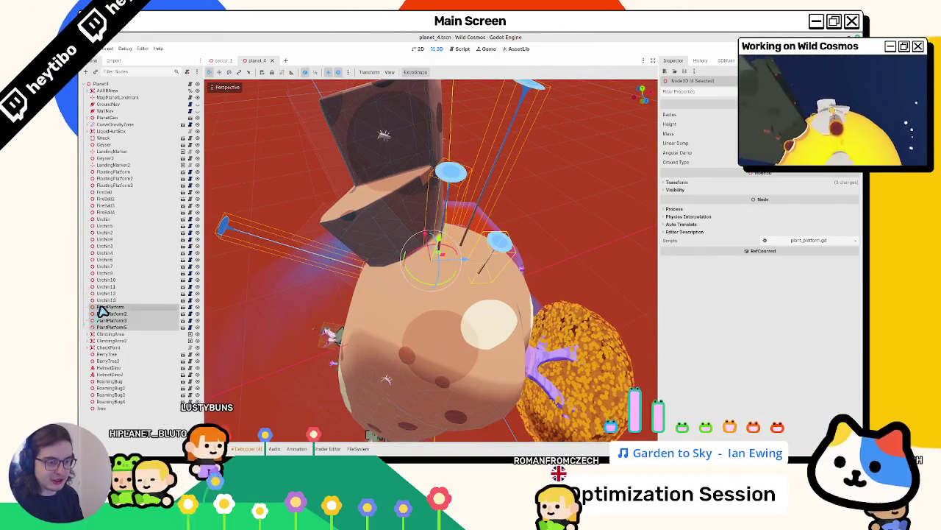
pyautogui.click(111, 84)
# Step: Add a CurvePlatform child to Planet4 by searching 'curve' in Create New Node
pyautogui.hotkey('ctrl', 'a')
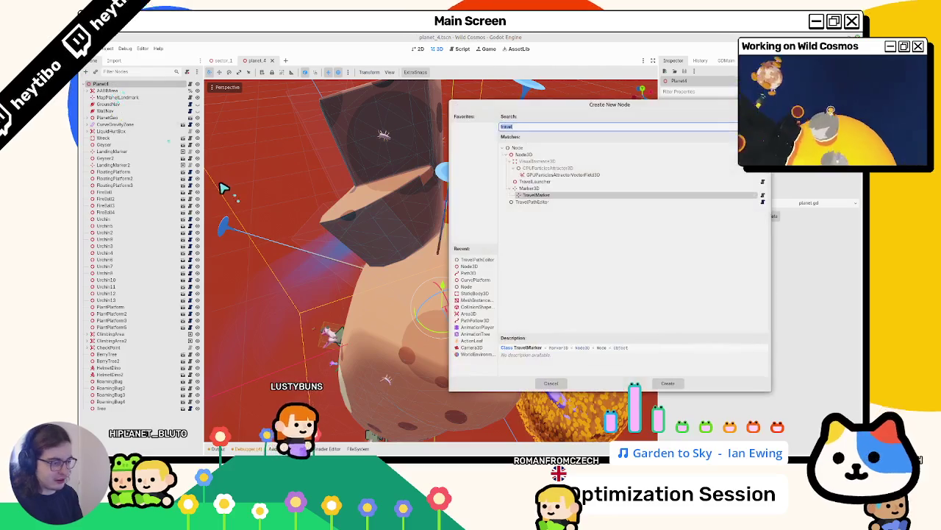
pyautogui.press('BackSpace')
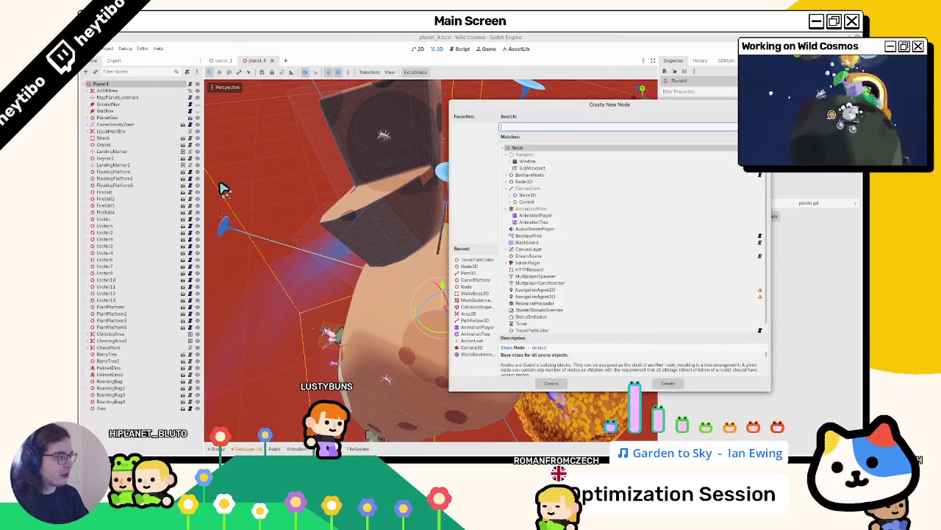
pyautogui.write('curvep')
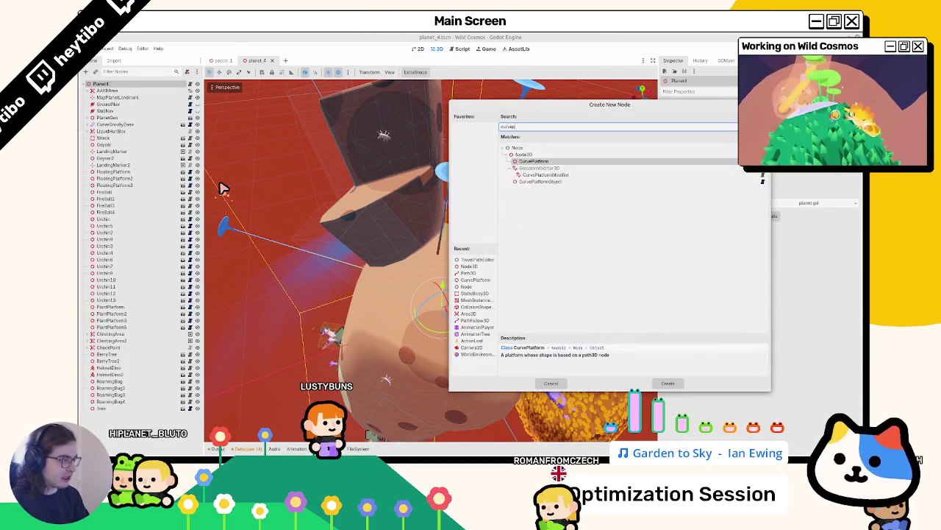
pyautogui.press('Return')
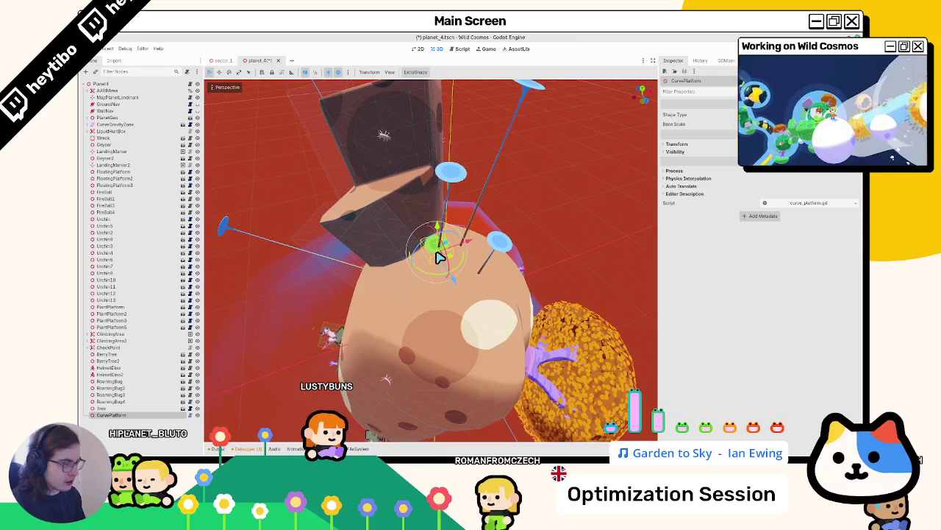
# Step: Orbit around the new CurvePlatform, dismiss a reopened node list, and deselect the node
pyautogui.moveTo(438, 255); pyautogui.dragTo(505, 221)
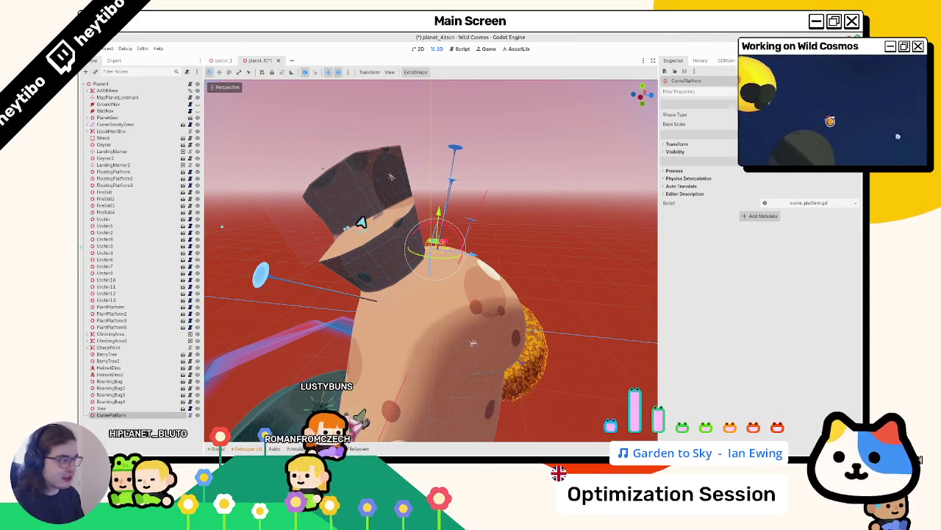
pyautogui.hotkey('ctrl', 'a')
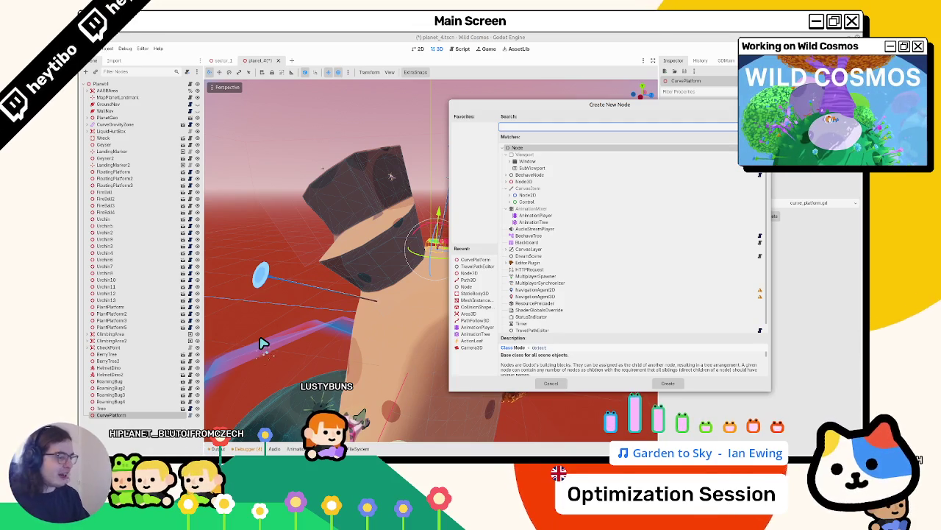
pyautogui.press('Escape')
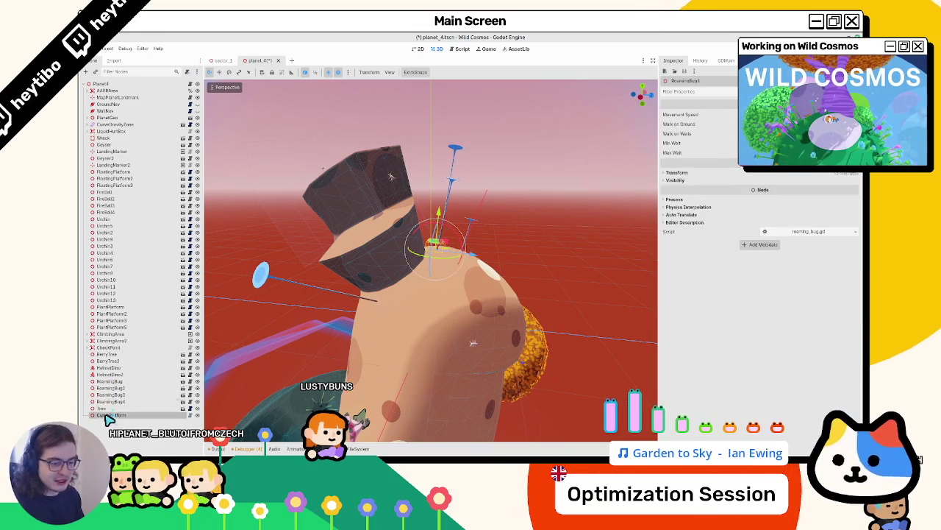
pyautogui.click(274, 236)
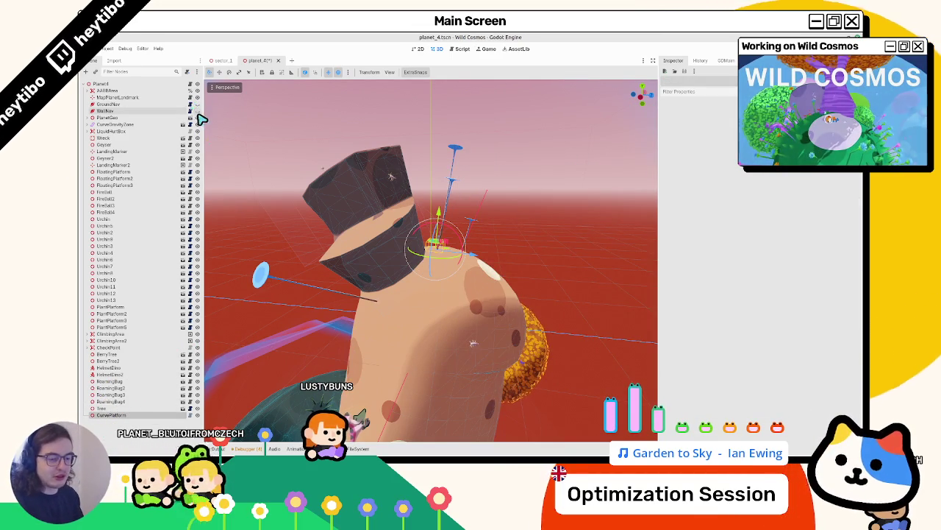
pyautogui.moveTo(313, 356); pyautogui.dragTo(285, 92)
# Step: Close the planet tab, open the planet_1 scene, and orbit in on Planet1
pyautogui.middleClick(269, 63)
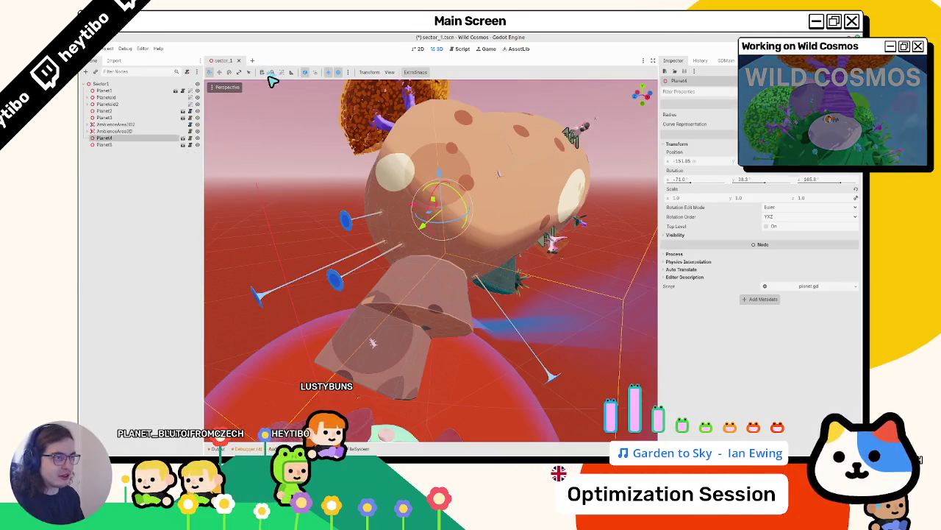
pyautogui.scroll(-3, 430, 257)
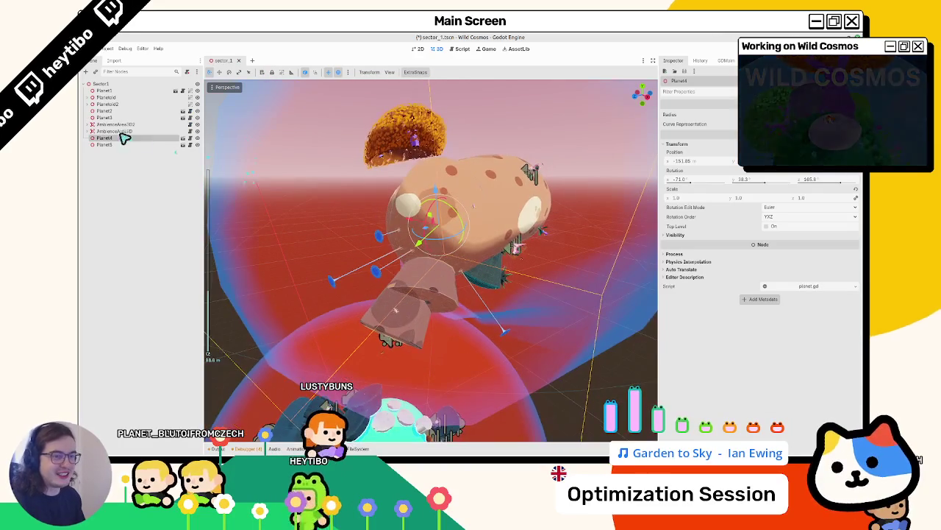
pyautogui.click(180, 91)
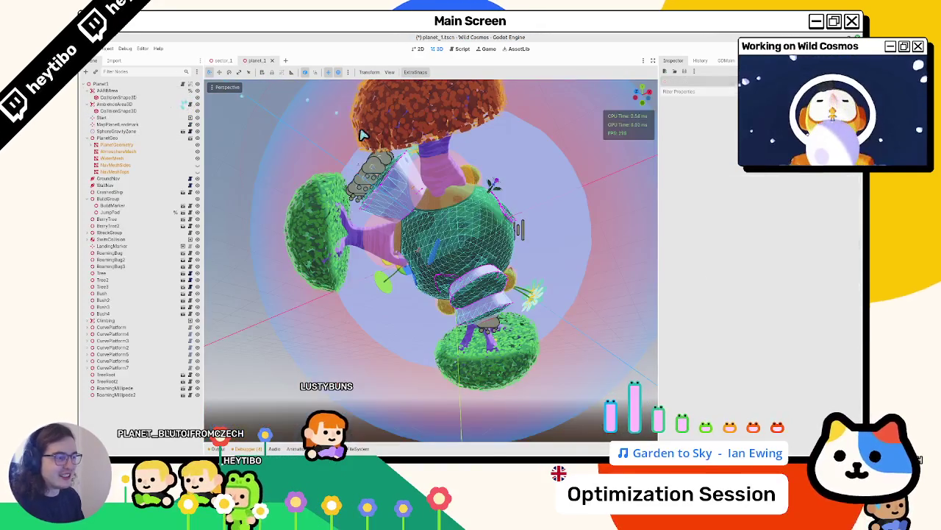
pyautogui.moveTo(316, 242)
pyautogui.mouseDown()
pyautogui.moveTo(367, 289)
pyautogui.moveTo(305, 282)
pyautogui.moveTo(297, 295)
pyautogui.mouseUp()
pyautogui.scroll(3, 367, 288)
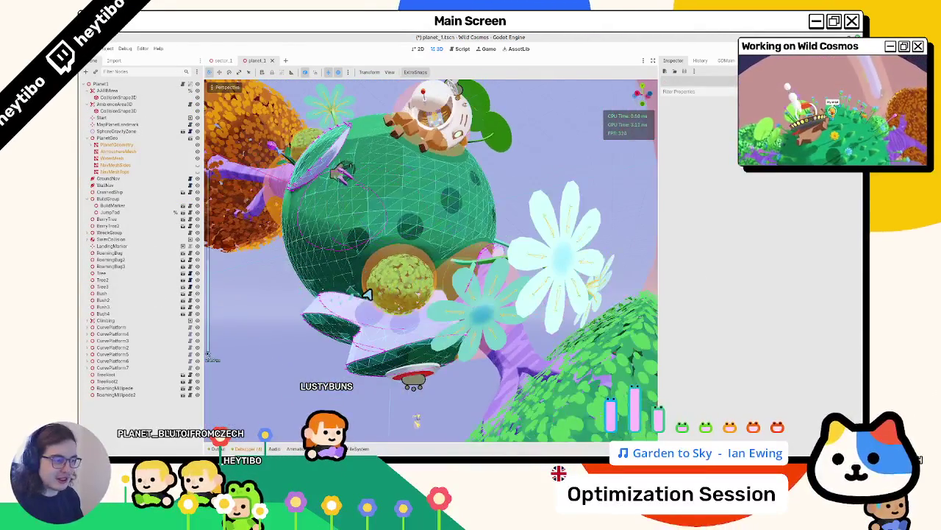
pyautogui.click(464, 273)
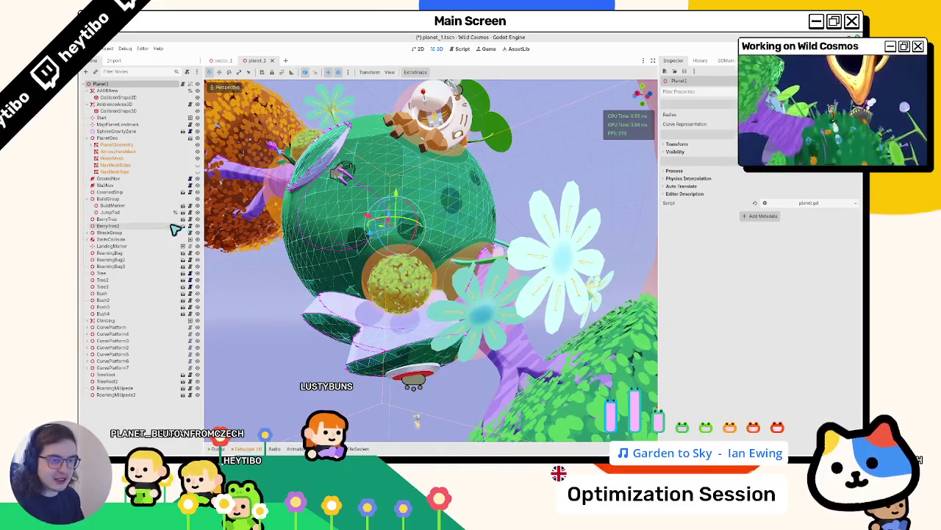
# Step: Collapse BuildGroup, inspect each CurvePlatform node, then toggle between sector_1 and planet_1
pyautogui.click(88, 199)
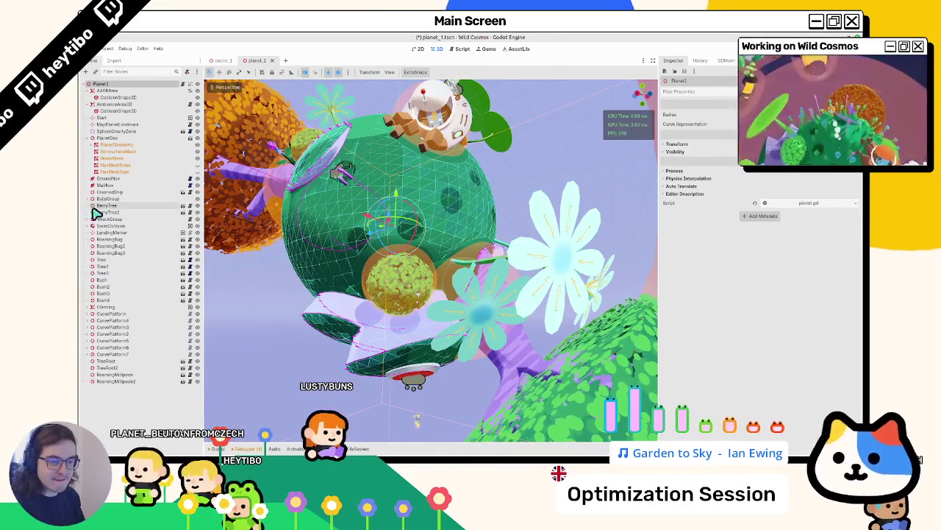
pyautogui.click(115, 314)
pyautogui.click(118, 320)
pyautogui.click(117, 327)
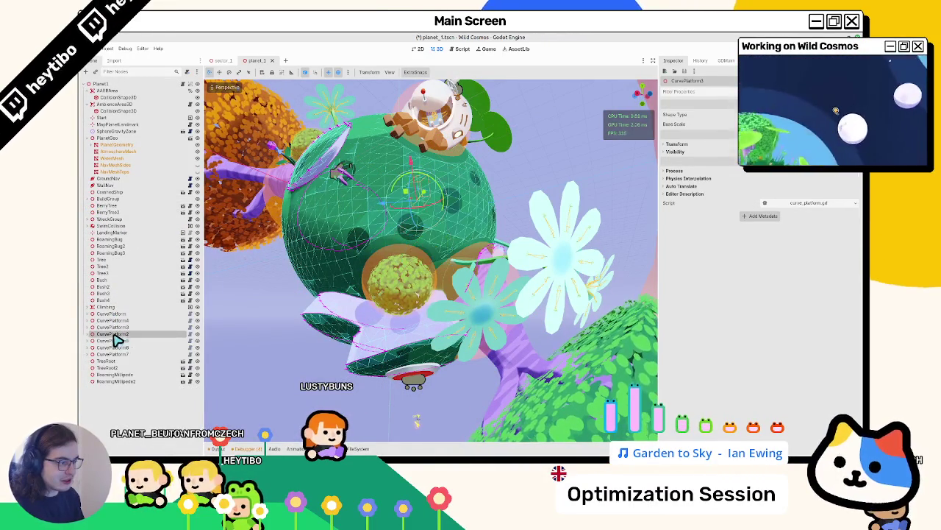
pyautogui.click(115, 341)
pyautogui.click(114, 348)
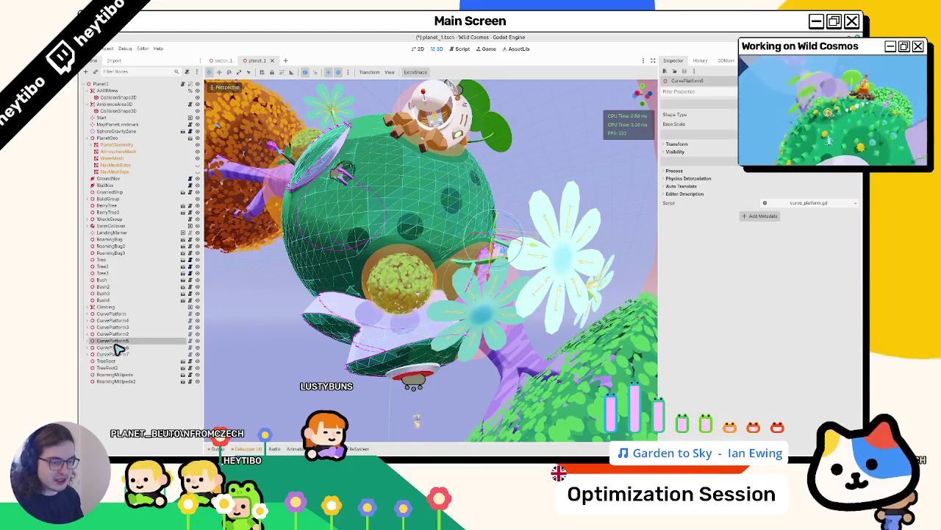
pyautogui.click(224, 60)
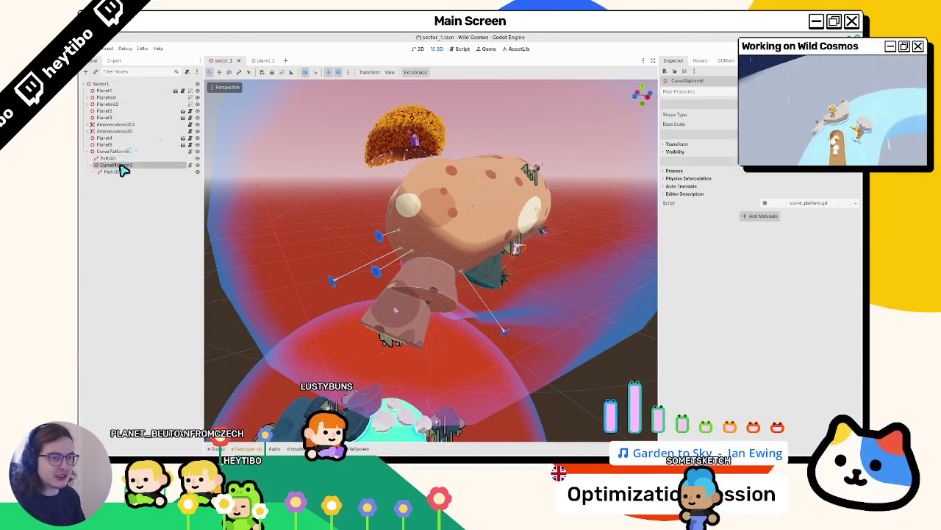
pyautogui.hotkey('ctrl', 'Tab')
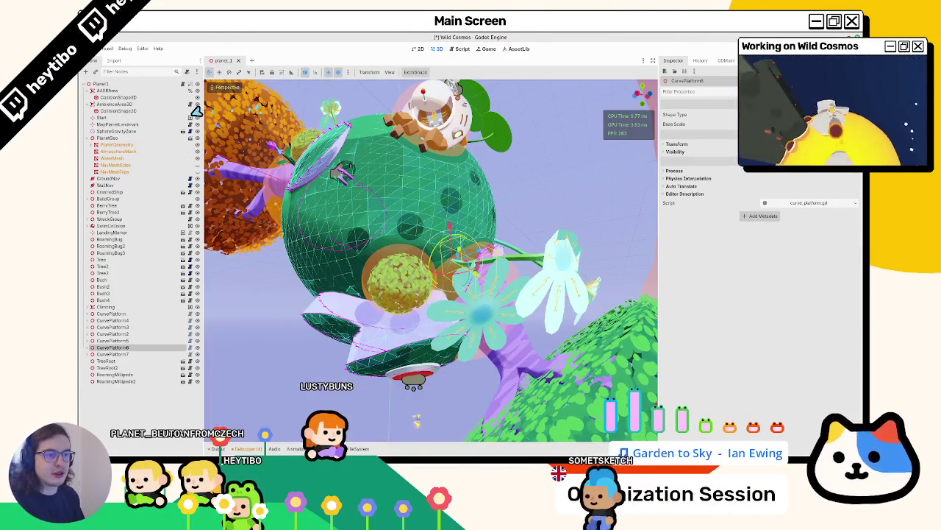
pyautogui.hotkey('ctrl', 'Tab')
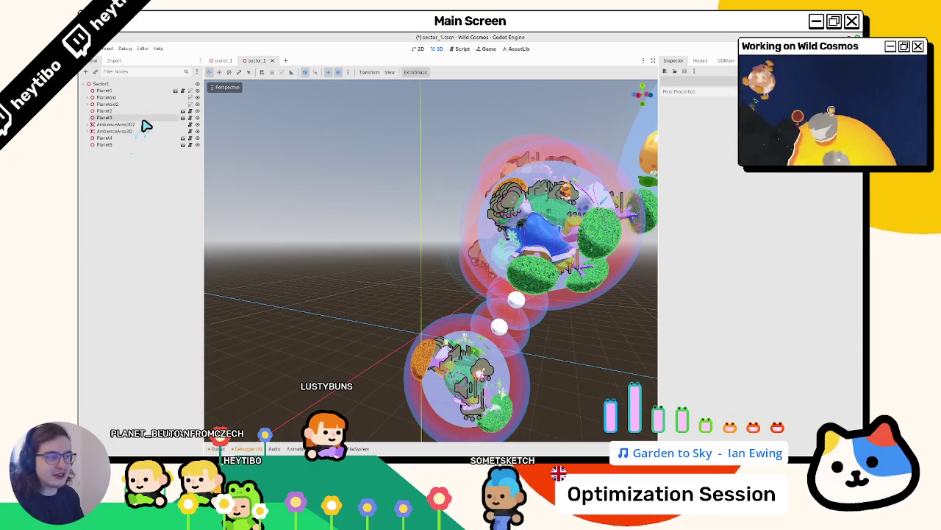
# Step: Open the planet_4 scene from sector_1 and inspect CurvePlatform8 from several angles
pyautogui.click(146, 117)
pyautogui.doubleClick(144, 139)
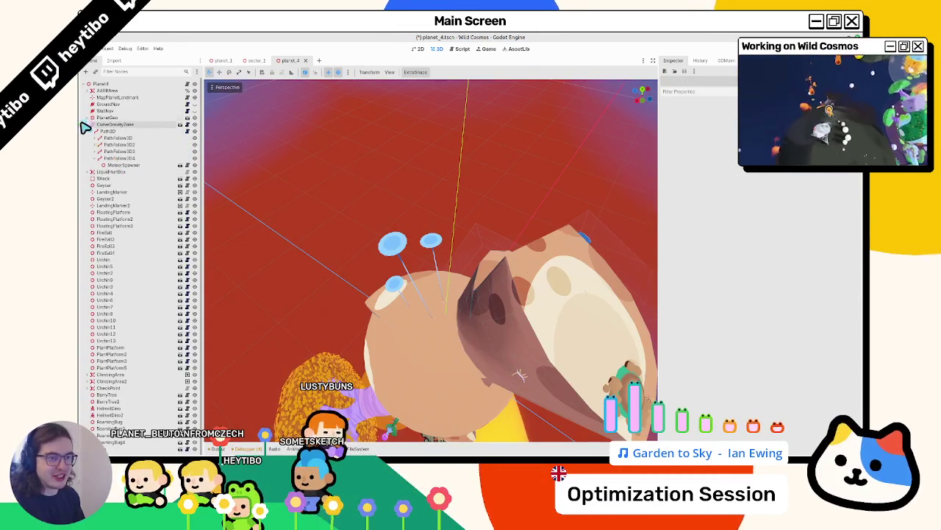
pyautogui.click(87, 124)
pyautogui.click(87, 90)
pyautogui.click(87, 90)
pyautogui.click(368, 212)
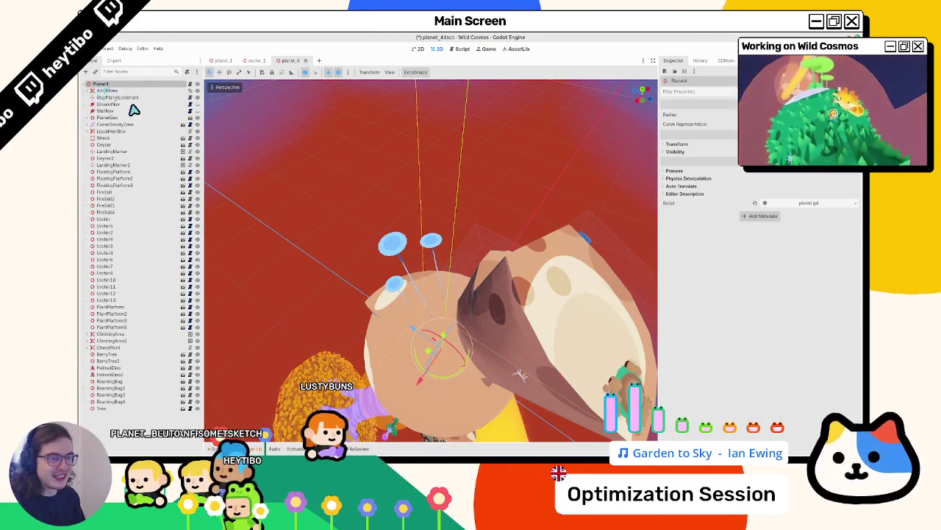
pyautogui.moveTo(412, 360)
pyautogui.mouseDown()
pyautogui.moveTo(431, 358)
pyautogui.moveTo(503, 299)
pyautogui.mouseUp()
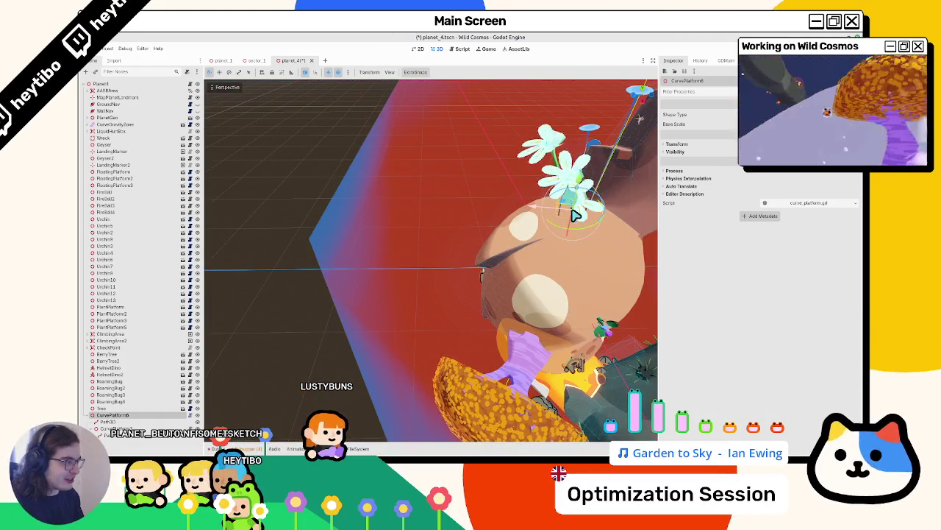
pyautogui.moveTo(575, 213)
pyautogui.mouseDown()
pyautogui.moveTo(412, 257)
pyautogui.moveTo(314, 257)
pyautogui.moveTo(370, 279)
pyautogui.mouseUp()
pyautogui.scroll(5, 466, 287)
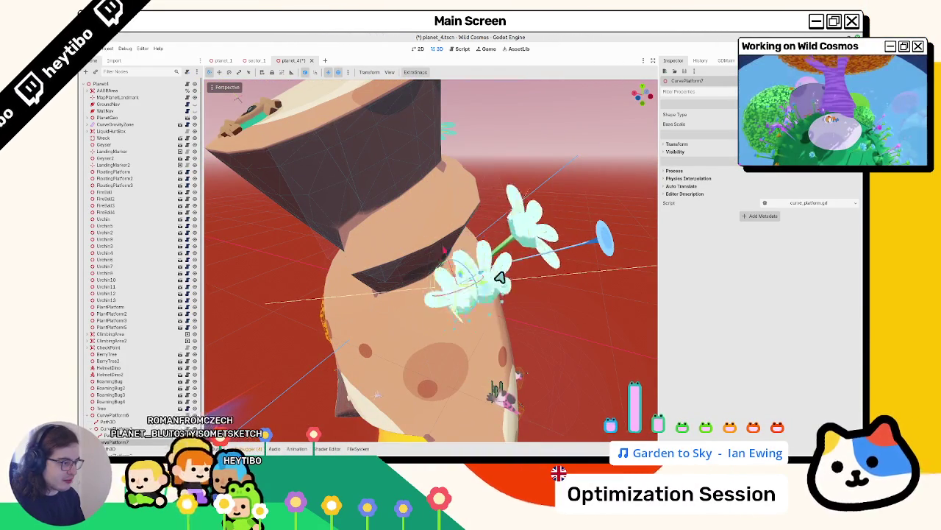
pyautogui.moveTo(465, 282)
pyautogui.mouseDown()
pyautogui.moveTo(397, 260)
pyautogui.moveTo(443, 269)
pyautogui.moveTo(446, 279)
pyautogui.moveTo(406, 311)
pyautogui.moveTo(330, 303)
pyautogui.mouseUp()
# Step: Save planet_4, then select PlantPlatform through PlantPlatform5 and delete them
pyautogui.hotkey('ctrl', 's')
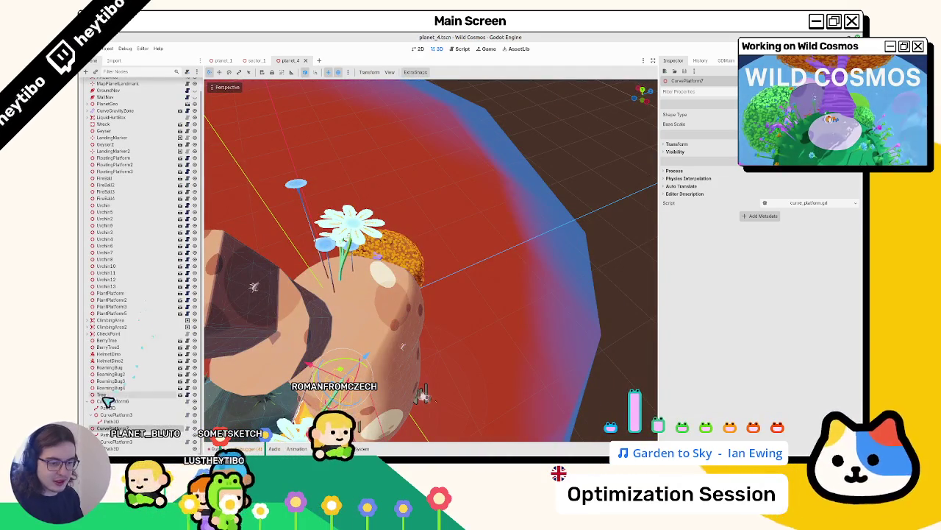
pyautogui.click(92, 401)
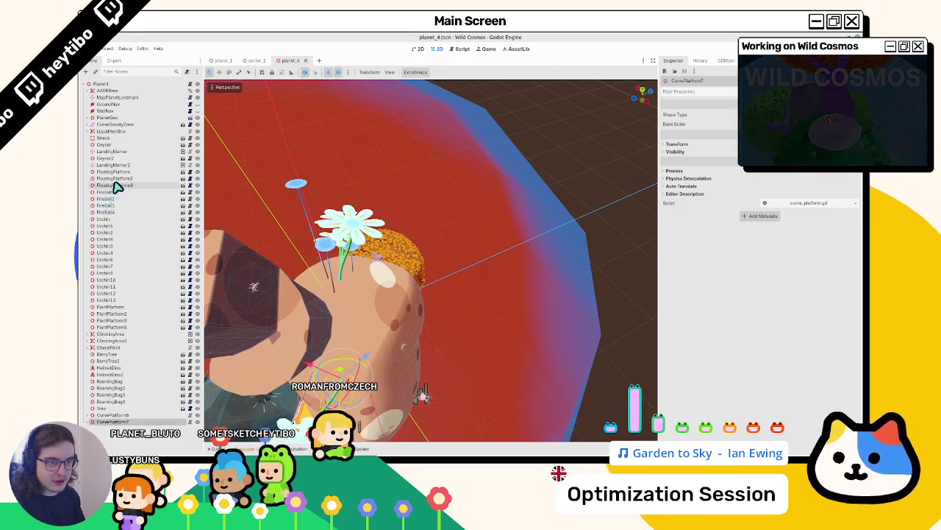
pyautogui.click(116, 325)
pyautogui.keyDown('shift'); pyautogui.click(120, 308); pyautogui.keyUp('shift')
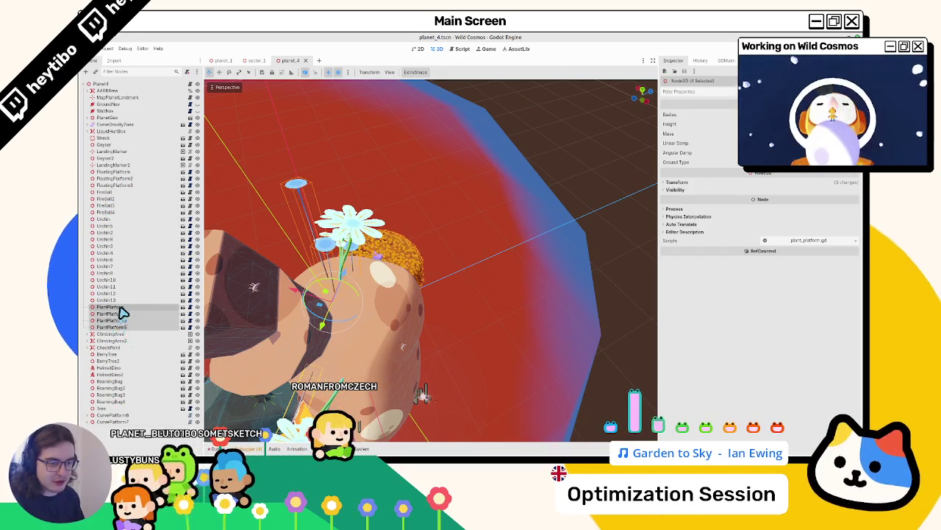
pyautogui.press('Delete')
# Step: Save planet_4.tscn with Ctrl+S, now ending with CurvePlatform6 and CurvePlatform7
pyautogui.hotkey('ctrl', 's')
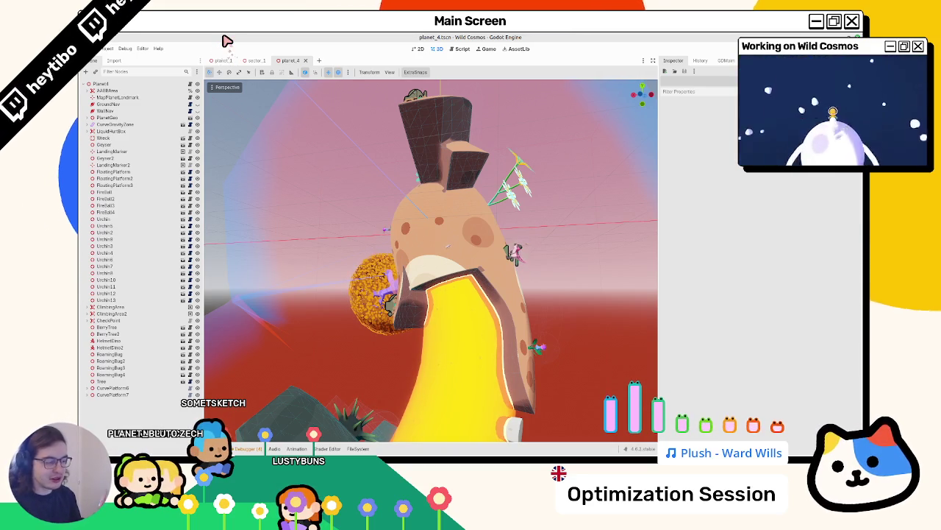
# Step: Orbit around planet_4 to see the gravity zone outline, flowers and mushroom
pyautogui.moveTo(515, 176)
pyautogui.mouseDown()
pyautogui.moveTo(410, 213)
pyautogui.moveTo(407, 250)
pyautogui.moveTo(448, 243)
pyautogui.moveTo(441, 282)
pyautogui.mouseUp()
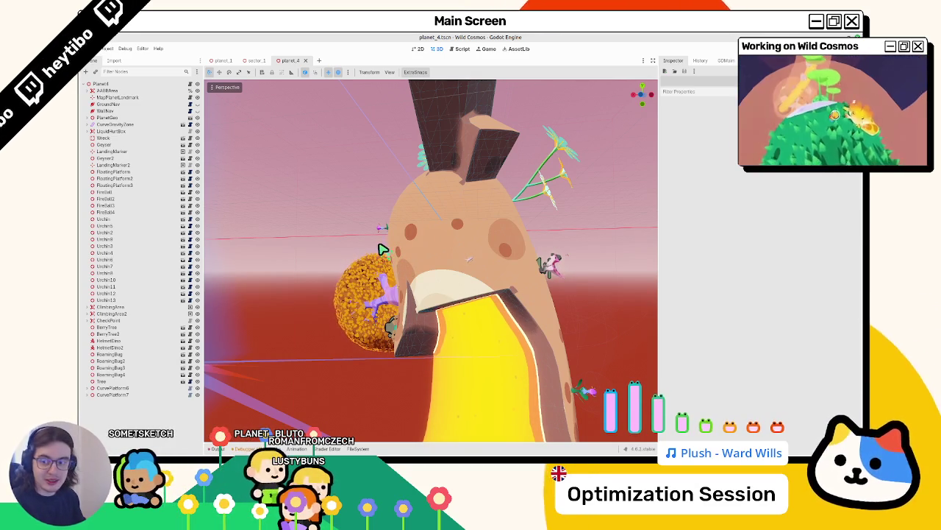
pyautogui.moveTo(454, 224)
pyautogui.mouseDown()
pyautogui.moveTo(473, 264)
pyautogui.moveTo(453, 275)
pyautogui.moveTo(431, 280)
pyautogui.moveTo(425, 269)
pyautogui.moveTo(412, 280)
pyautogui.moveTo(361, 267)
pyautogui.moveTo(353, 256)
pyautogui.moveTo(372, 252)
pyautogui.mouseUp()
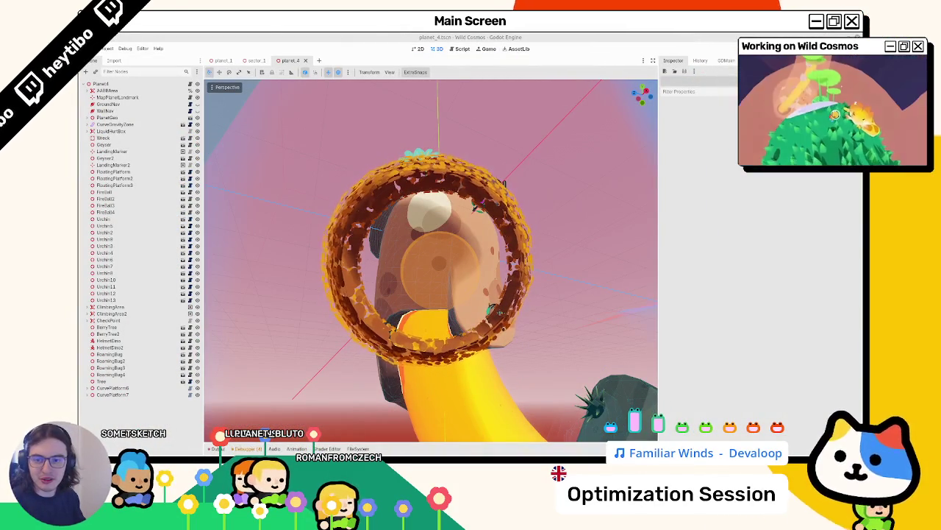
pyautogui.moveTo(441, 243); pyautogui.dragTo(396, 296)
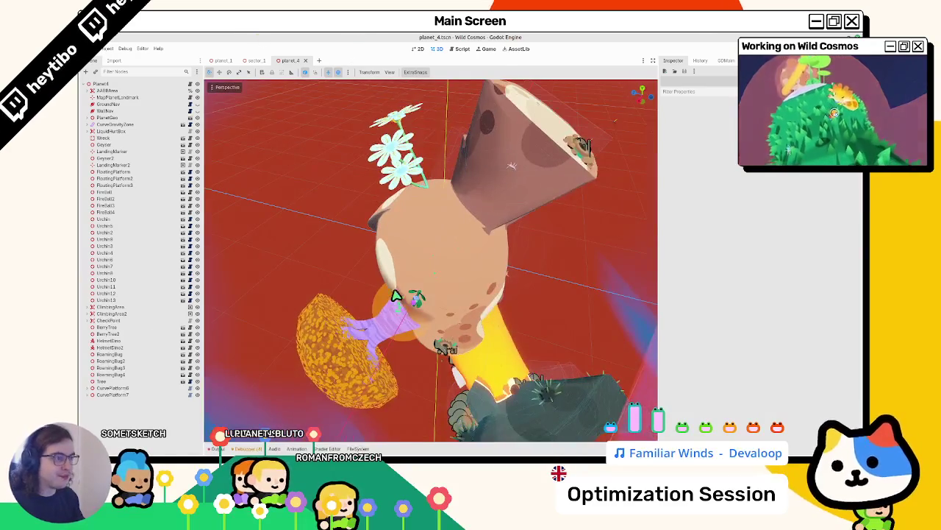
# Step: Stage the sectors/sector_1/planet_4/ planet_4 scene folder in git and confirm it shows as staged
pyautogui.hotkey('alt', 'Tab')
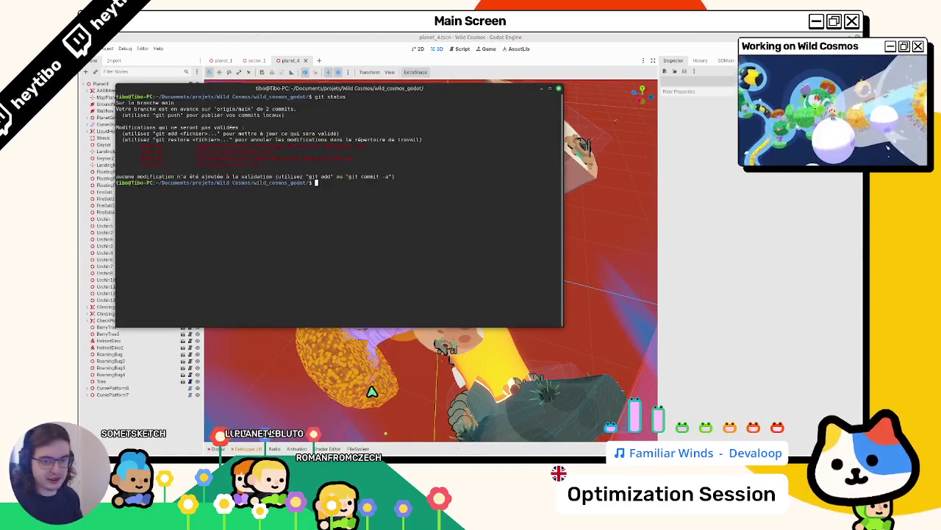
pyautogui.press('Return')
pyautogui.write('git add space/')
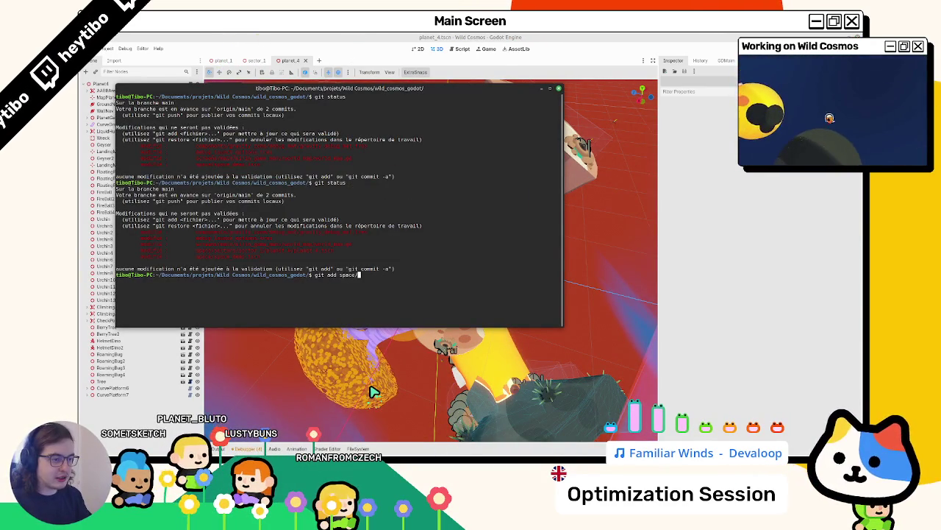
pyautogui.write('sectors/sector_1/planet_4/')
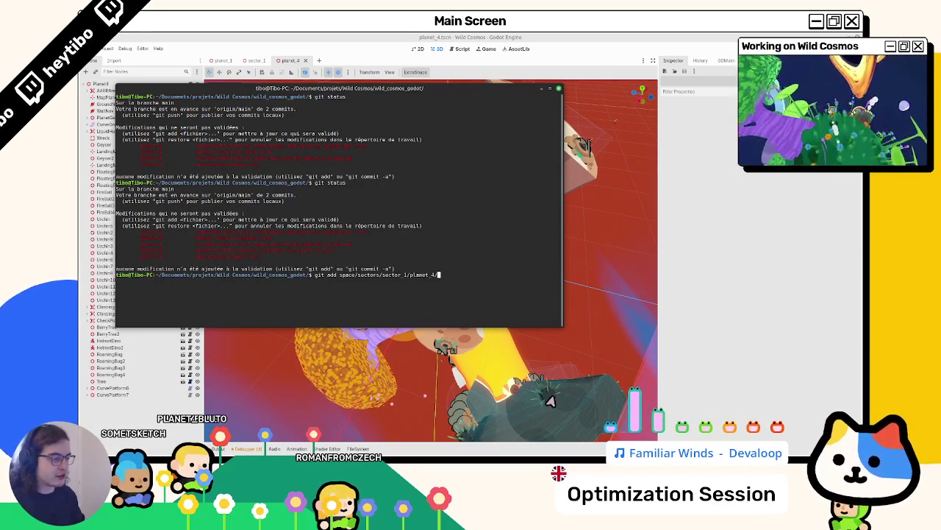
pyautogui.press('Return')
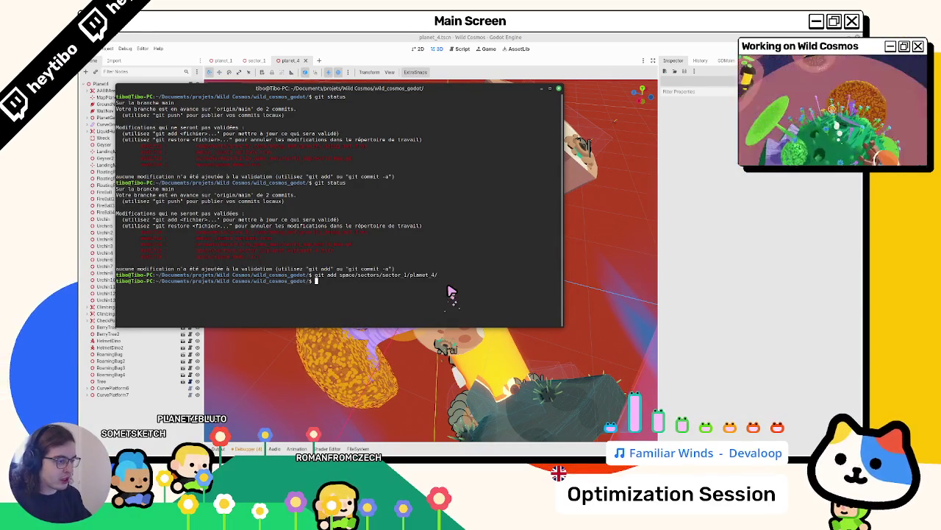
pyautogui.press('Up')
pyautogui.press('Up')
pyautogui.press('Return')
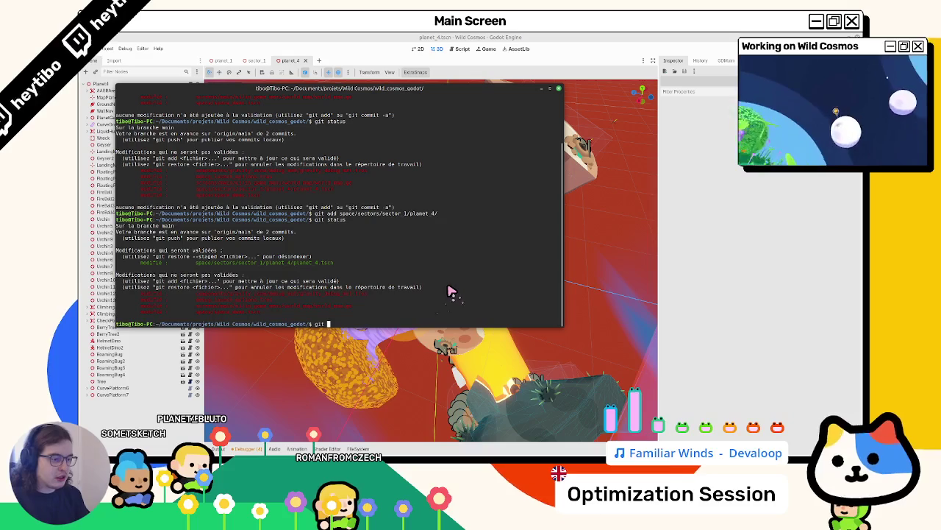
# Step: Cancel the unfinished commit command, review the git log, and recheck the staged changes
pyautogui.write('commit -m "upd')
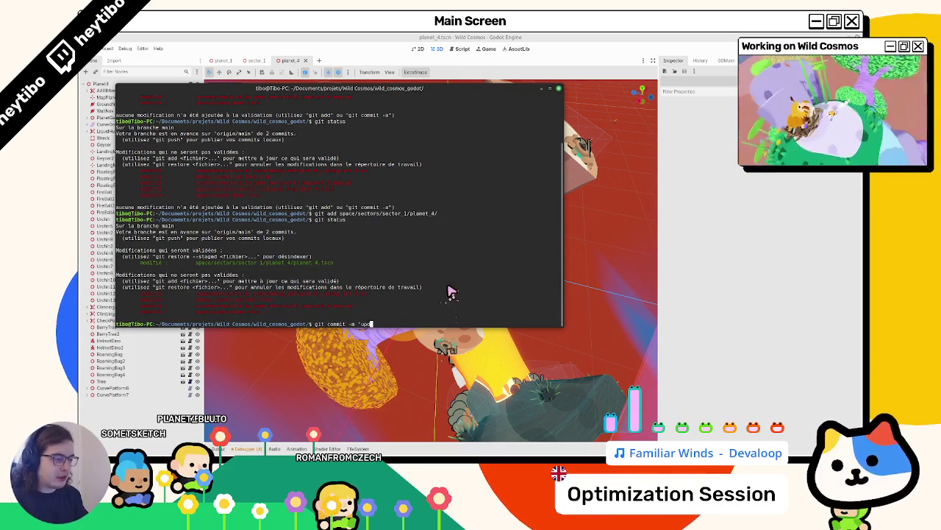
pyautogui.write('ate: planet 4 sec')
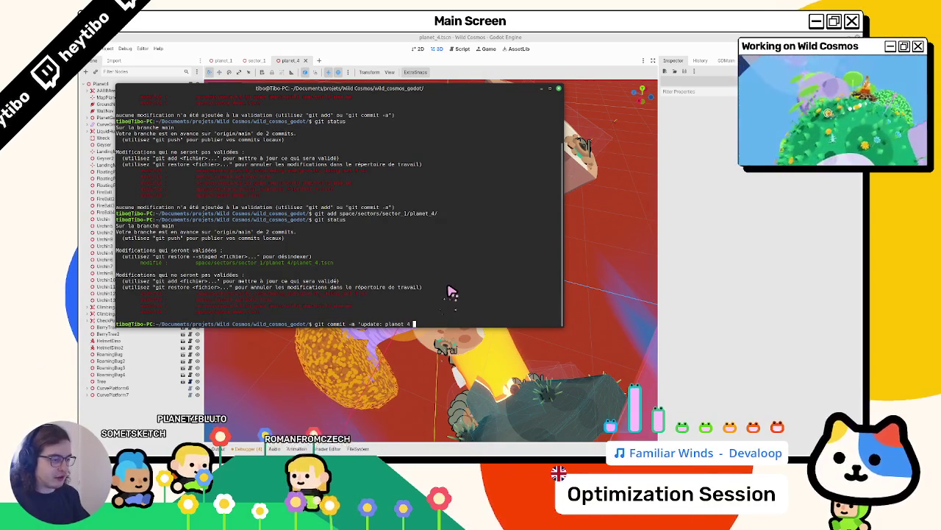
pyautogui.write('tor')
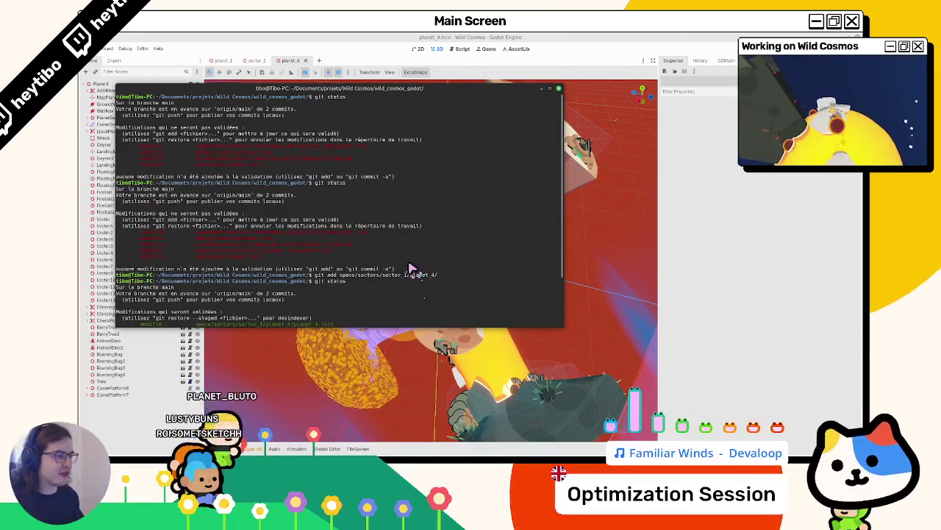
pyautogui.hotkey('ctrl', 'c')
pyautogui.write('it log')
pyautogui.press('Return')
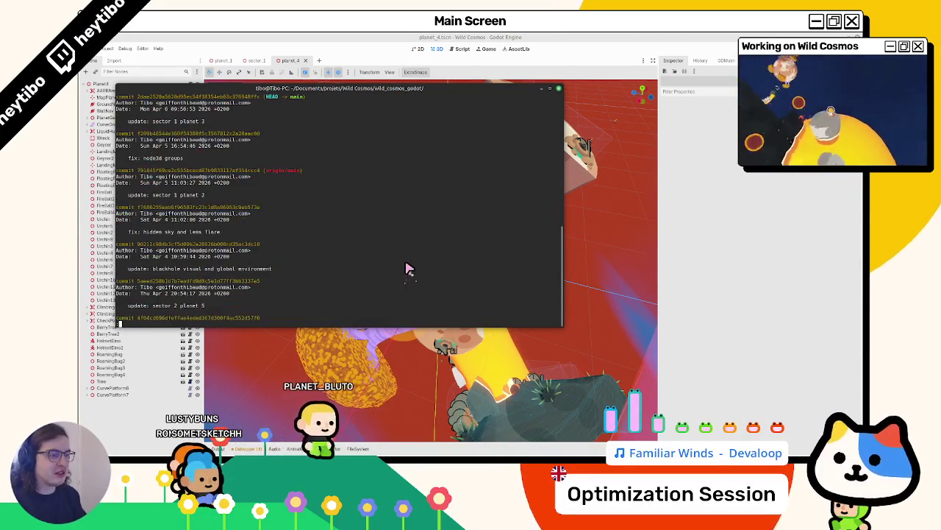
pyautogui.press('q')
pyautogui.press('Up')
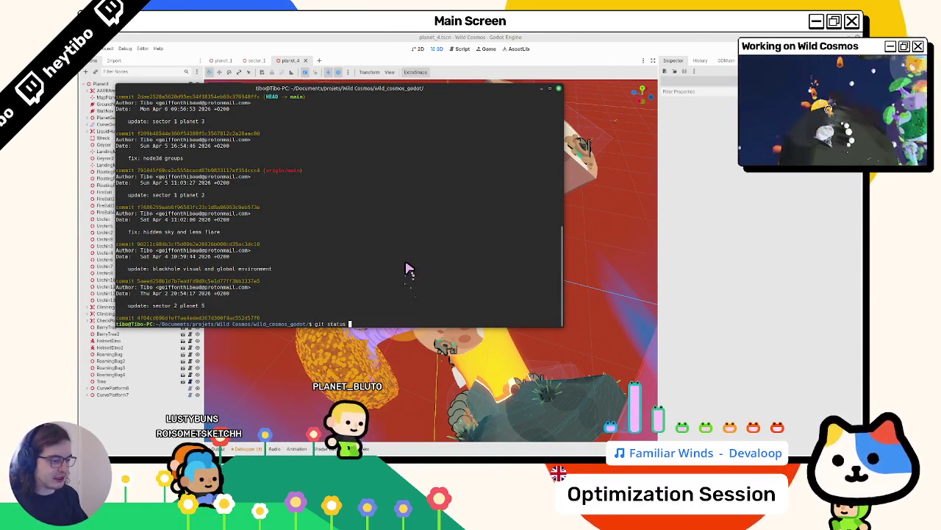
pyautogui.press('Return')
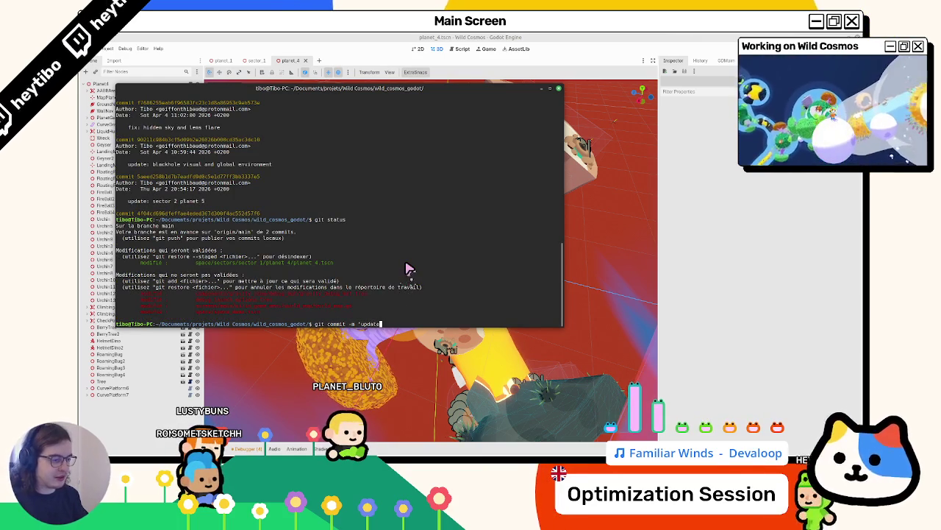
# Step: Commit with message "update: sector 1 planet 4", check git status, then clear the terminal
pyautogui.write(': secto')
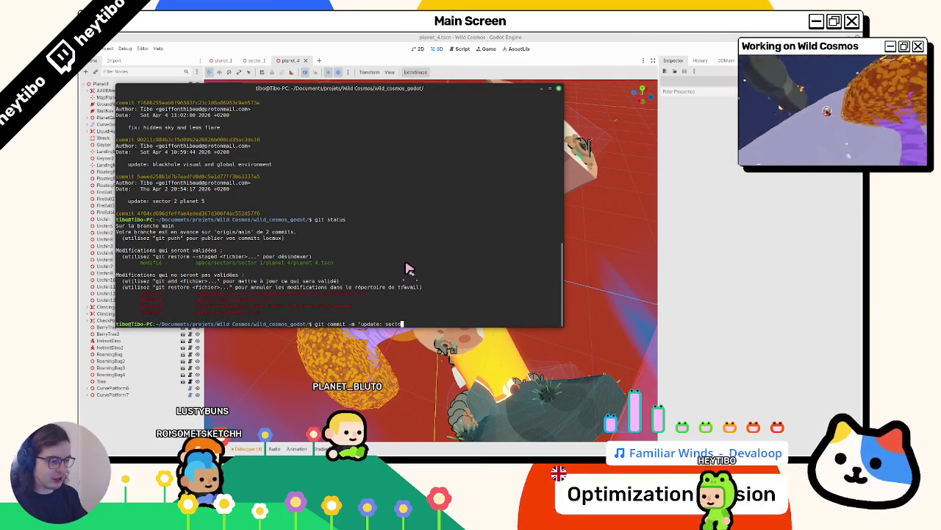
pyautogui.write('r 1 planet 4"')
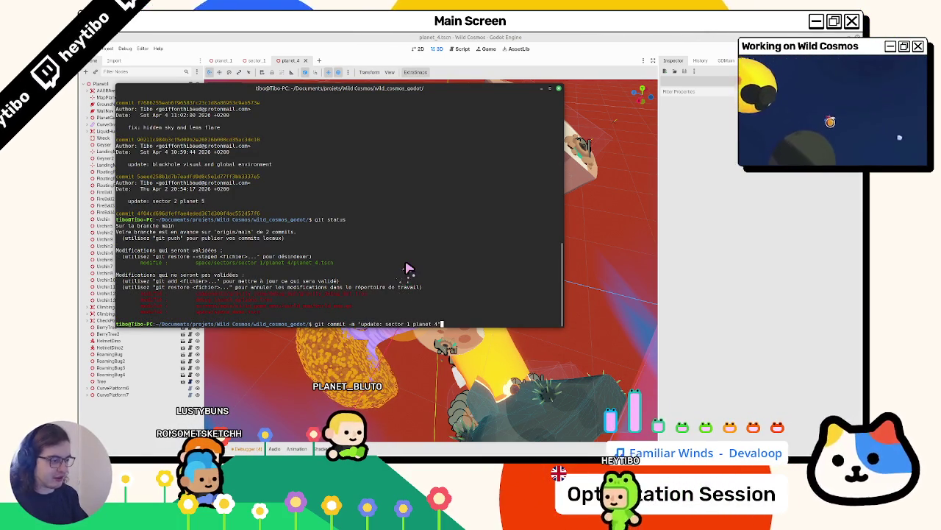
pyautogui.press('Return')
pyautogui.write('git status')
pyautogui.press('Return')
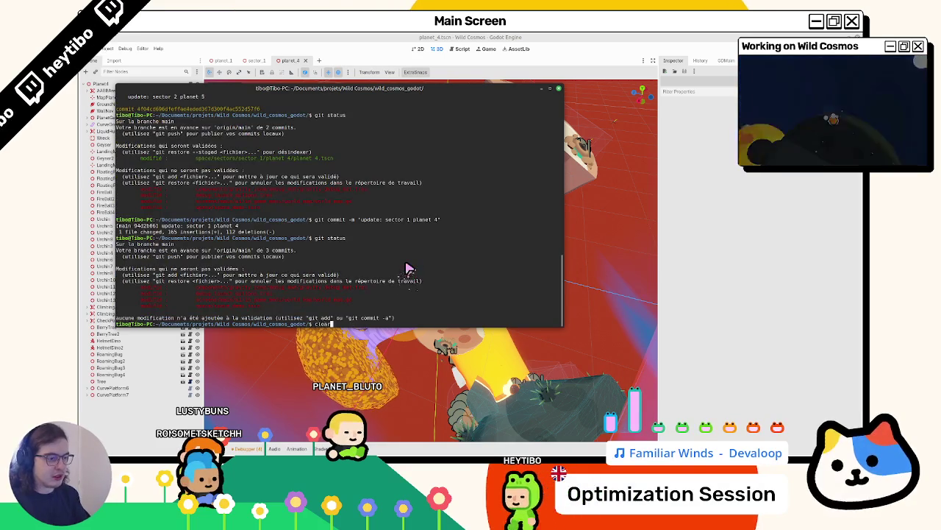
pyautogui.hotkey('ctrl', 'l')
# Step: Close the terminal and the planet_4 scene, glancing over the planet_1 and sector_1 scenes
pyautogui.click(268, 73)
pyautogui.click(305, 60)
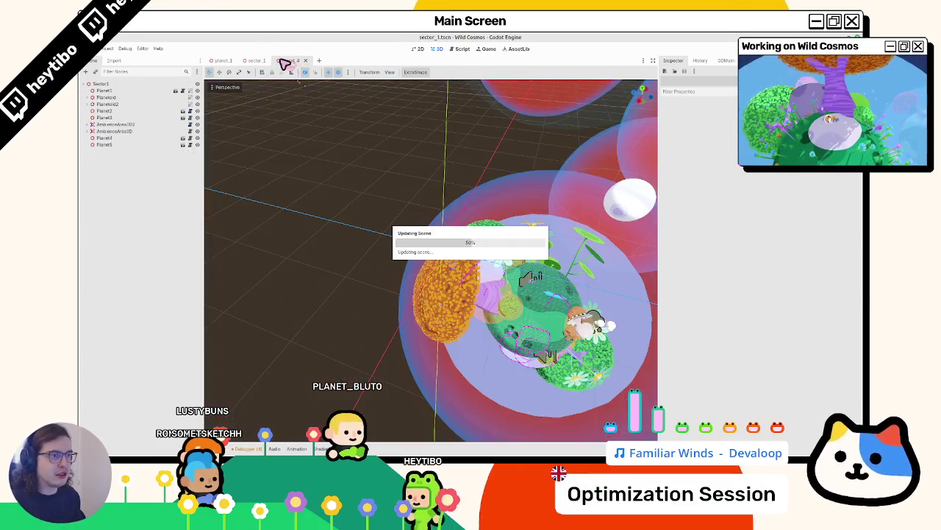
pyautogui.click(219, 62)
pyautogui.scroll(-5, 208, 354)
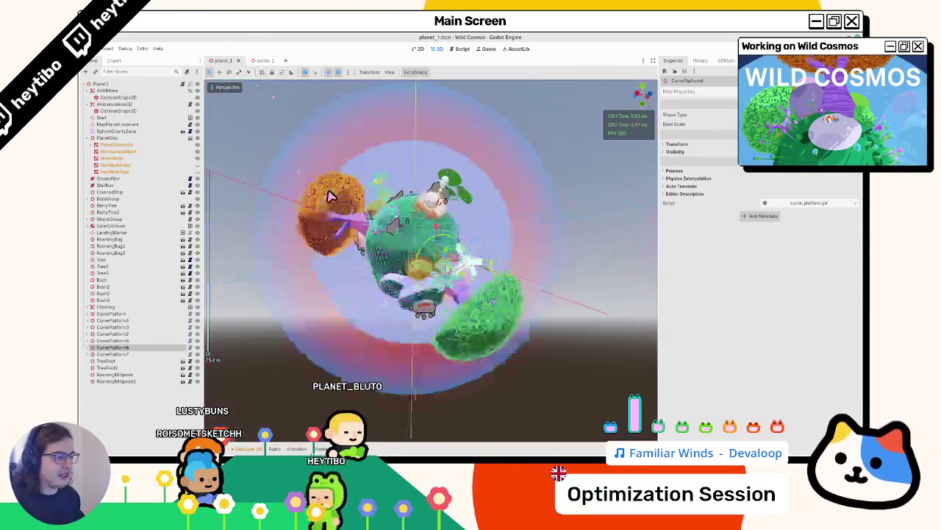
pyautogui.moveTo(209, 354); pyautogui.dragTo(247, 82)
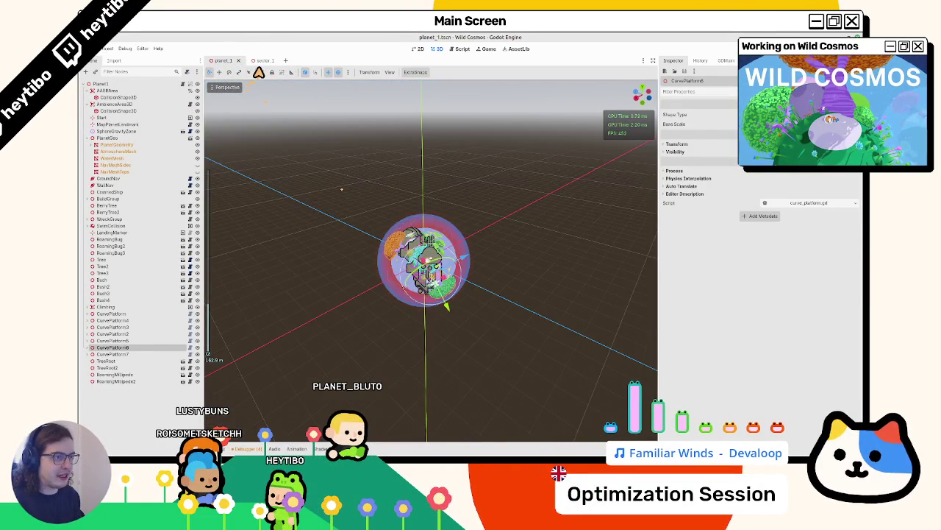
pyautogui.click(262, 61)
pyautogui.hotkey('ctrl', 'shift', 'o')
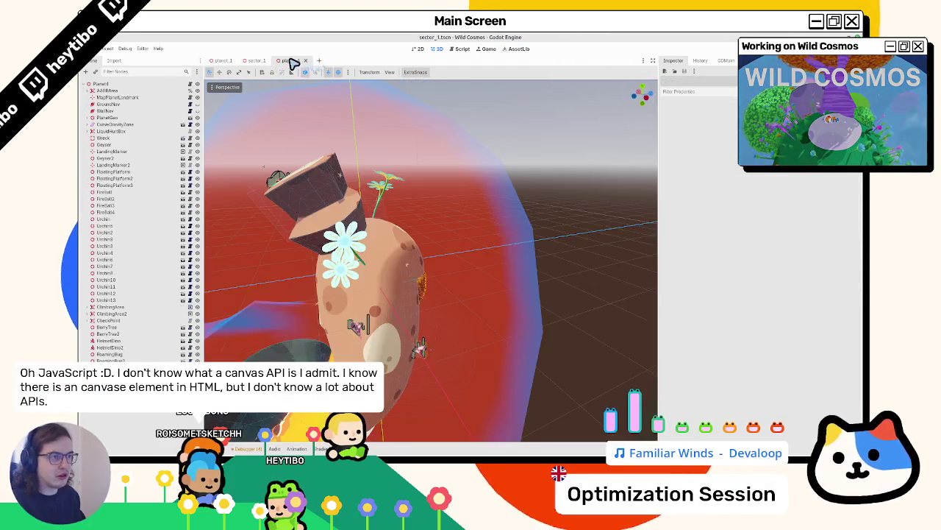
pyautogui.click(306, 60)
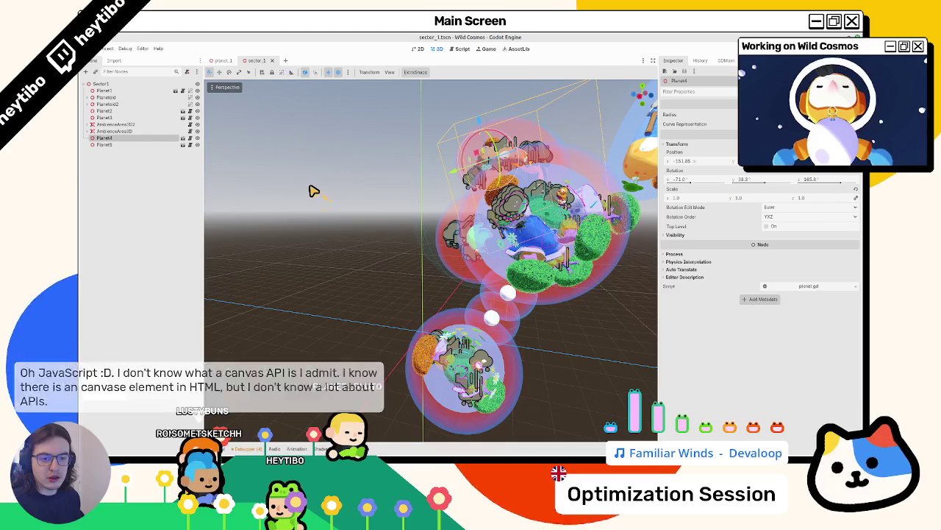
# Step: Orbit the sector_1 viewport to view its planets from several angles
pyautogui.scroll(2, 309, 189)
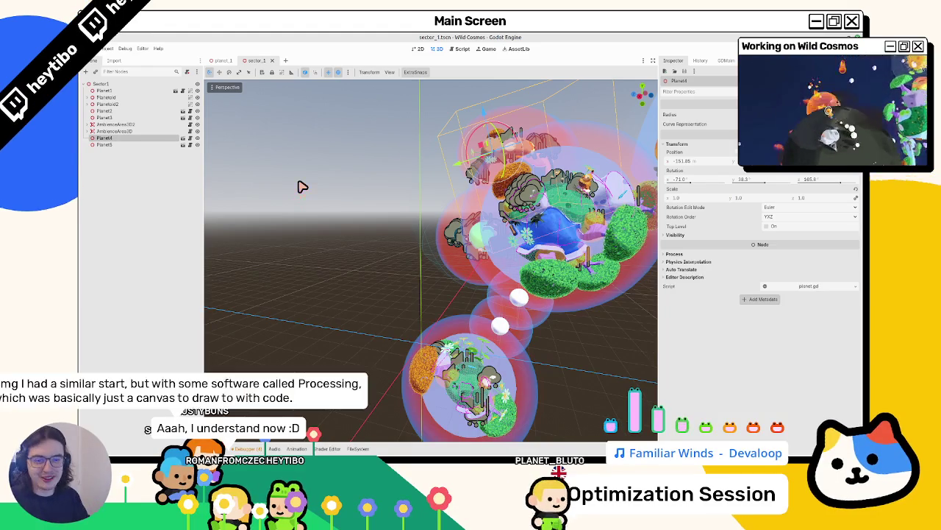
pyautogui.moveTo(221, 225); pyautogui.dragTo(284, 233)
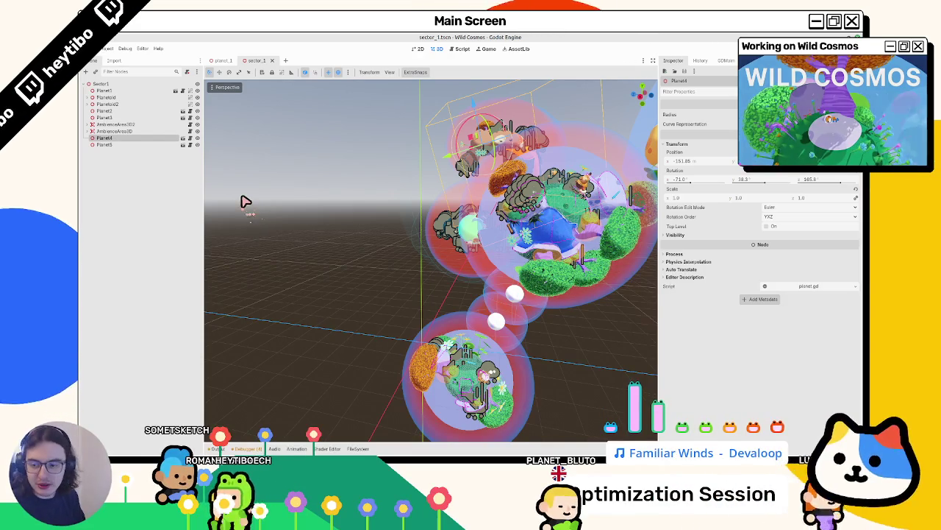
pyautogui.moveTo(259, 212); pyautogui.dragTo(289, 210)
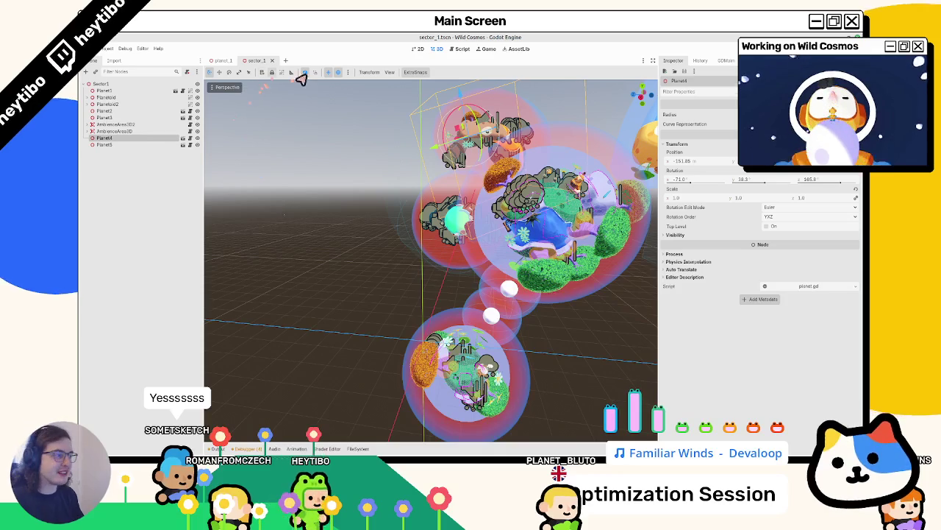
# Step: Close the planet_1 scene tab, then run git status in a new terminal and close it
pyautogui.click(227, 62)
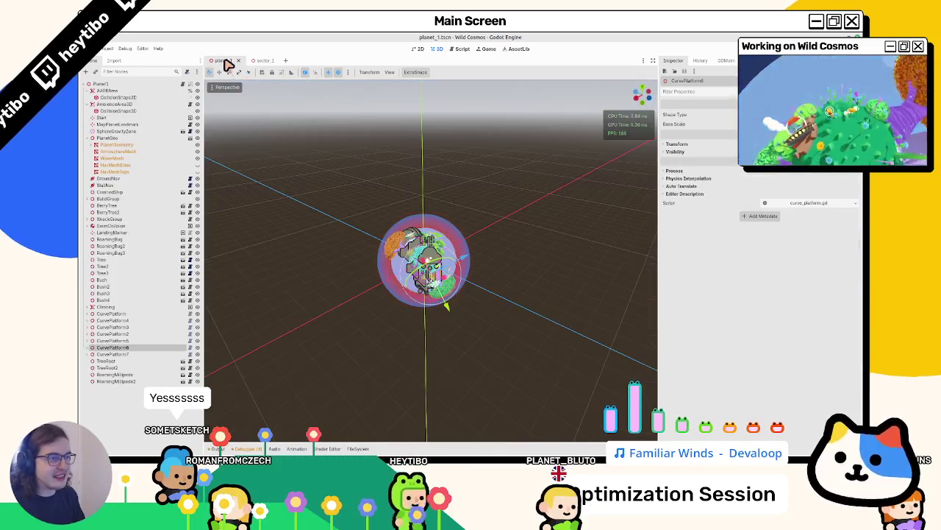
pyautogui.middleClick(229, 63)
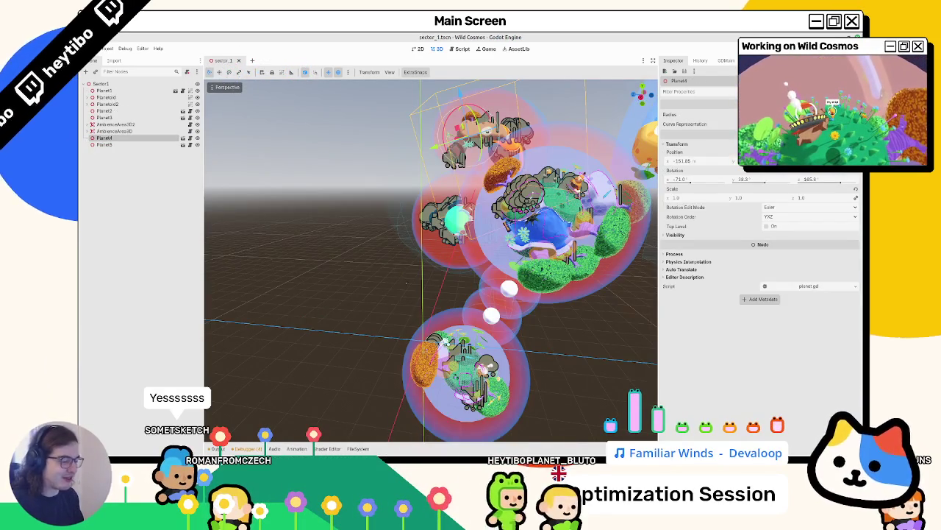
pyautogui.hotkey('ctrl', 'alt', 't')
pyautogui.write('git status')
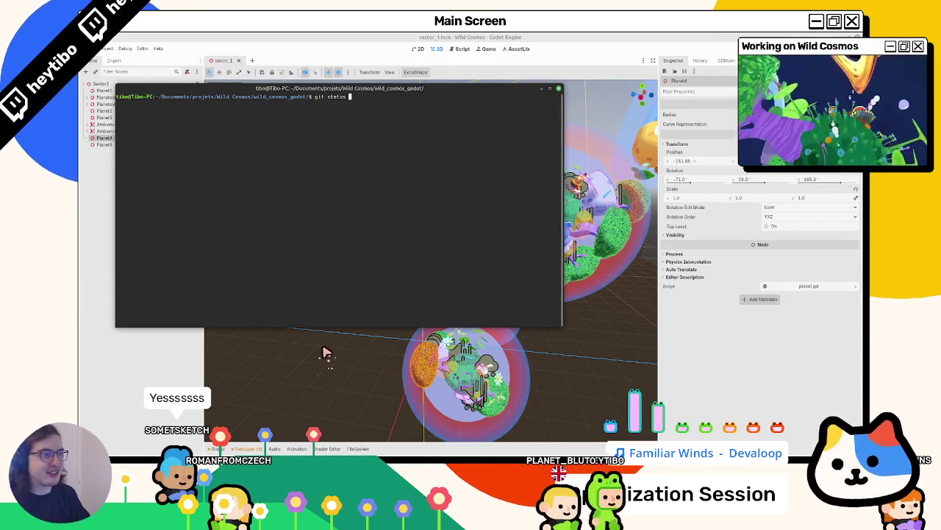
pyautogui.press('Return')
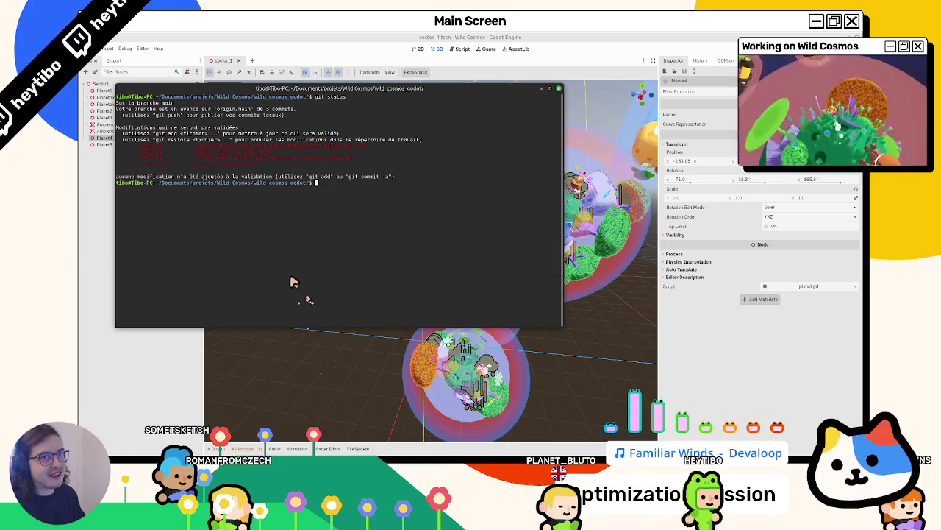
pyautogui.click(349, 368)
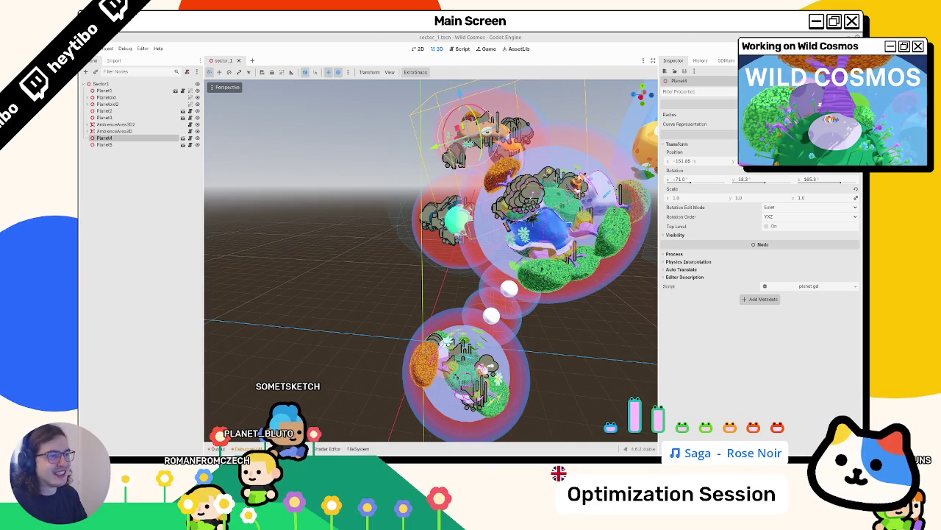
# Step: Orbit the sector_1 view of the planets, then switch to the Blender file
pyautogui.moveTo(309, 203); pyautogui.dragTo(288, 201)
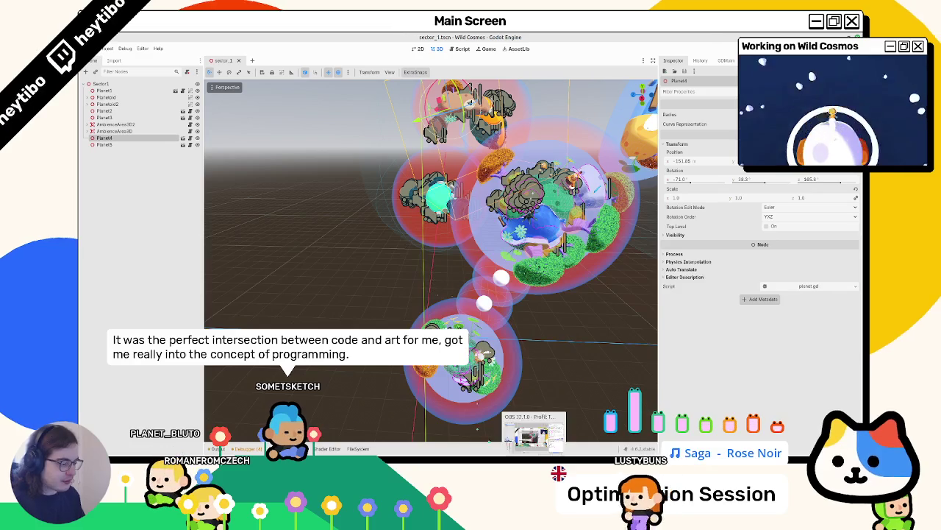
pyautogui.moveTo(570, 454)
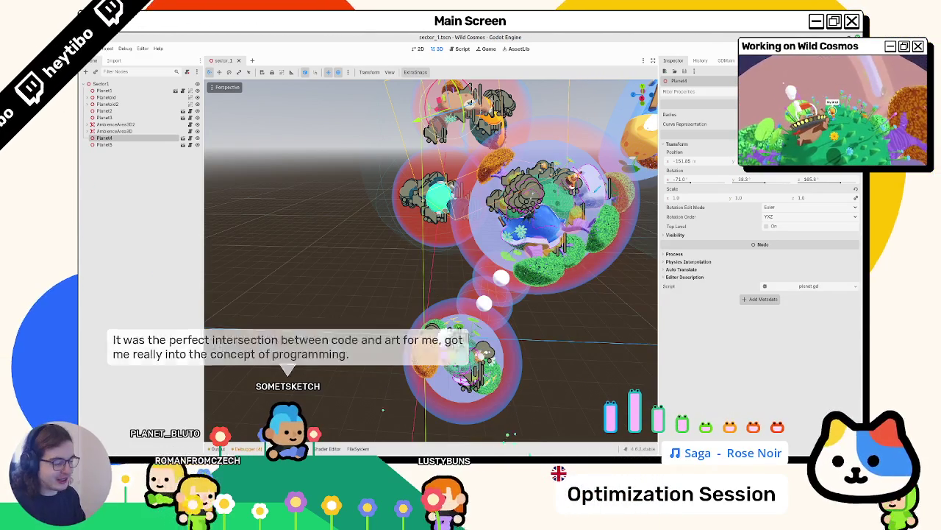
pyautogui.click(559, 437)
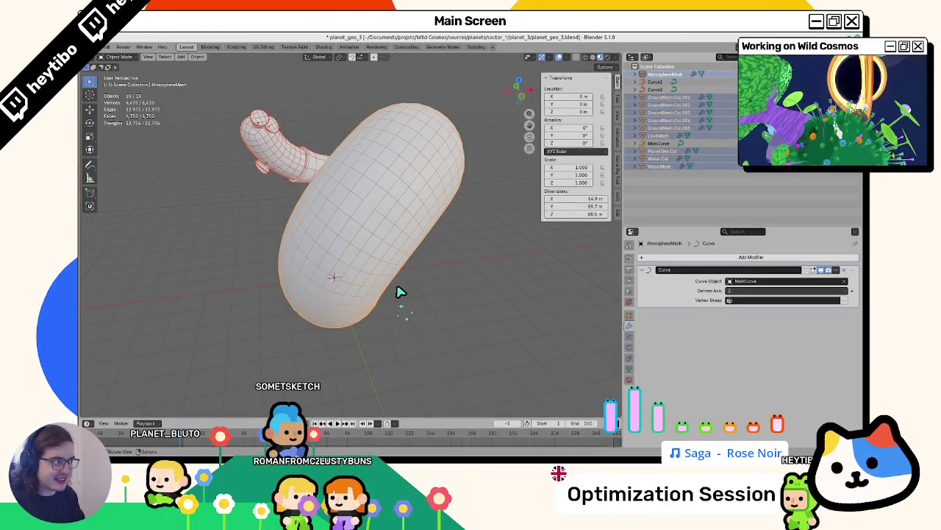
# Step: Deselect all objects, save planet_geo_3.blend, recentre on the mesh, and return to Godot
pyautogui.click(423, 282)
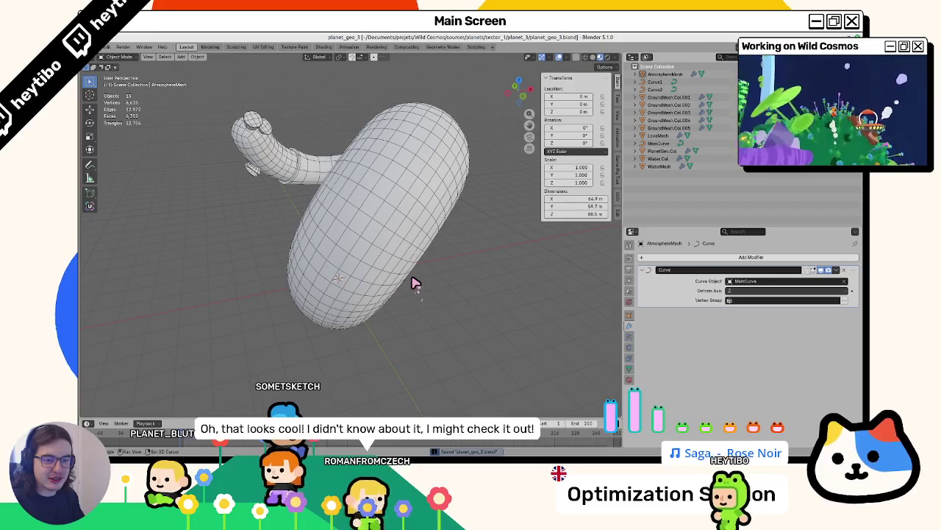
pyautogui.hotkey('ctrl', 's')
pyautogui.moveTo(414, 282); pyautogui.dragTo(374, 303)
pyautogui.keyDown('alt'); pyautogui.middleClick(375, 303); pyautogui.keyUp('alt')
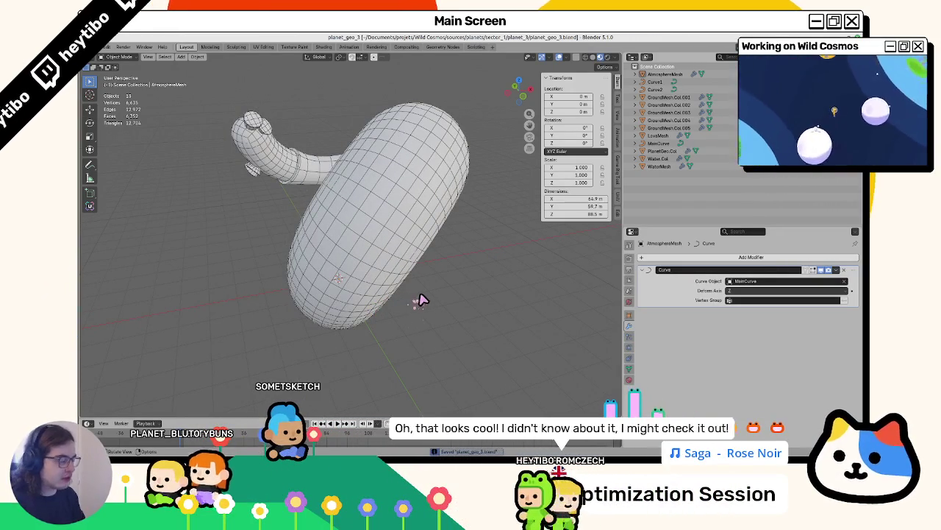
pyautogui.hotkey('alt', 'Tab')
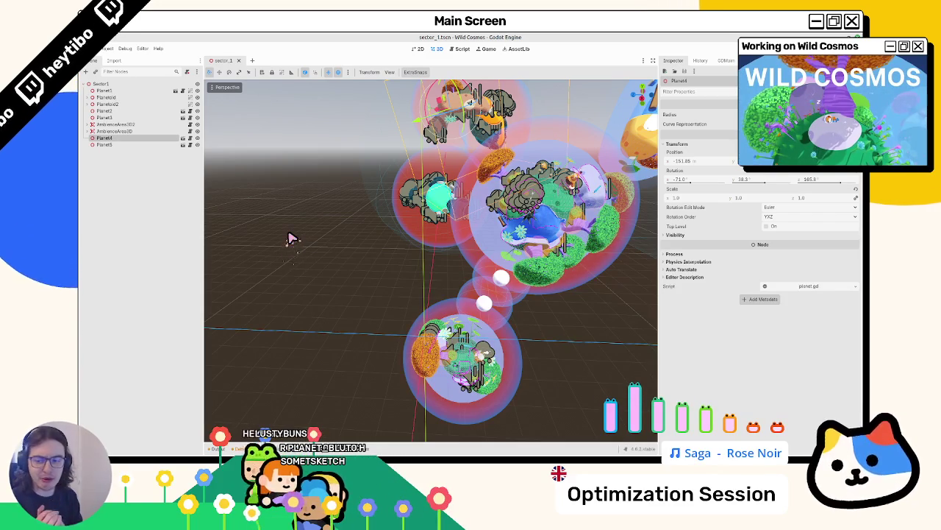
# Step: Orbit the sector_1 viewport to see the planet ring side-on and from above
pyautogui.moveTo(279, 242)
pyautogui.mouseDown()
pyautogui.moveTo(353, 346)
pyautogui.moveTo(514, 351)
pyautogui.mouseUp()
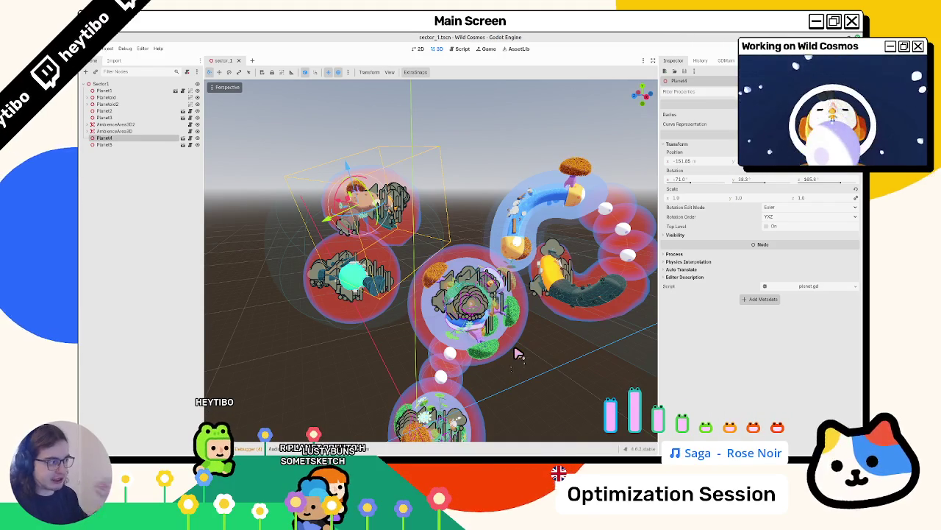
pyautogui.moveTo(515, 353); pyautogui.dragTo(507, 360)
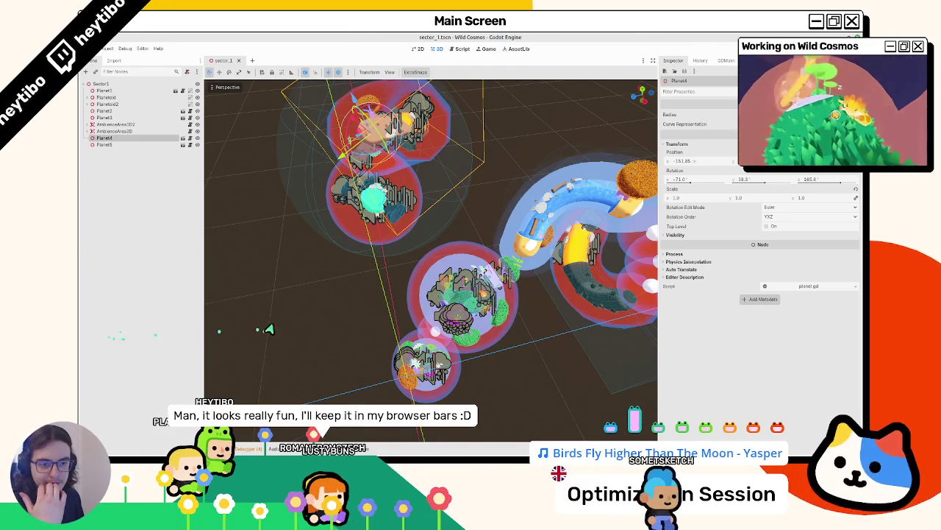
pyautogui.moveTo(221, 361); pyautogui.dragTo(284, 385)
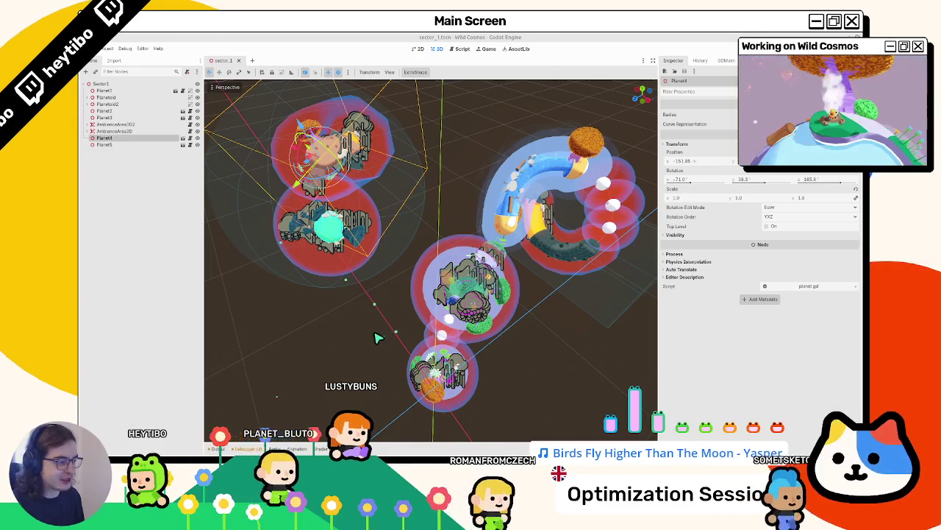
pyautogui.scroll(-5, 430, 327)
pyautogui.scroll(7, 431, 323)
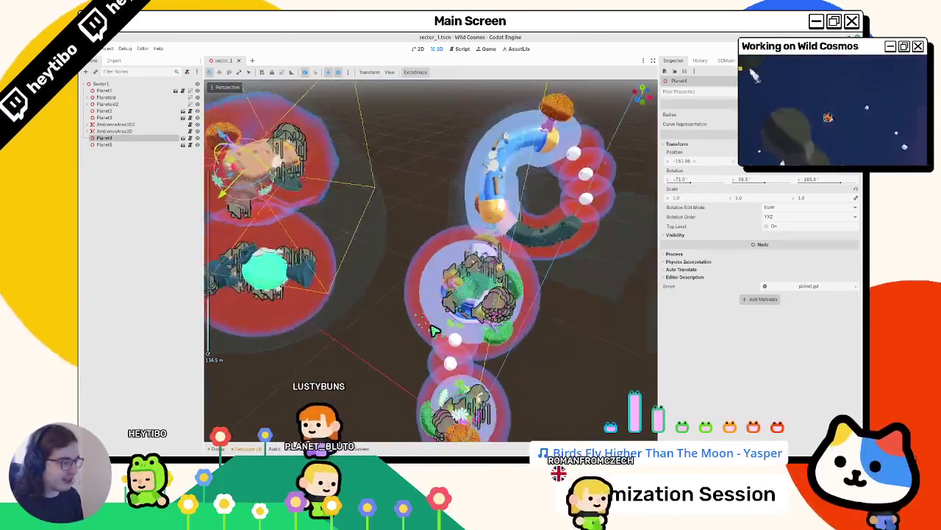
pyautogui.scroll(-3, 434, 329)
# Step: Browse the planet_3 folder, then run git status in the terminal and return to Godot
pyautogui.click(358, 448)
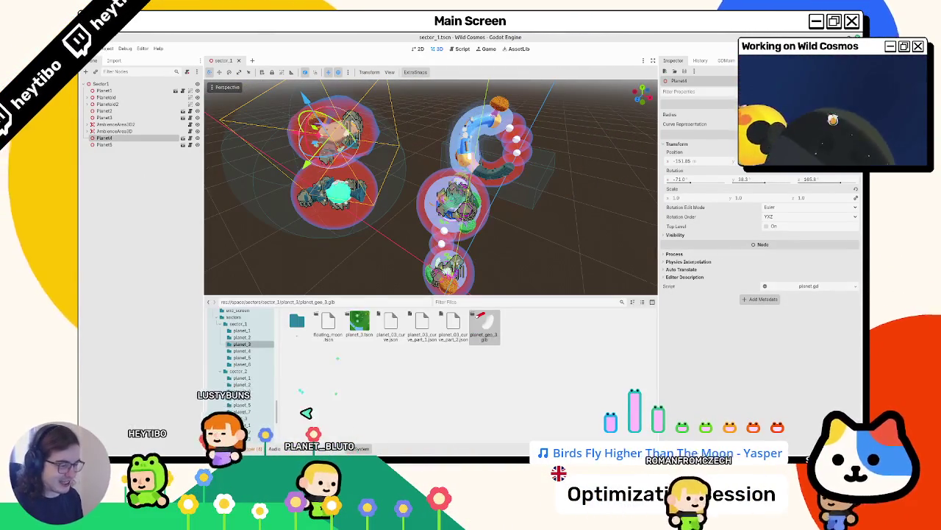
pyautogui.hotkey('alt', 'Tab')
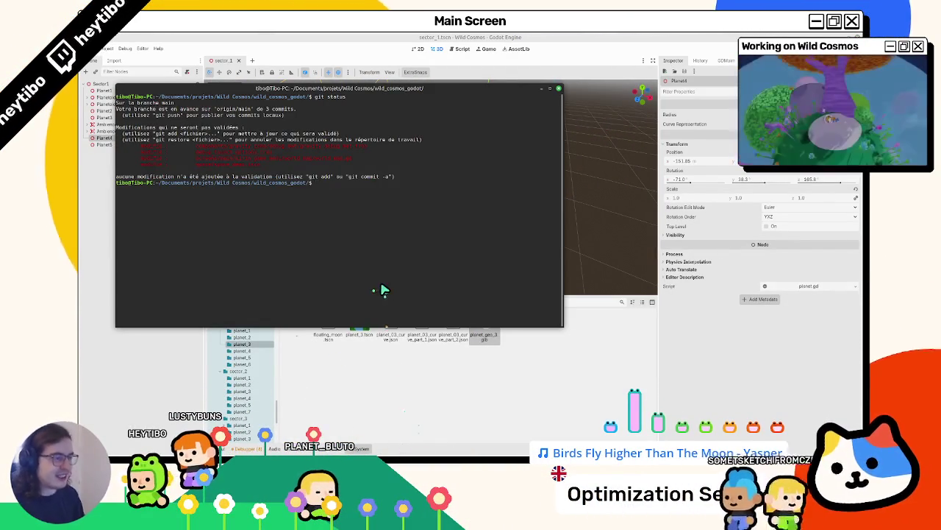
pyautogui.write('git status')
pyautogui.press('Return')
pyautogui.hotkey('alt', 'Tab')
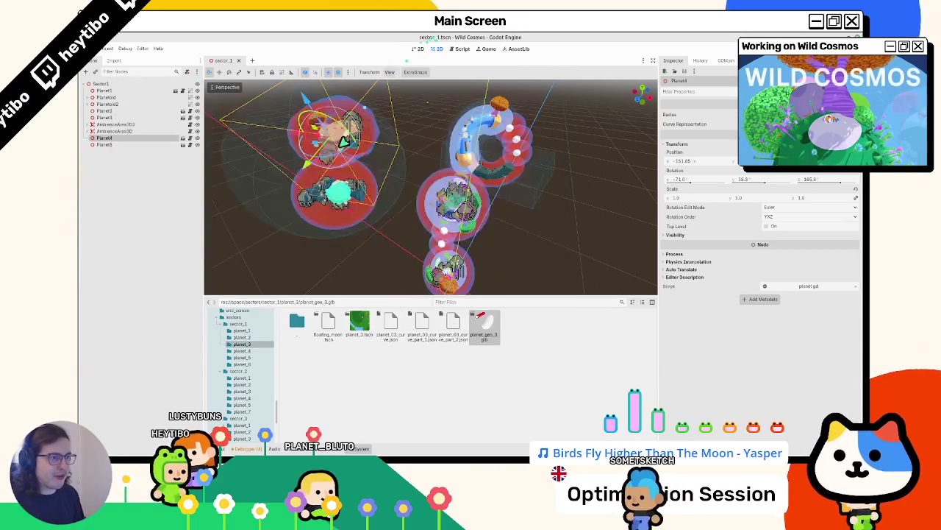
# Step: Open space_demo.tscn through Quick Open Scene and orbit around the planet cluster
pyautogui.hotkey('ctrl', 'shift', 'o')
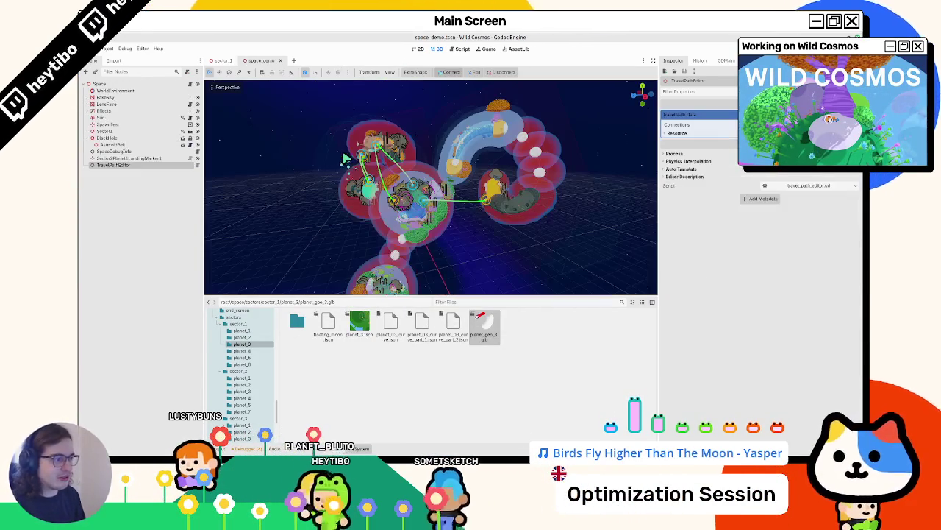
pyautogui.scroll(3, 361, 184)
pyautogui.scroll(-5, 377, 215)
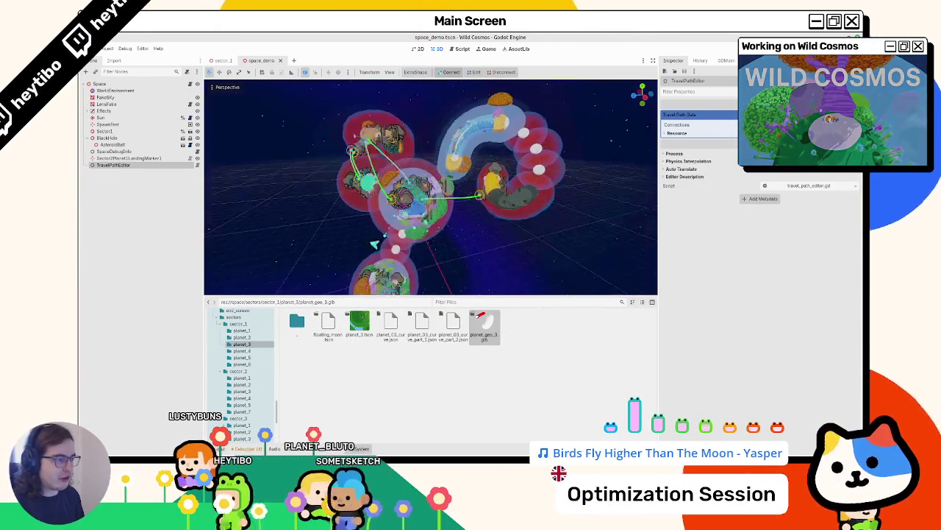
pyautogui.moveTo(433, 241)
pyautogui.mouseDown()
pyautogui.moveTo(376, 135)
pyautogui.moveTo(403, 248)
pyautogui.moveTo(359, 241)
pyautogui.mouseUp()
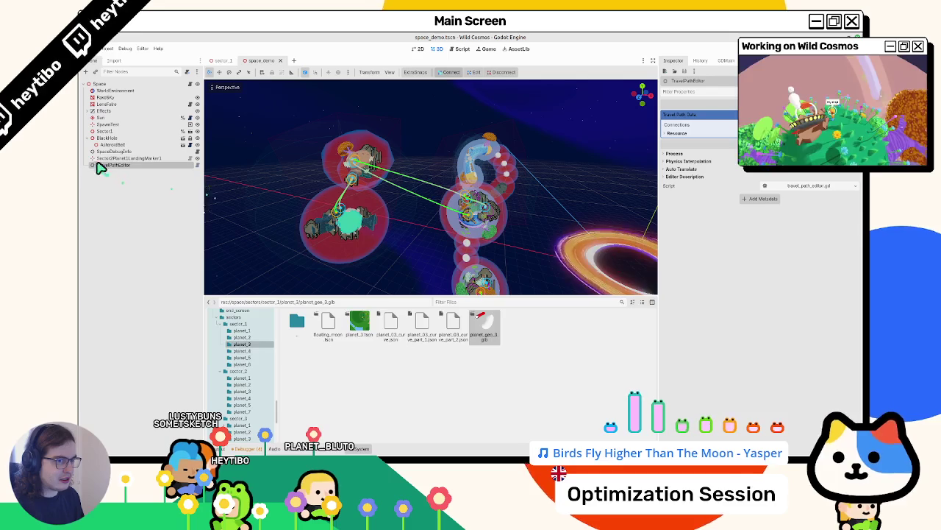
pyautogui.moveTo(81, 138); pyautogui.dragTo(84, 140)
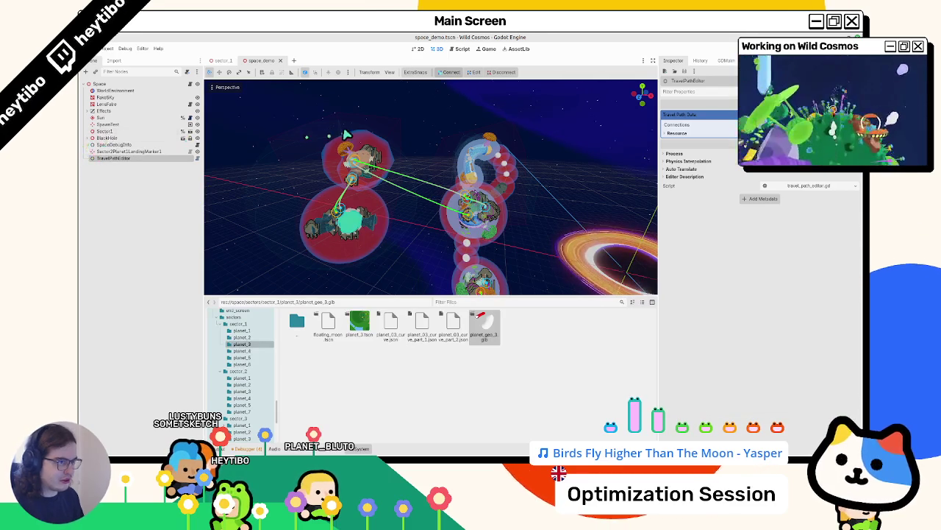
# Step: Open space.tscn and compare the space_demo and space scene tabs, ending on space_demo
pyautogui.hotkey('ctrl', 'shift', 'o')
pyautogui.press('Escape')
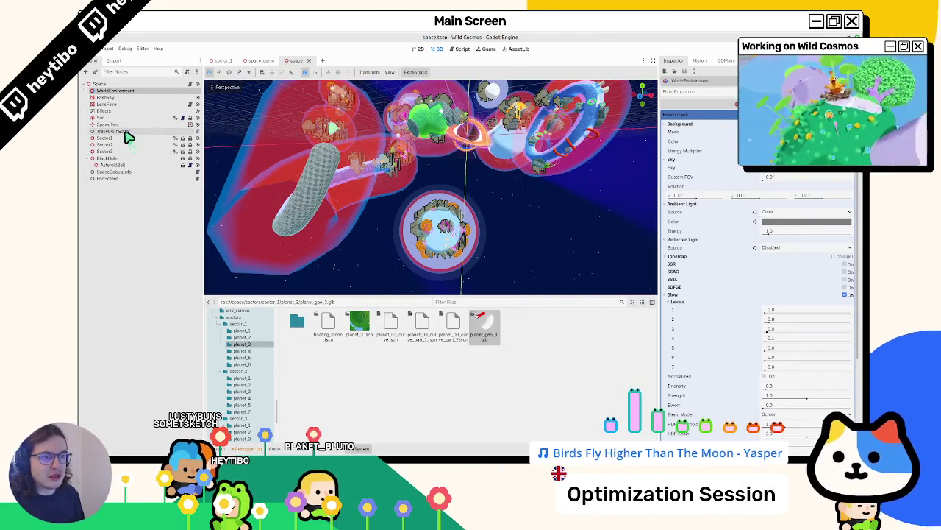
pyautogui.click(254, 62)
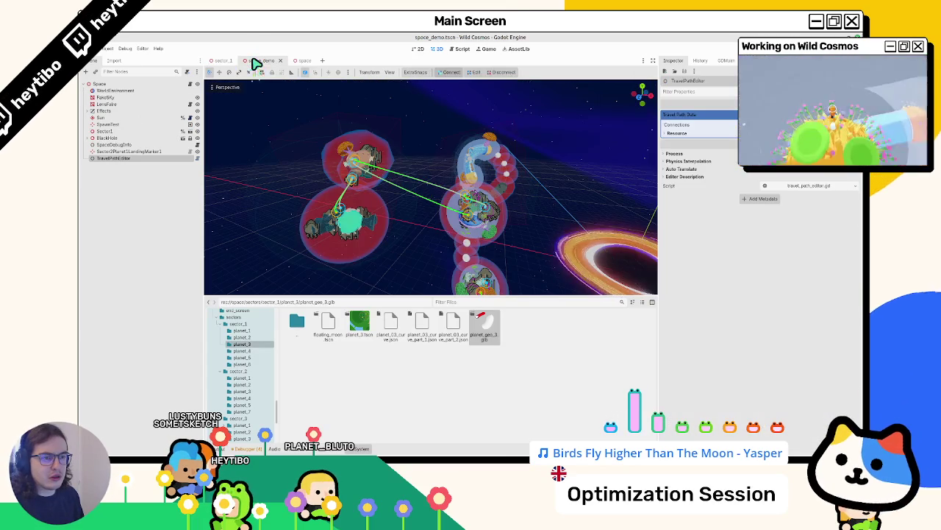
pyautogui.click(302, 62)
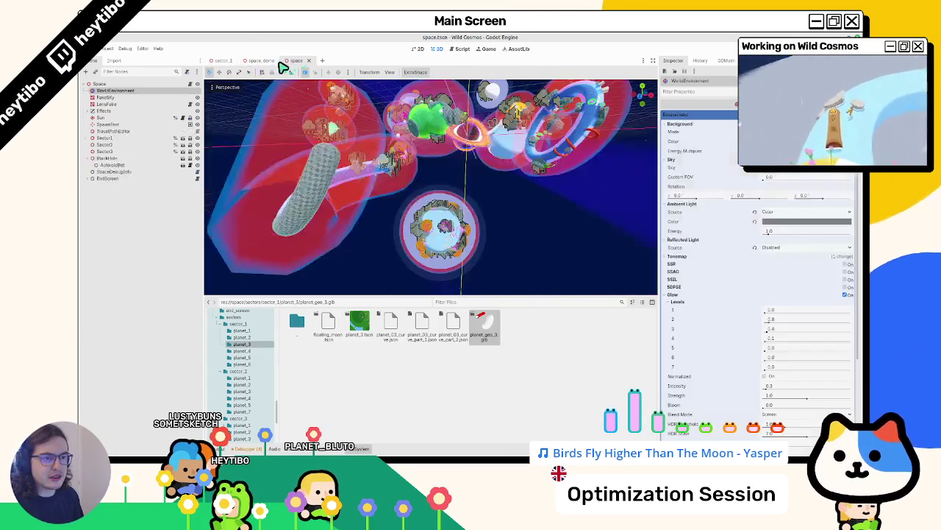
pyautogui.click(254, 63)
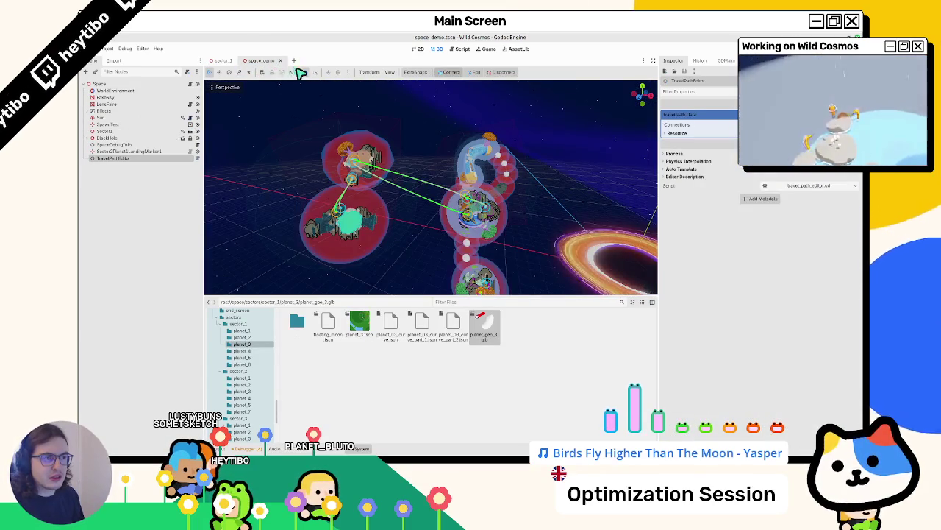
pyautogui.hotkey('ctrl', 'shift', 'o')
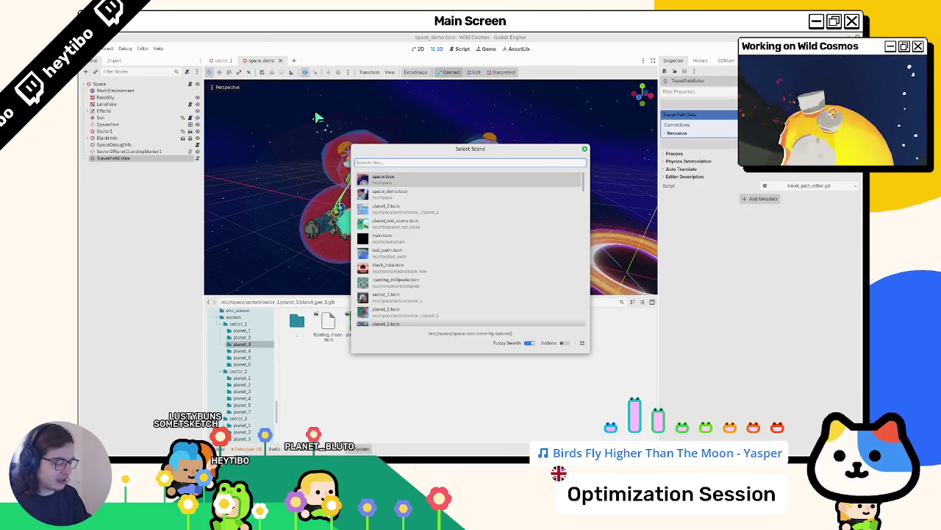
pyautogui.write('main')
# Step: Run space.tscn in debug and scroll the Debugger errors up to the travel_launcher warnings
pyautogui.press('Return')
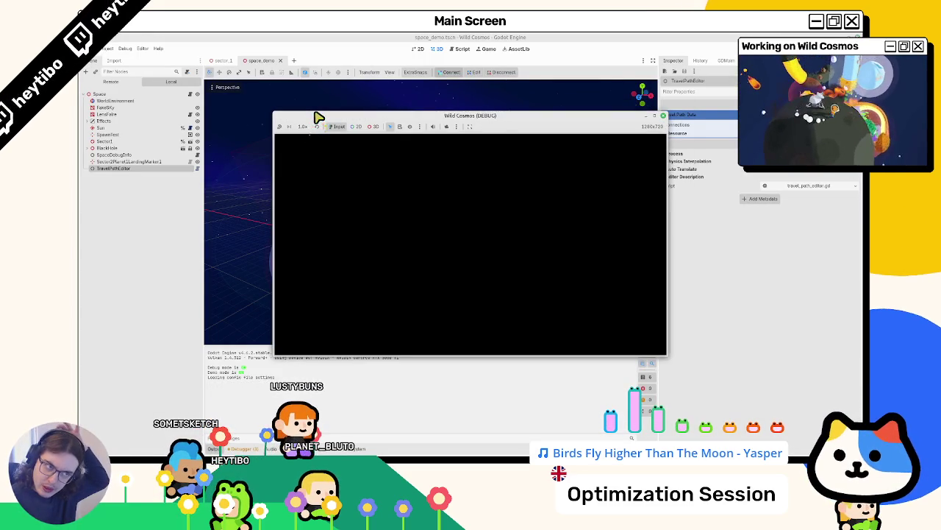
pyautogui.click(254, 448)
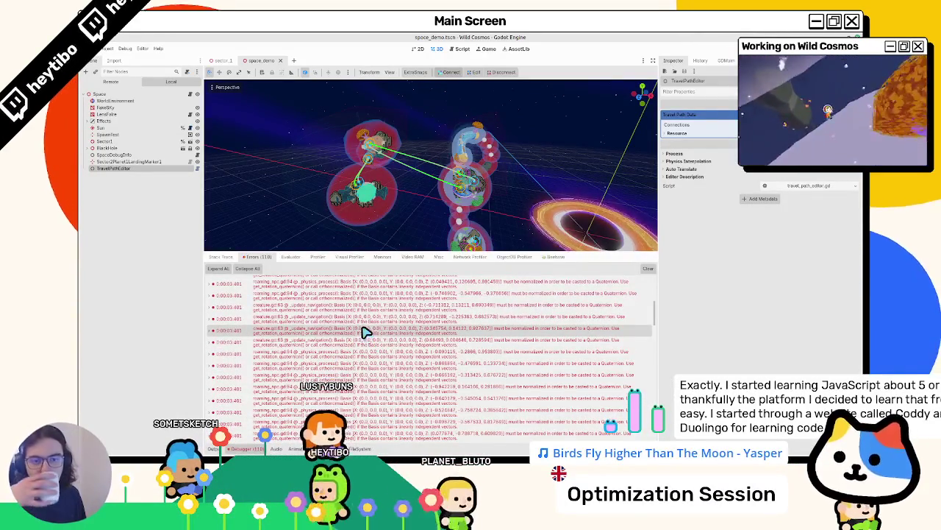
pyautogui.moveTo(356, 327)
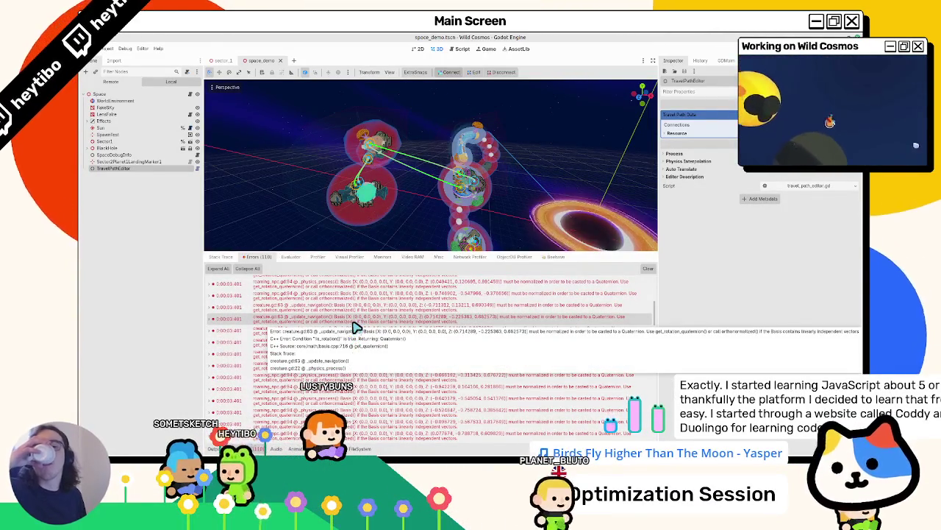
pyautogui.scroll(3, 353, 328)
pyautogui.scroll(2, 352, 329)
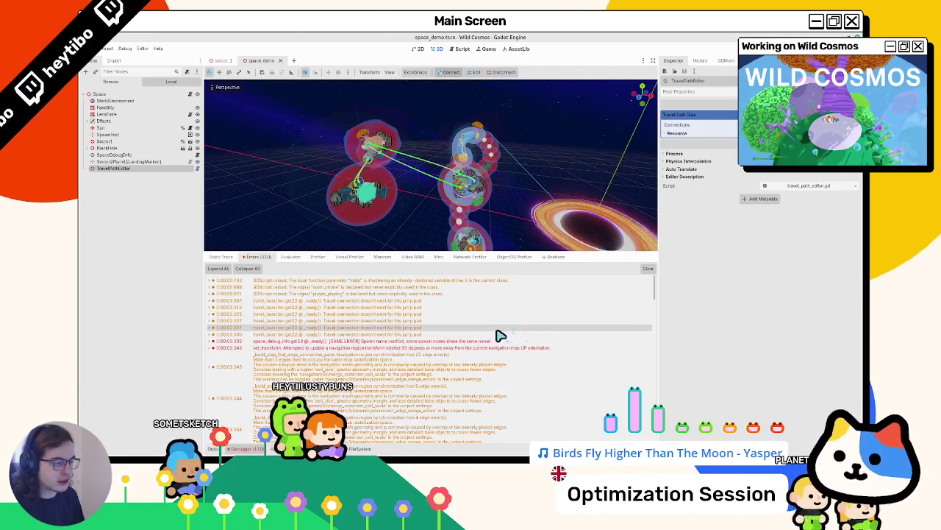
# Step: Step through the travel_launcher warnings, jumping to travel_launcher.gd line 22
pyautogui.click(421, 309)
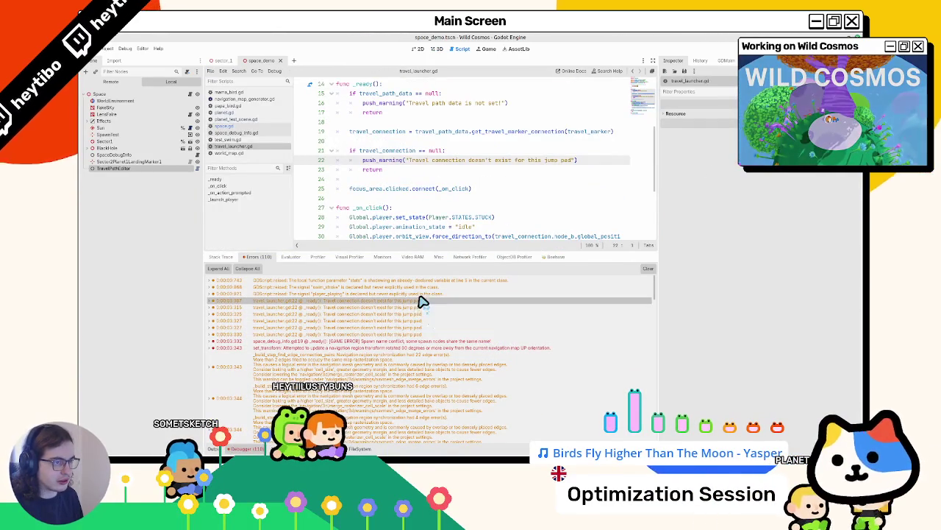
pyautogui.click(419, 295)
pyautogui.click(415, 303)
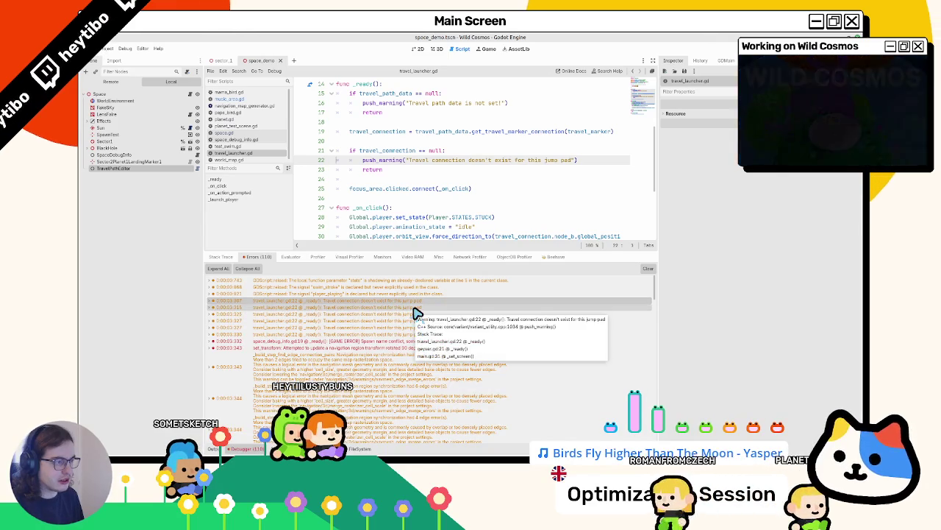
pyautogui.click(413, 315)
pyautogui.click(414, 320)
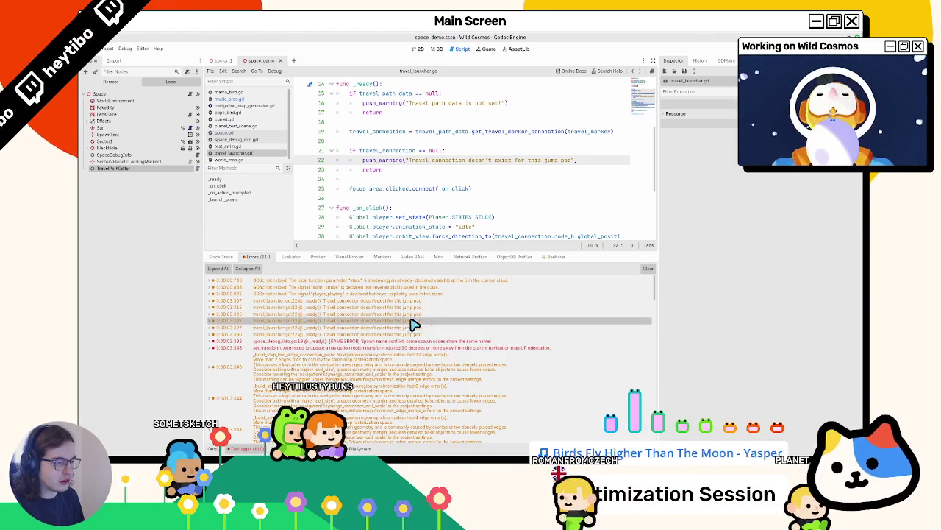
pyautogui.click(414, 328)
pyautogui.click(412, 334)
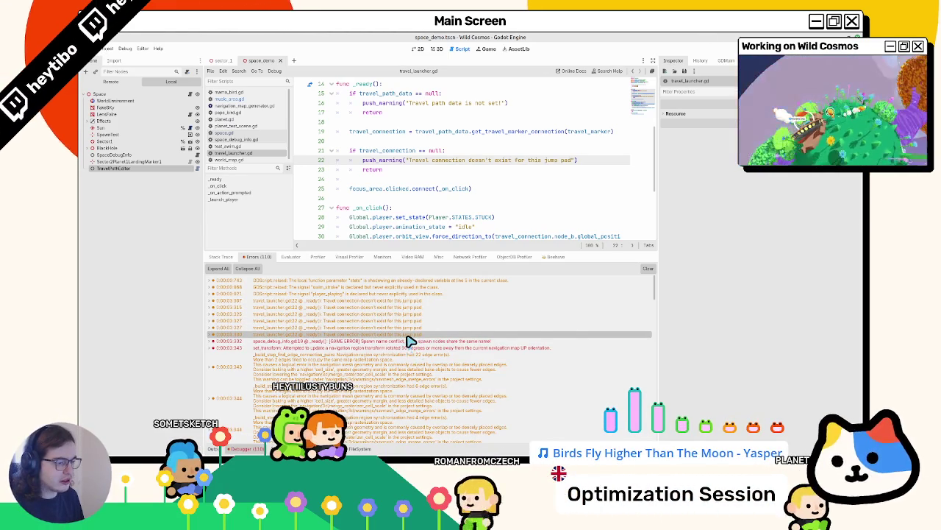
pyautogui.moveTo(409, 341)
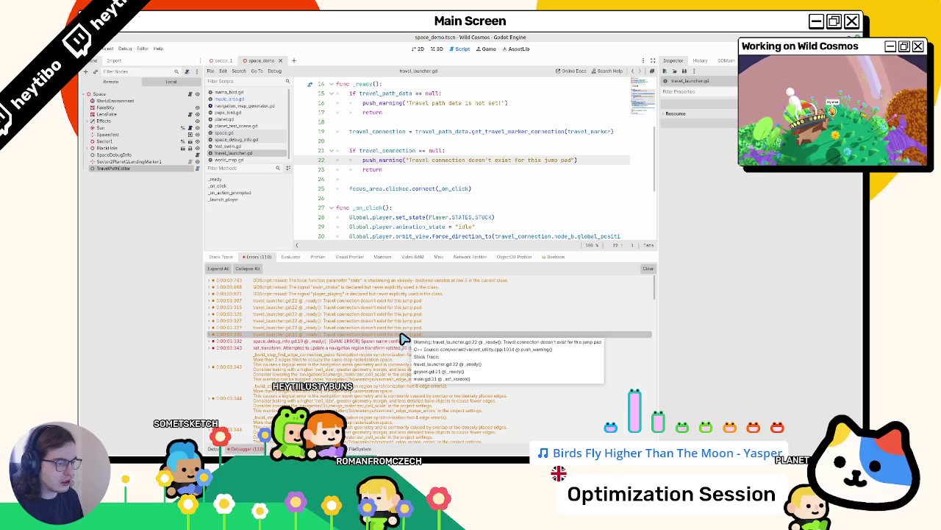
pyautogui.click(402, 326)
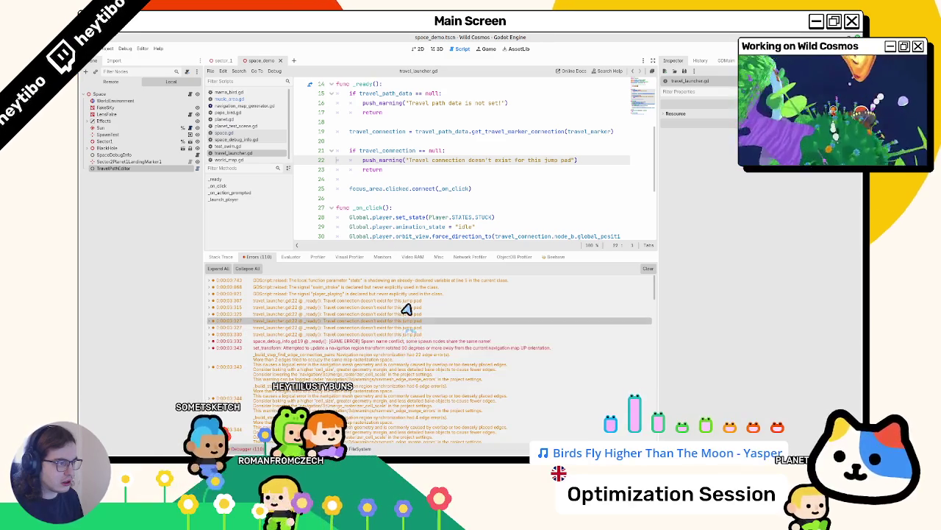
# Step: Trace uses of travel_connection in travel_launcher.gd back to its declaration on line 7
pyautogui.scroll(2, 441, 184)
pyautogui.doubleClick(387, 209)
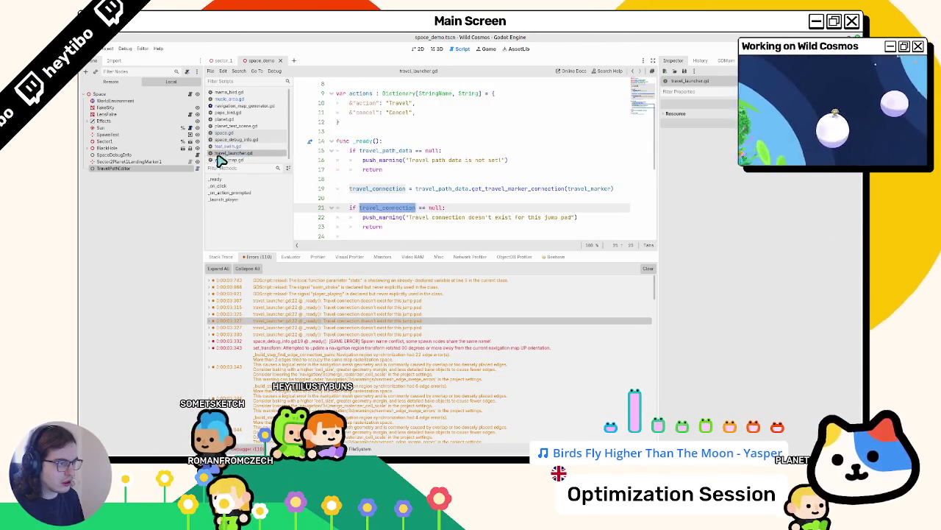
pyautogui.scroll(2, 370, 205)
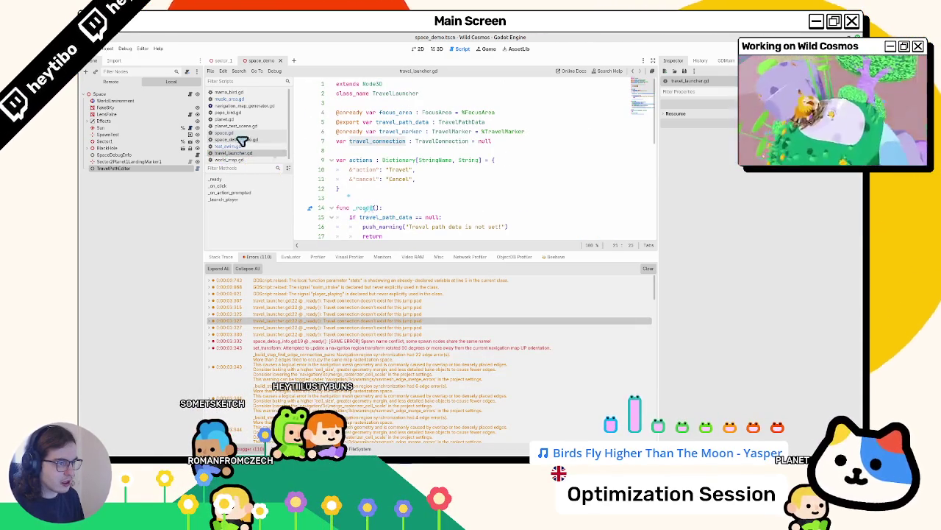
pyautogui.scroll(-1, 242, 141)
pyautogui.scroll(1, 232, 166)
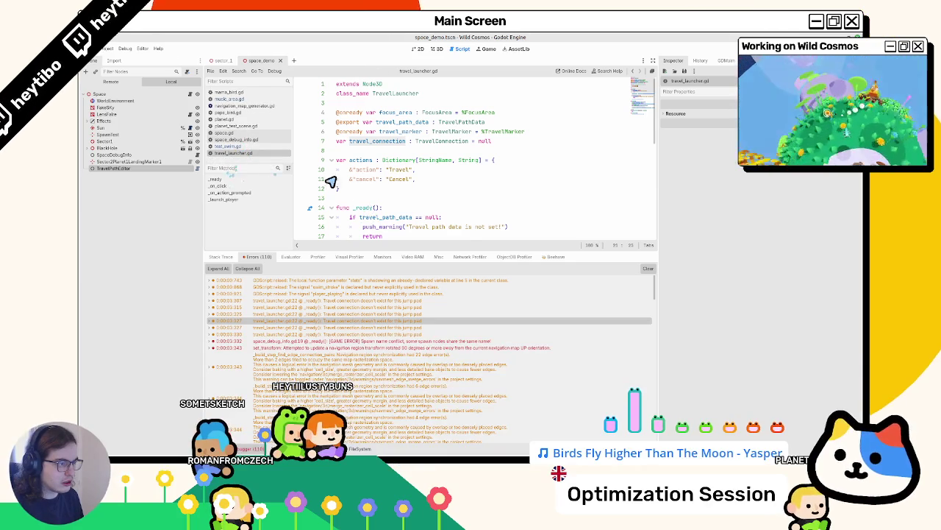
pyautogui.scroll(-4, 333, 188)
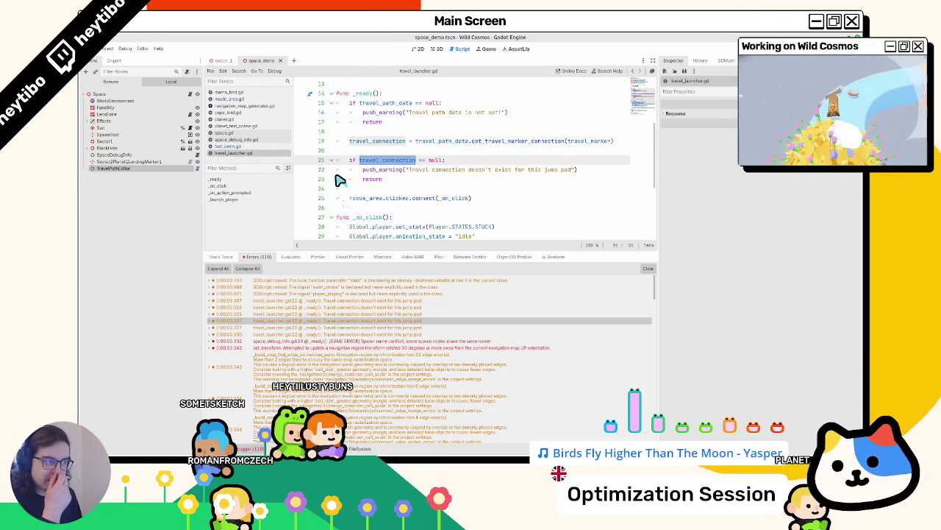
pyautogui.scroll(-4, 338, 180)
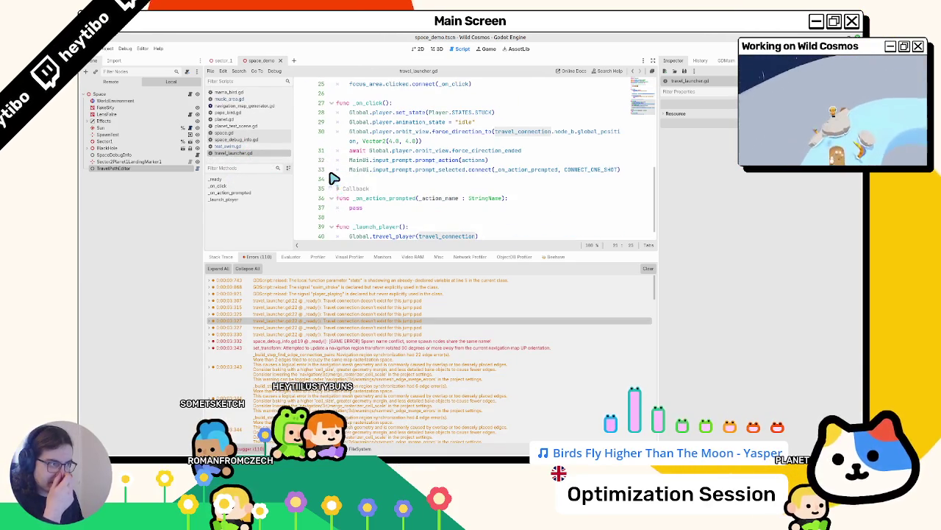
pyautogui.scroll(5, 335, 176)
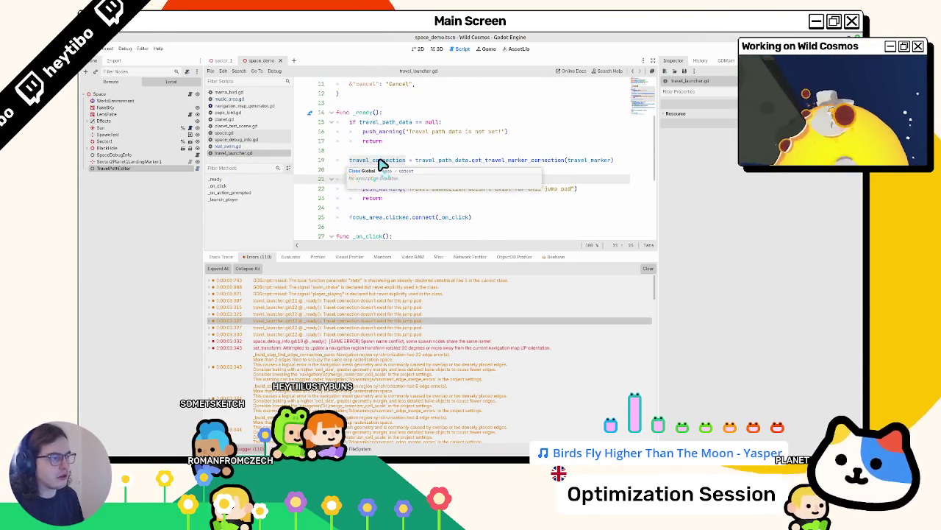
pyautogui.doubleClick(379, 160)
pyautogui.click(389, 153)
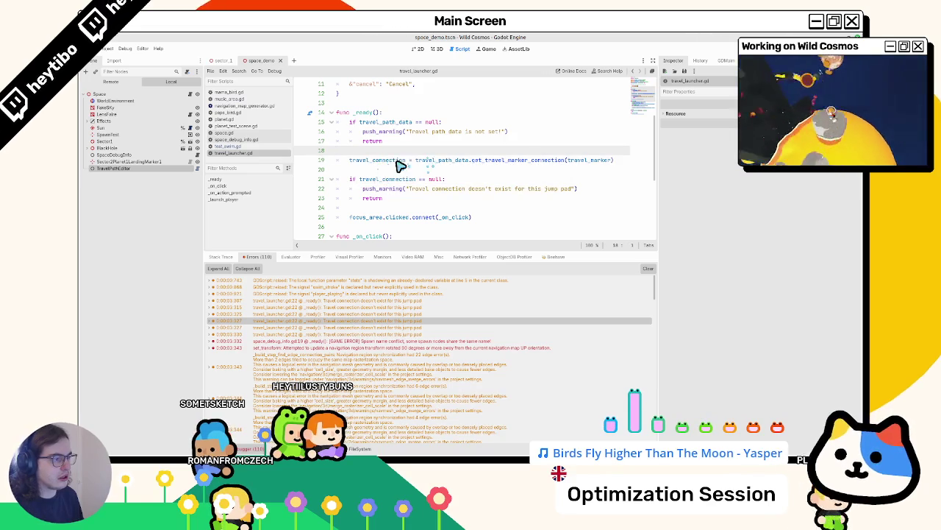
pyautogui.keyDown('ctrl'); pyautogui.click(397, 161); pyautogui.keyUp('ctrl')
# Step: Open the TravelConnection script, inspect the SpaceDebugInfo and TravelPathEditor nodes, and show FileSystem
pyautogui.keyDown('ctrl'); pyautogui.click(436, 141); pyautogui.keyUp('ctrl')
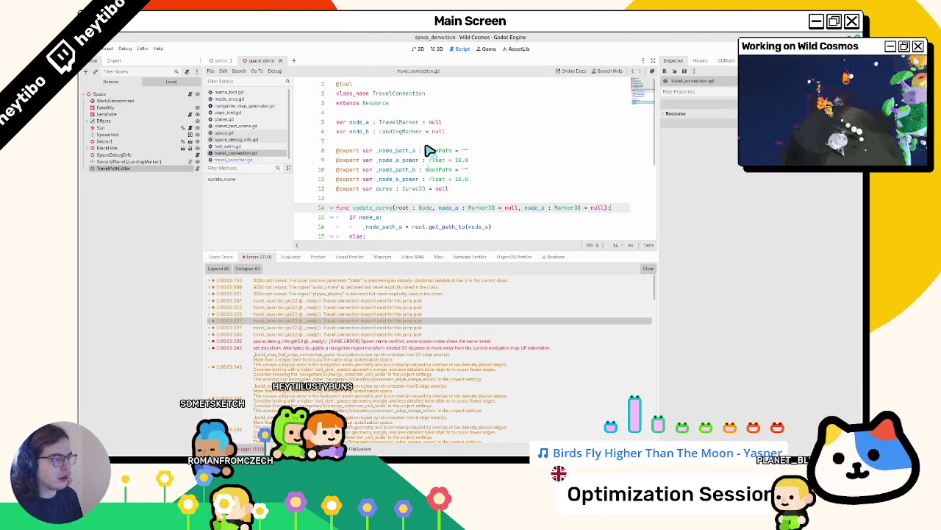
pyautogui.scroll(-3, 430, 151)
pyautogui.scroll(3, 427, 151)
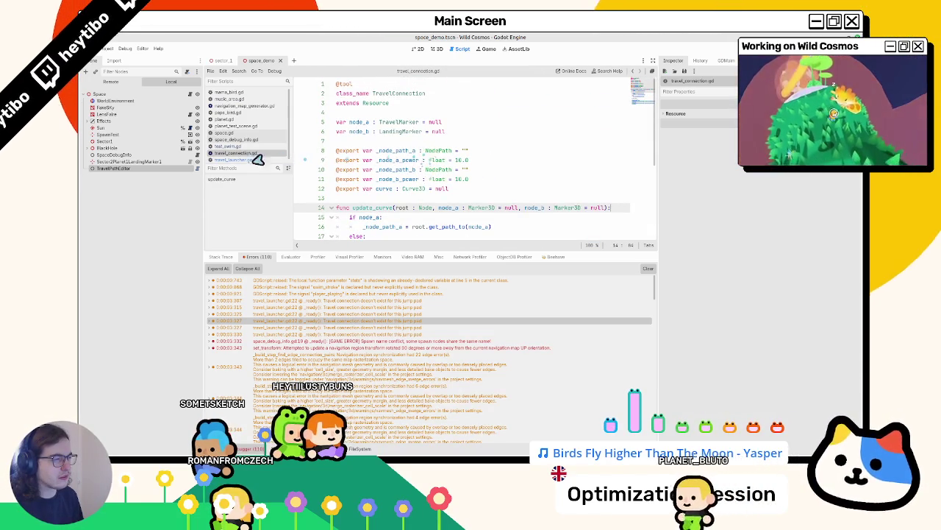
pyautogui.click(121, 155)
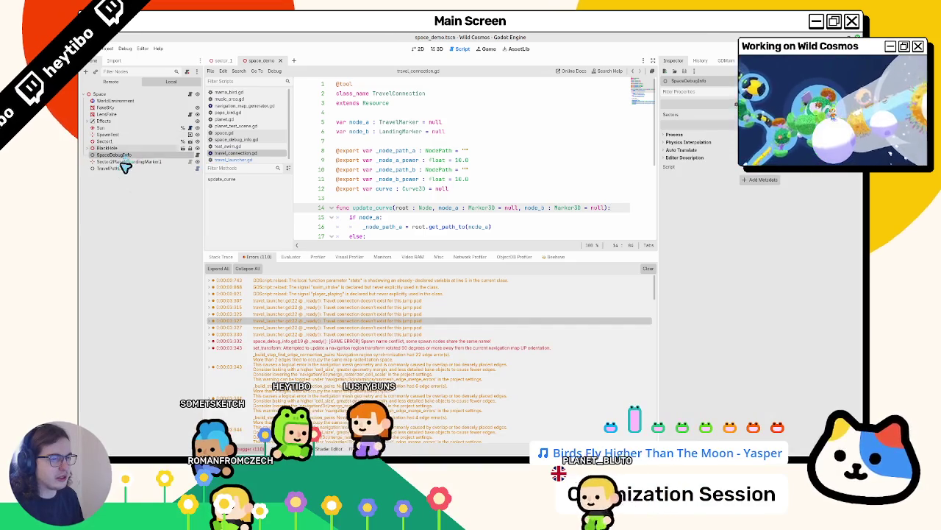
pyautogui.click(121, 168)
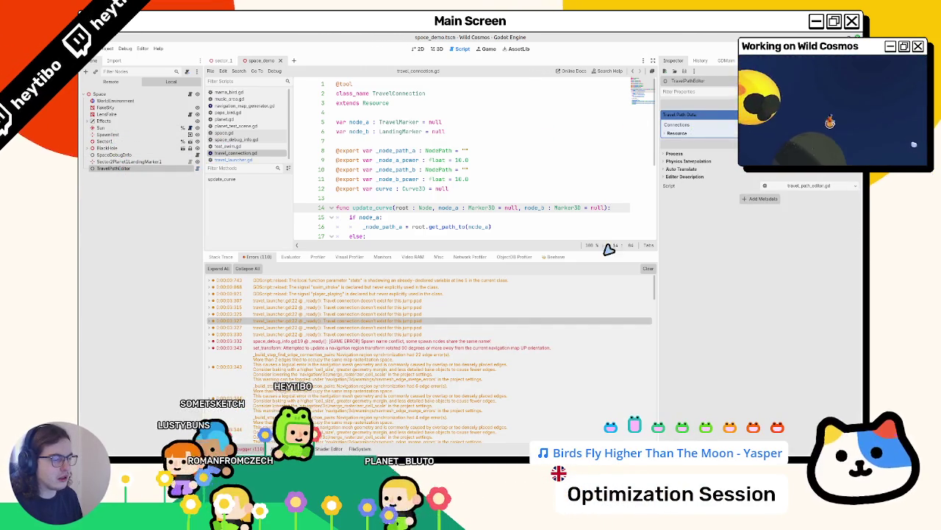
pyautogui.hotkey('alt', 'f')
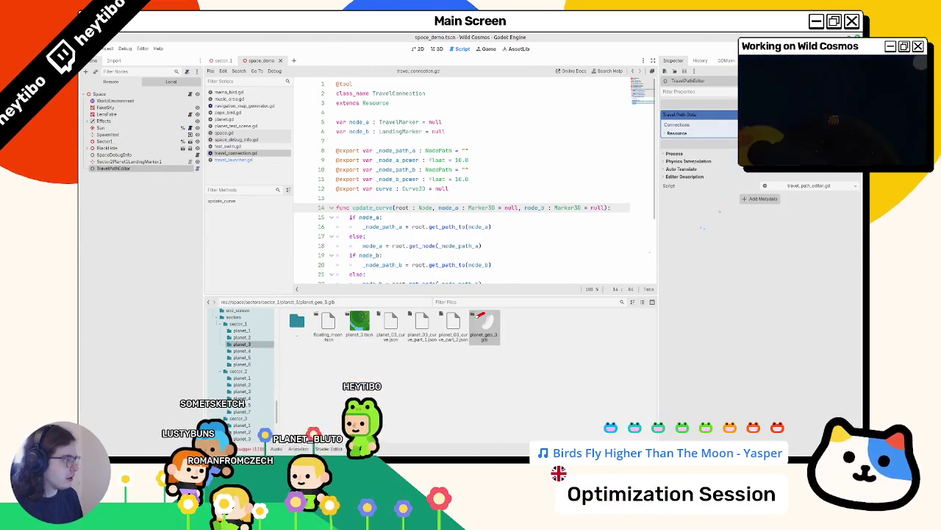
# Step: Save the travel path data resource as demo_travel_data.tres in res://space
pyautogui.click(856, 185)
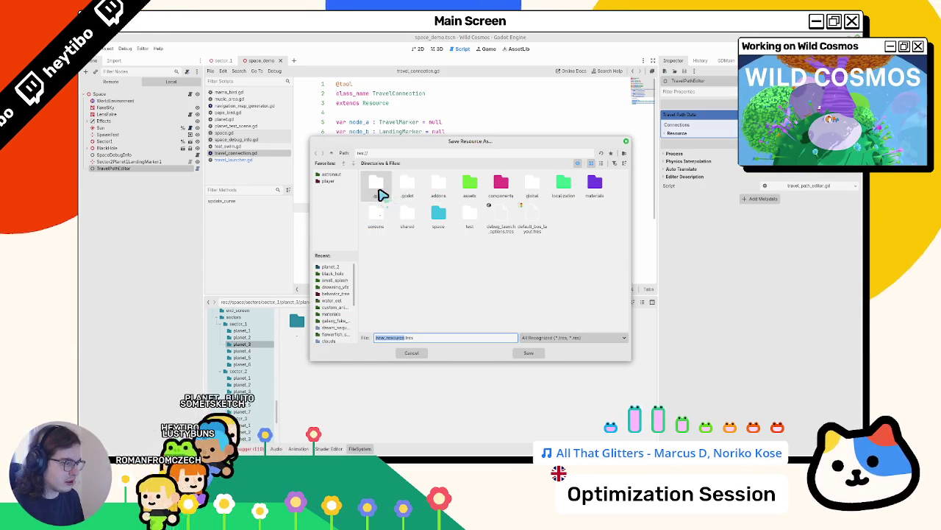
pyautogui.doubleClick(438, 214)
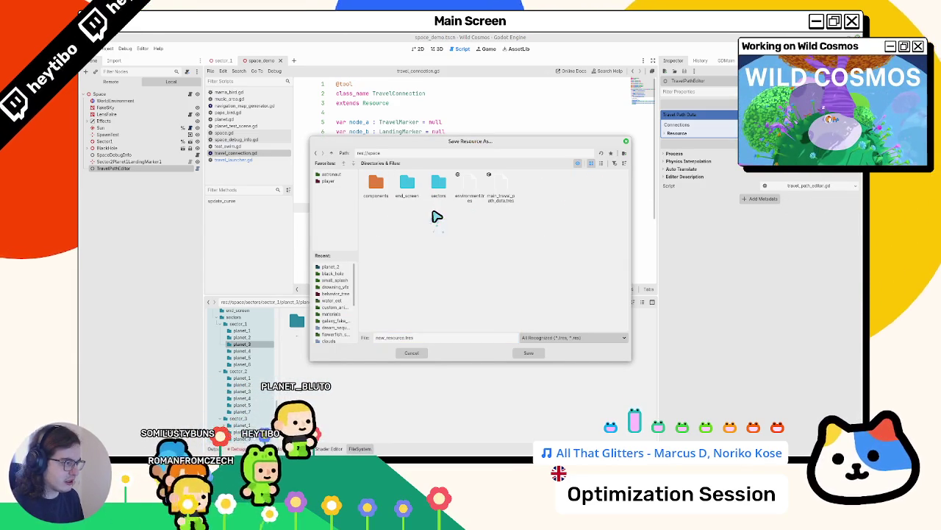
pyautogui.doubleClick(390, 337)
pyautogui.write('demo')
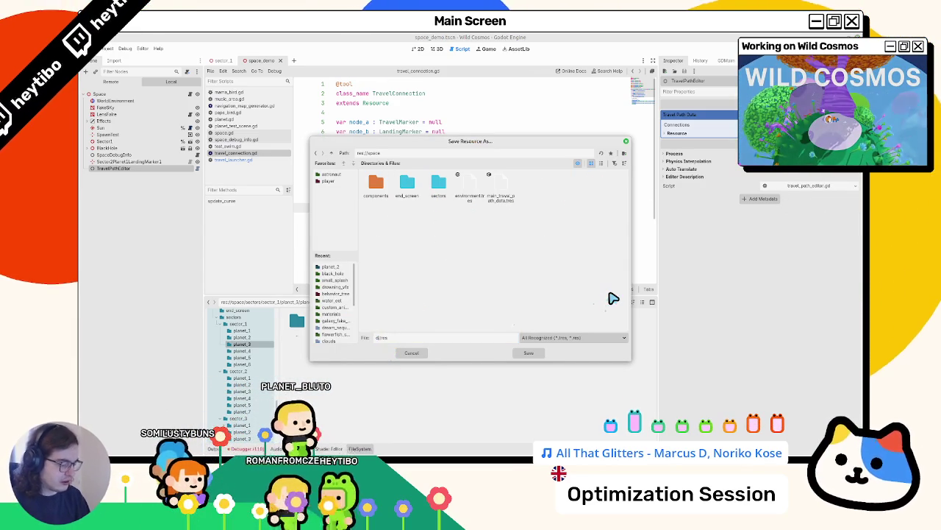
pyautogui.write('_travel')
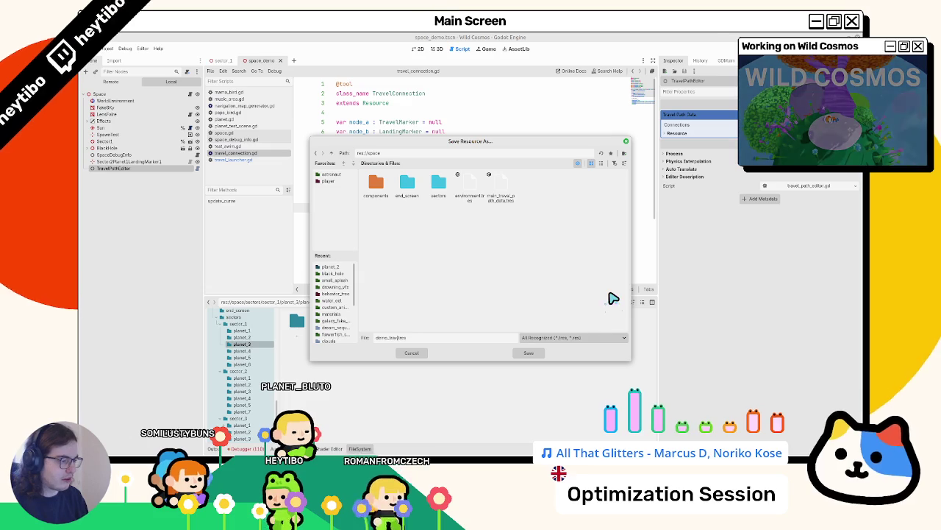
pyautogui.write('_data')
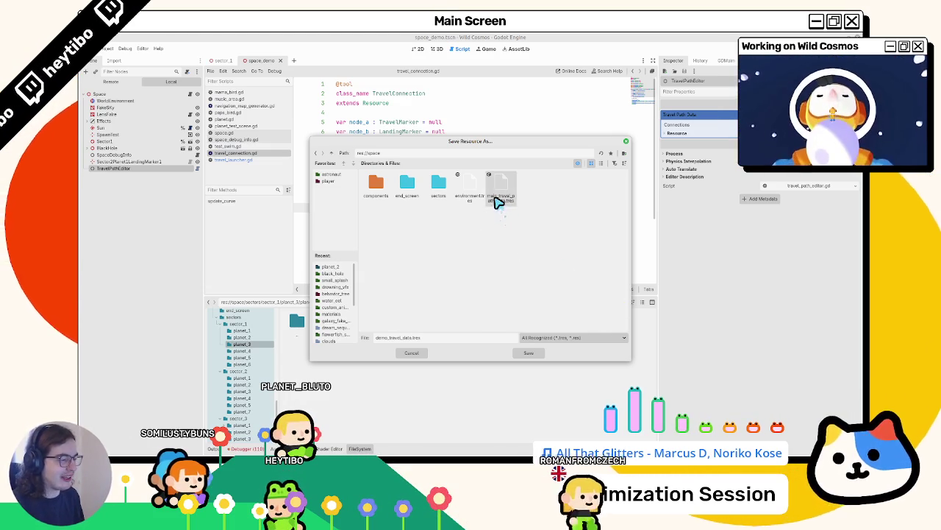
pyautogui.click(530, 353)
# Step: In the 3D view, orbit and zoom across the travel paths around the cyan planet
pyautogui.click(436, 48)
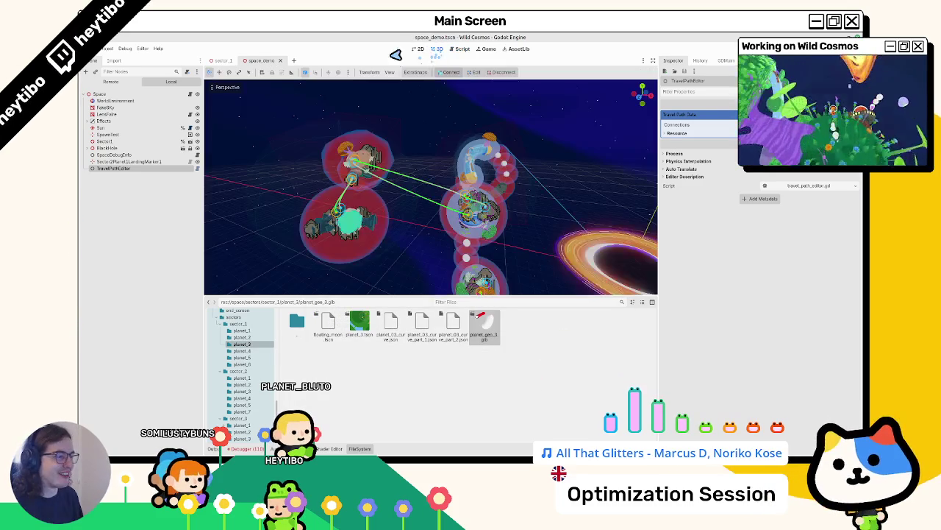
pyautogui.scroll(-5, 349, 208)
pyautogui.scroll(5, 351, 206)
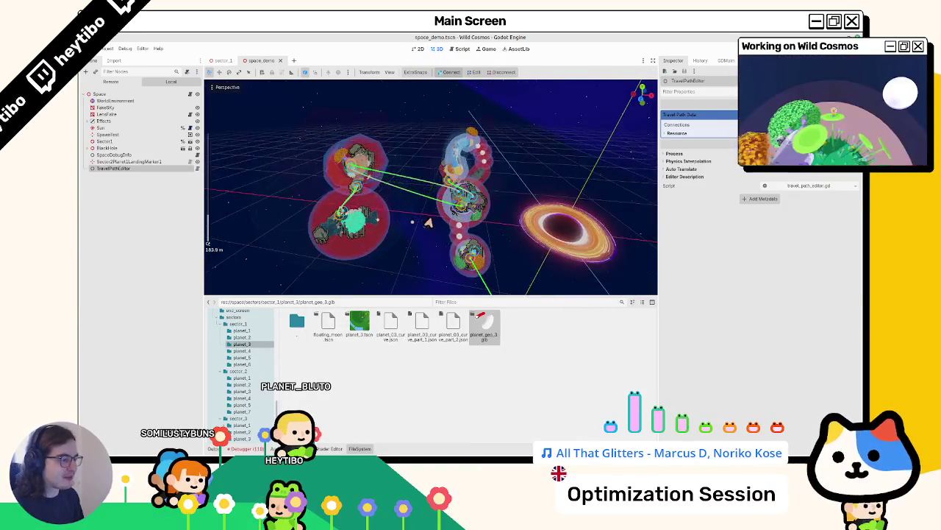
pyautogui.scroll(2, 427, 222)
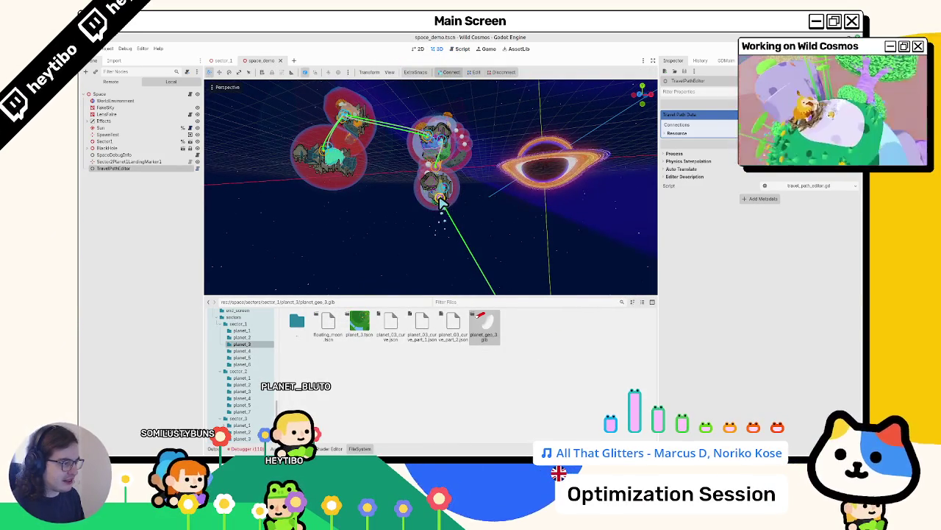
pyautogui.scroll(10, 351, 214)
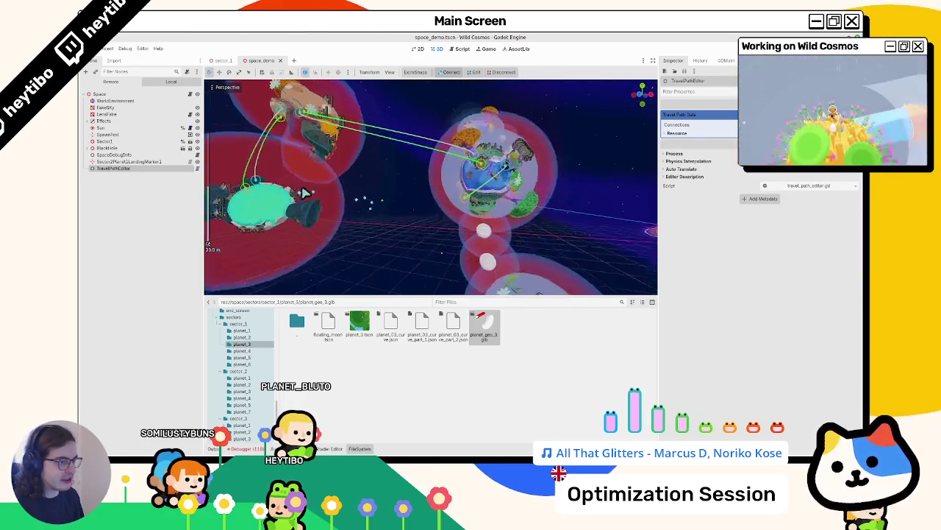
pyautogui.moveTo(304, 193); pyautogui.dragTo(422, 222)
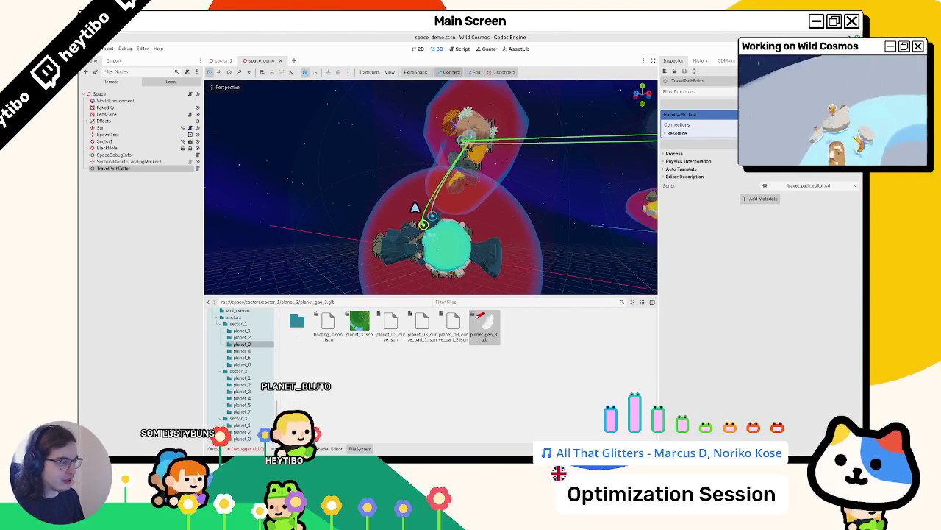
pyautogui.moveTo(413, 184)
pyautogui.mouseDown()
pyautogui.moveTo(517, 221)
pyautogui.moveTo(488, 237)
pyautogui.moveTo(306, 235)
pyautogui.mouseUp()
pyautogui.scroll(-5, 517, 221)
pyautogui.scroll(-4, 517, 221)
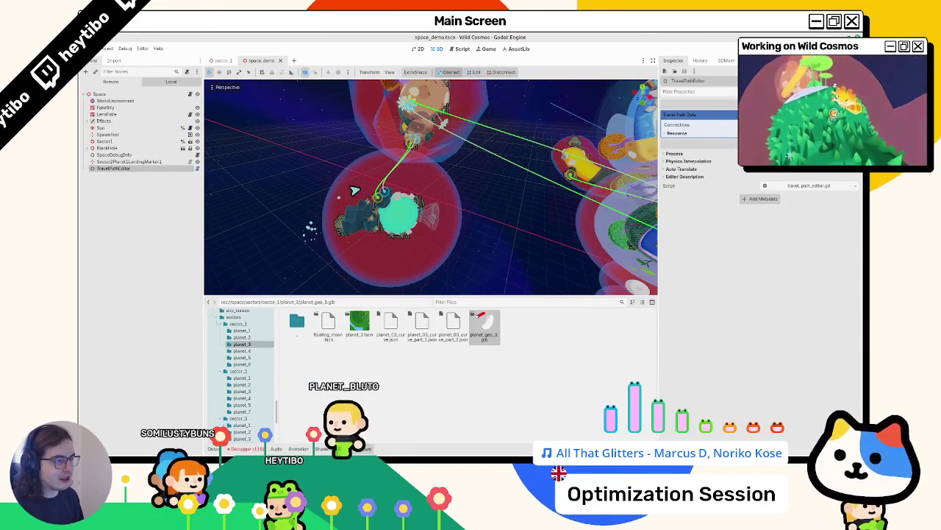
pyautogui.moveTo(354, 190); pyautogui.dragTo(457, 192)
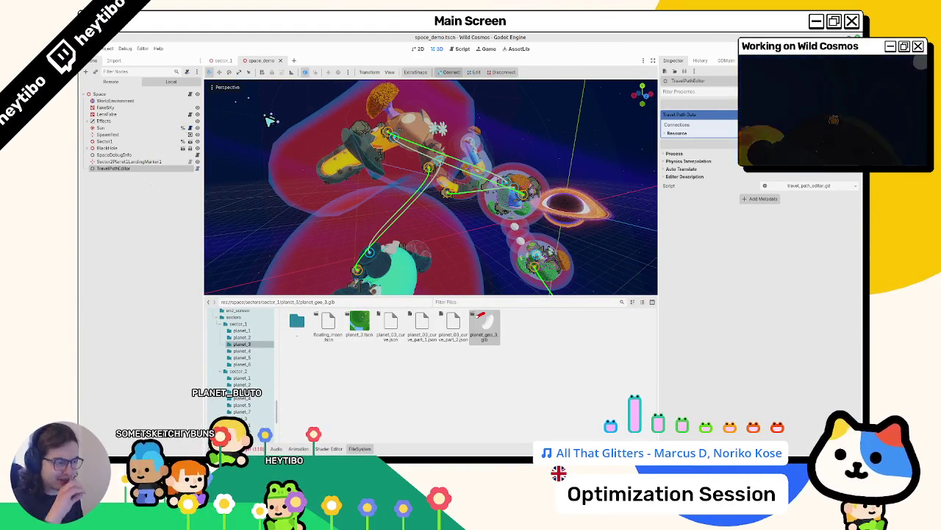
# Step: Read travel_launcher.gd and travel_connection.gd in the Script editor, closing one open script
pyautogui.click(454, 49)
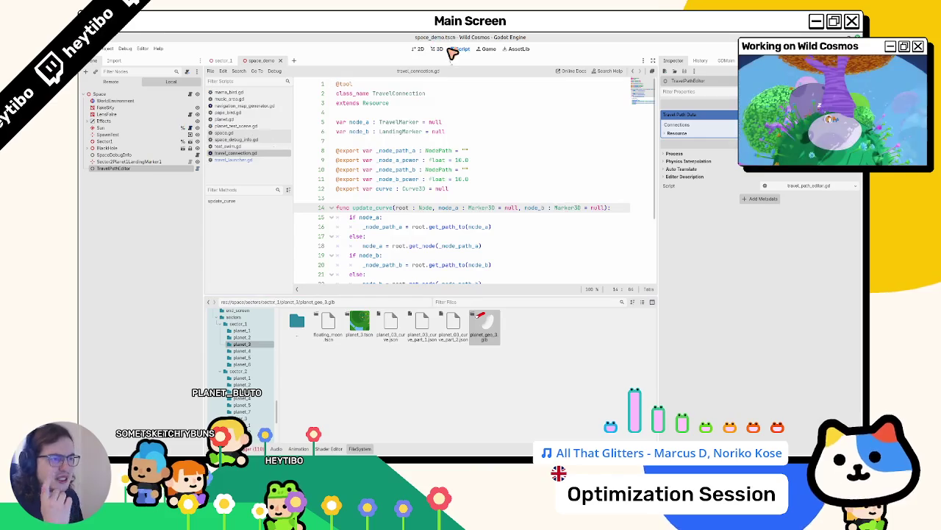
pyautogui.click(243, 161)
pyautogui.scroll(-6, 421, 174)
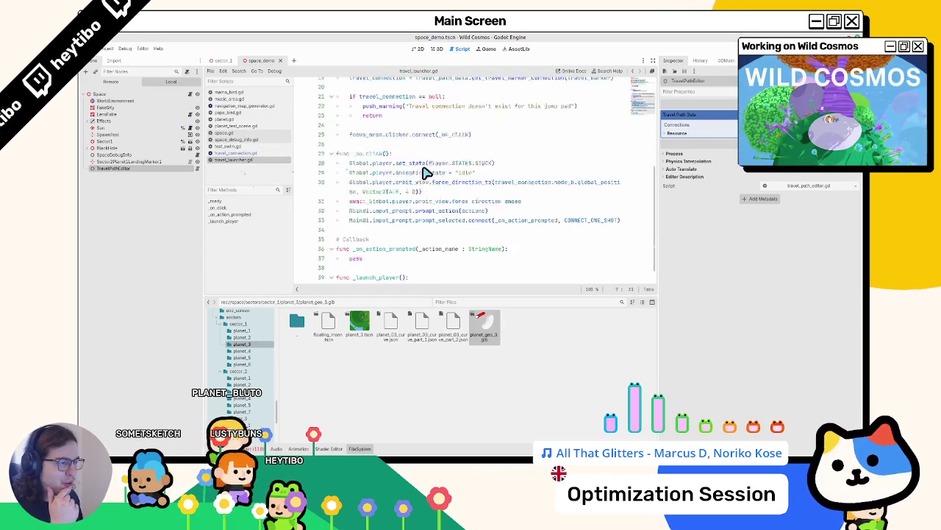
pyautogui.click(235, 153)
pyautogui.scroll(-3, 371, 181)
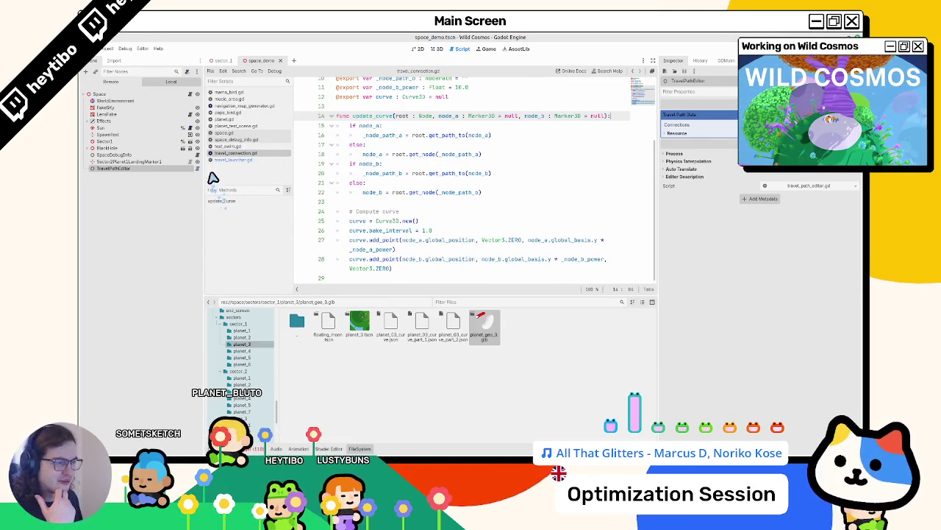
pyautogui.middleClick(228, 93)
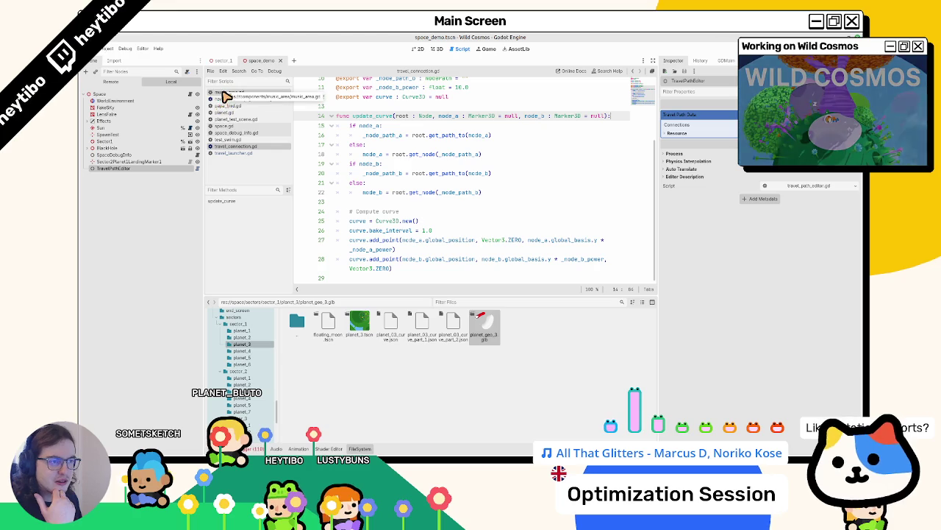
# Step: Look through planet_test_scene.gd and space_debug_info.gd, then revisit travel_connection.gd and travel_launcher.gd
pyautogui.click(242, 126)
pyautogui.click(245, 120)
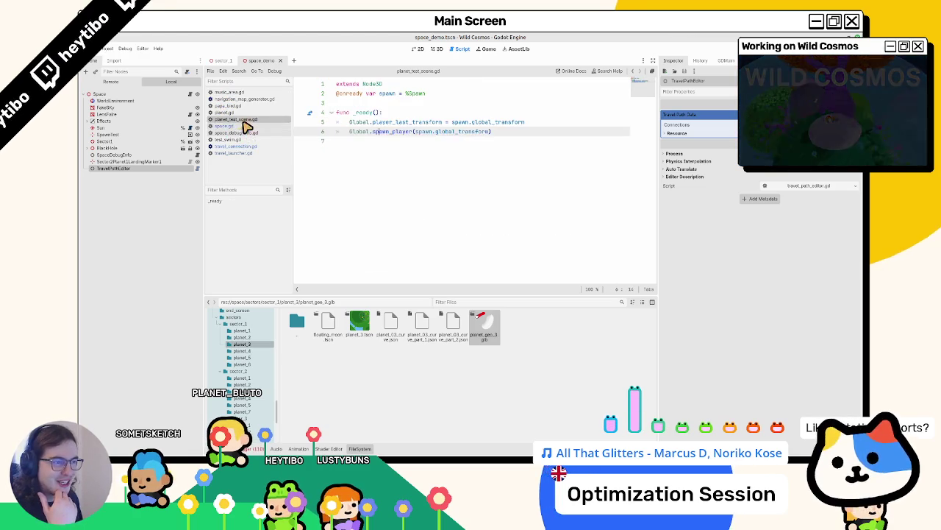
pyautogui.click(242, 134)
pyautogui.click(247, 147)
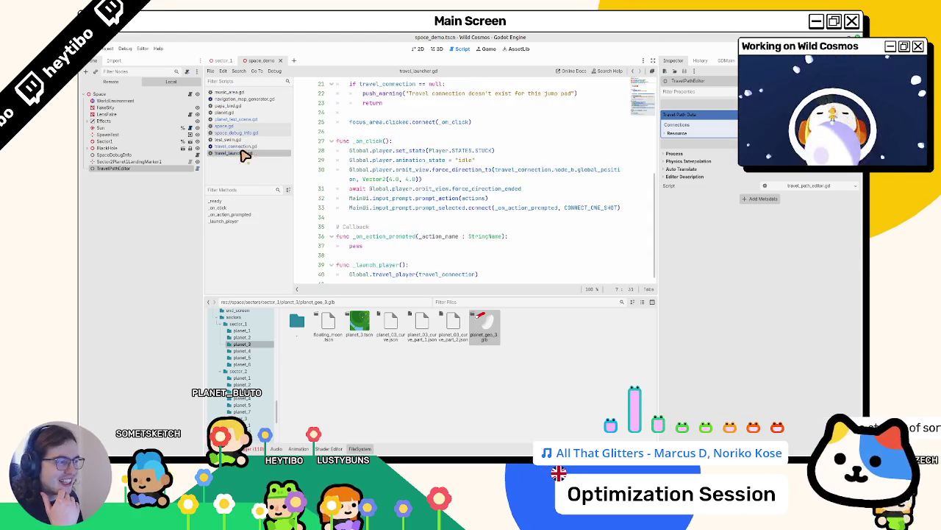
pyautogui.scroll(2, 346, 208)
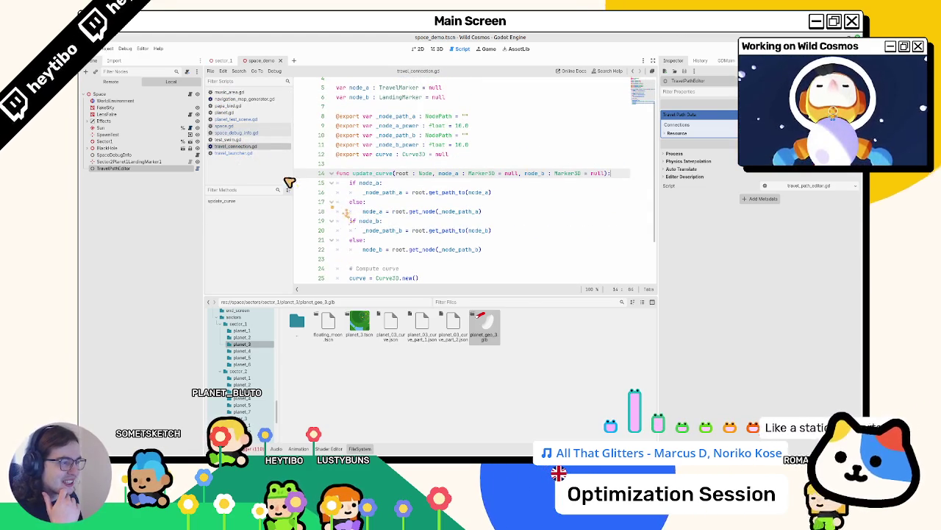
pyautogui.scroll(-2, 356, 209)
pyautogui.click(248, 153)
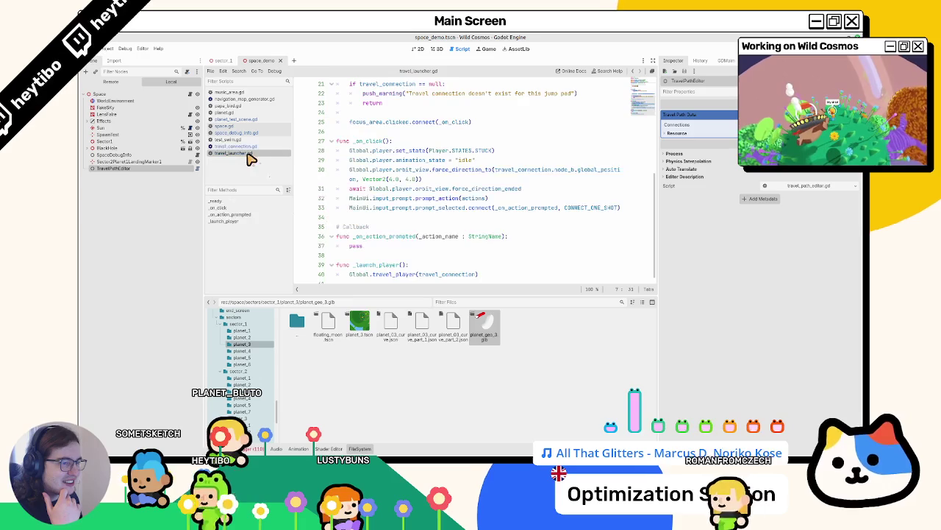
pyautogui.scroll(5, 357, 189)
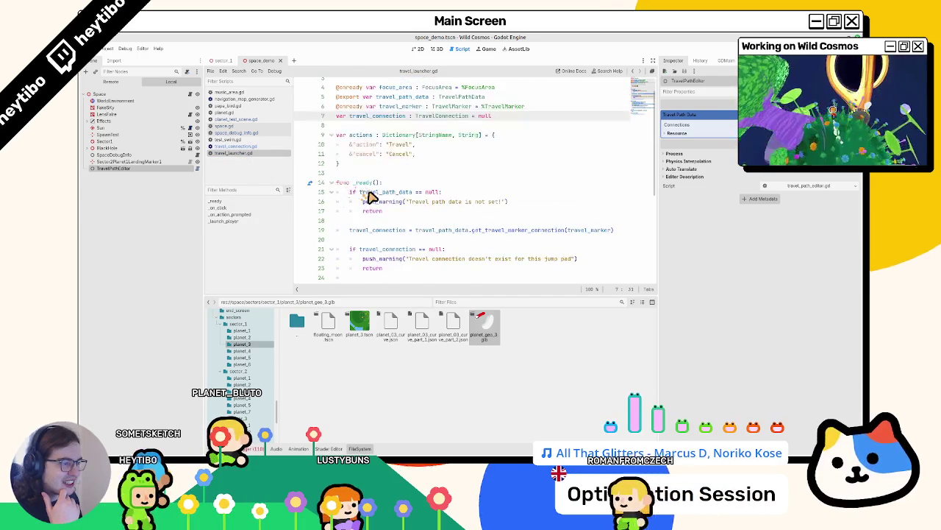
pyautogui.scroll(-5, 375, 196)
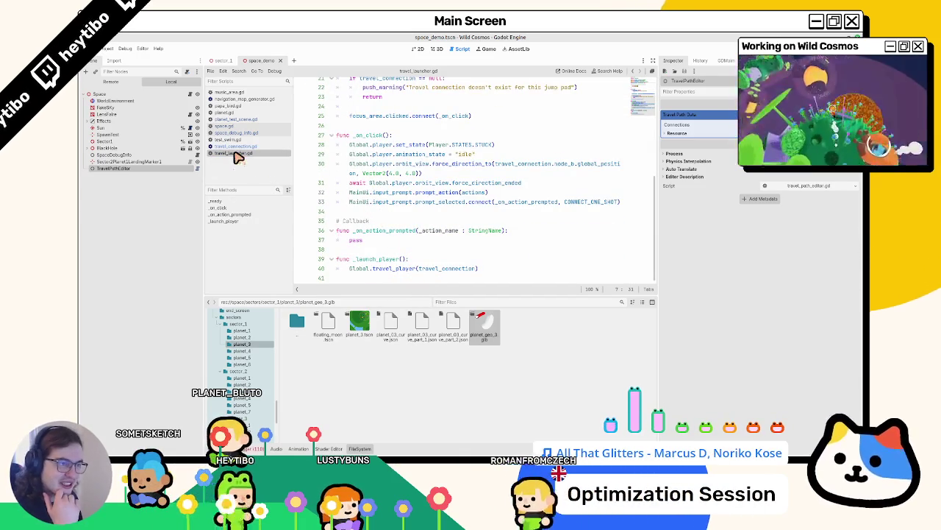
# Step: Read navigation_map_generator.gd and music_area.gd, then bring the git terminal forward
pyautogui.click(242, 105)
pyautogui.click(243, 98)
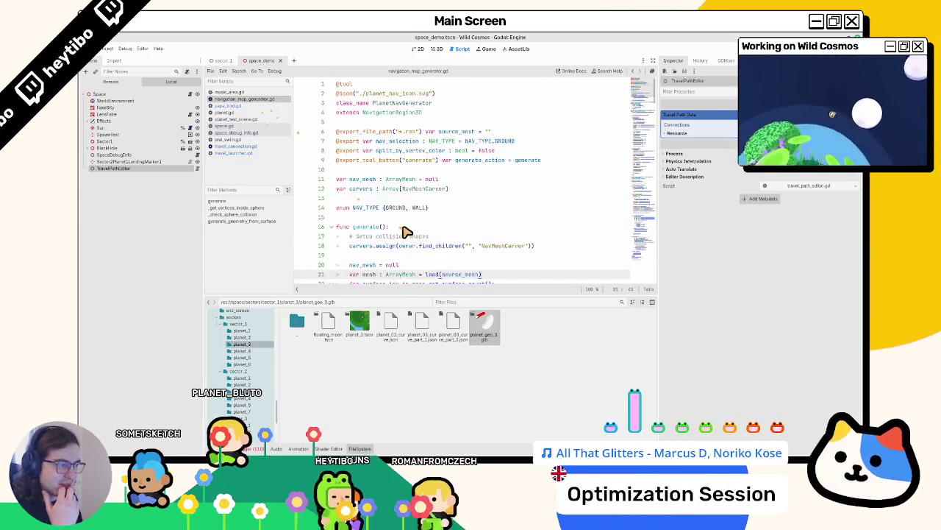
pyautogui.scroll(-5, 406, 232)
pyautogui.scroll(4, 403, 234)
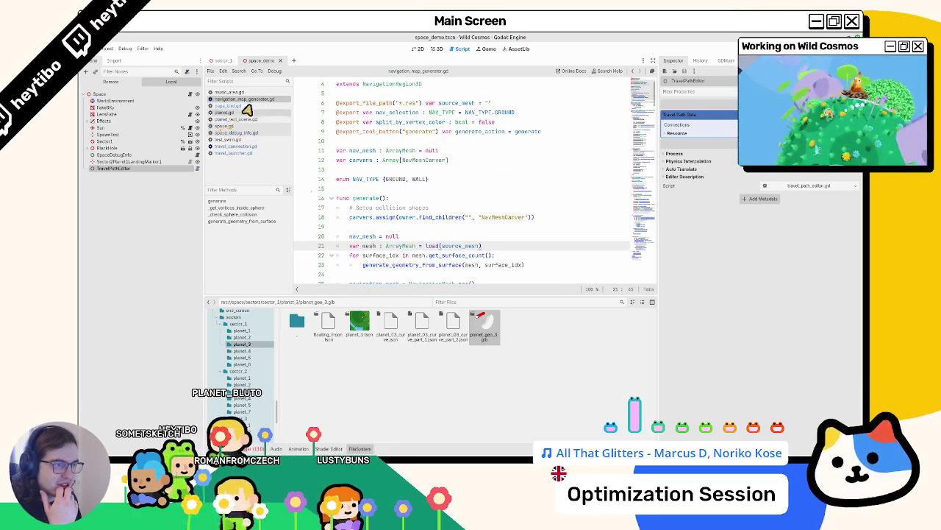
pyautogui.click(250, 93)
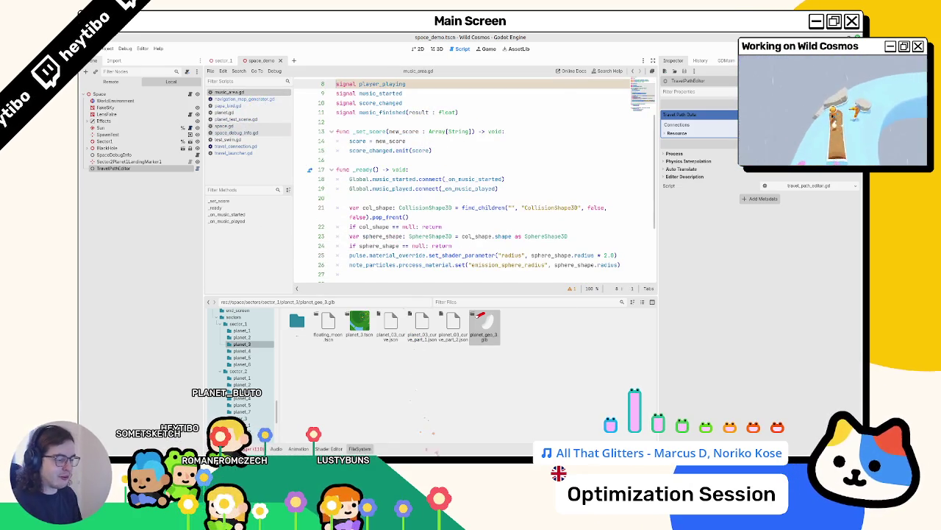
pyautogui.hotkey('alt', 'Tab')
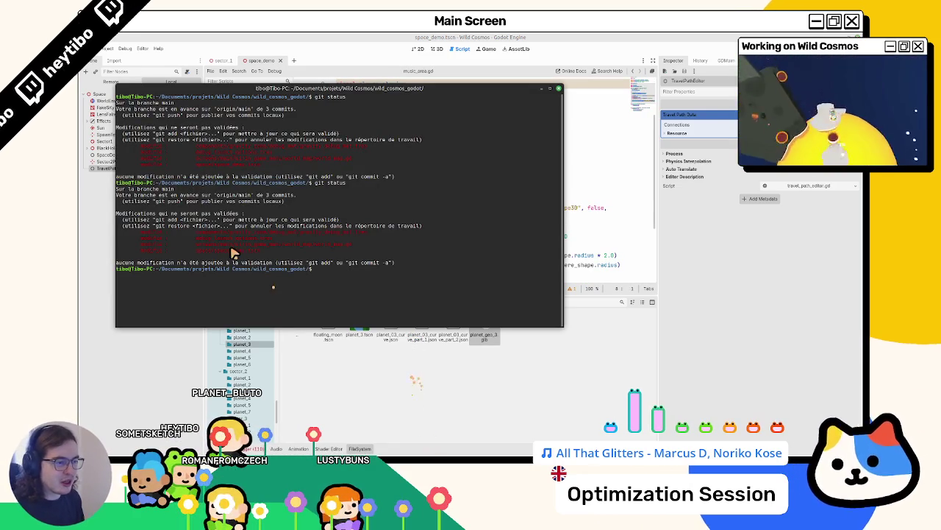
# Step: In world_map.gd, delete line 80, the early return skipping geysers without a travel connection
pyautogui.click(381, 43)
pyautogui.click(523, 302)
pyautogui.write('world_map')
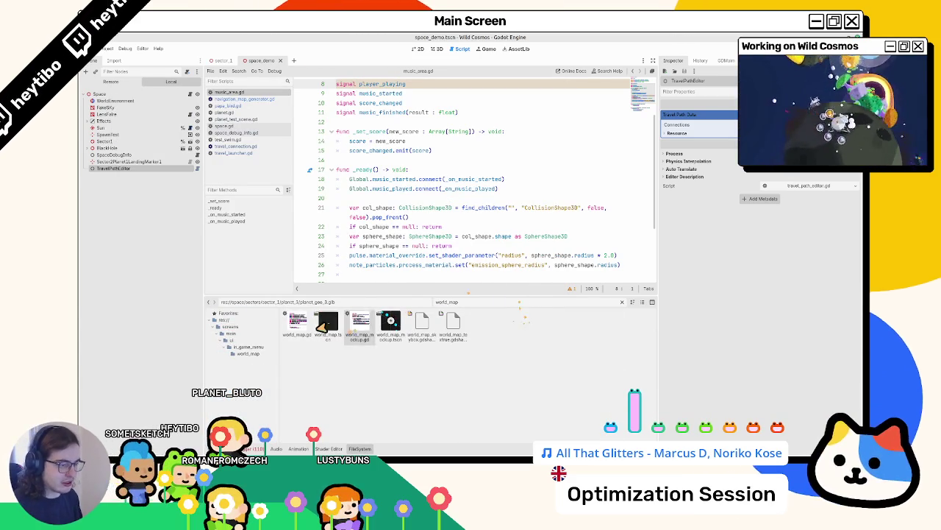
pyautogui.doubleClick(307, 331)
pyautogui.scroll(-10, 382, 210)
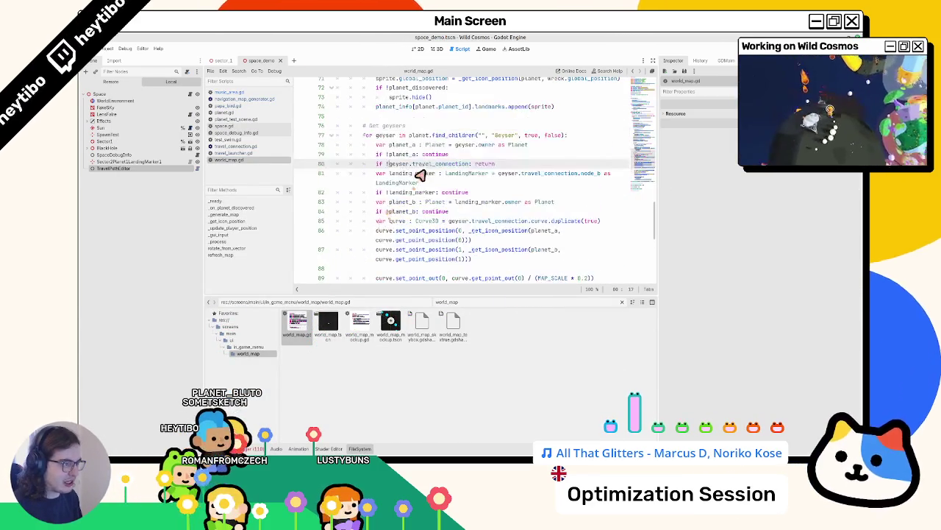
pyautogui.tripleClick(421, 165)
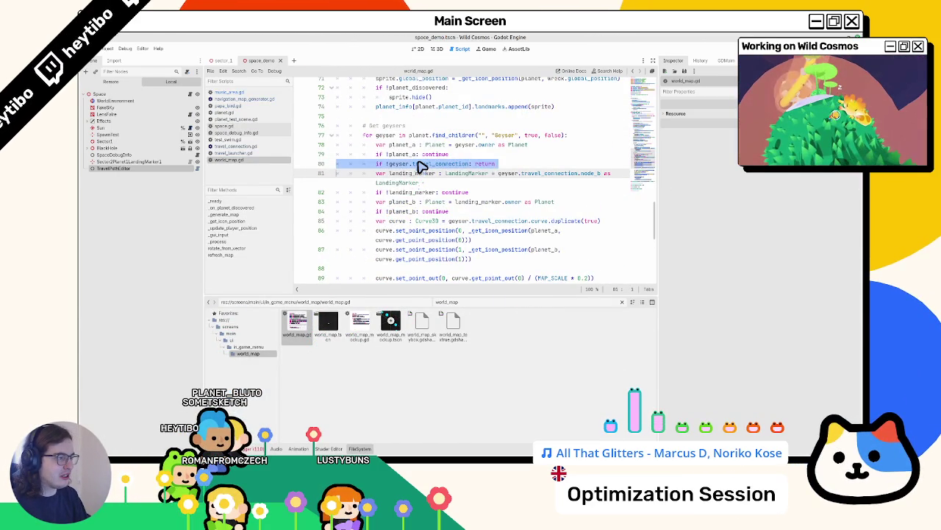
pyautogui.press('Delete')
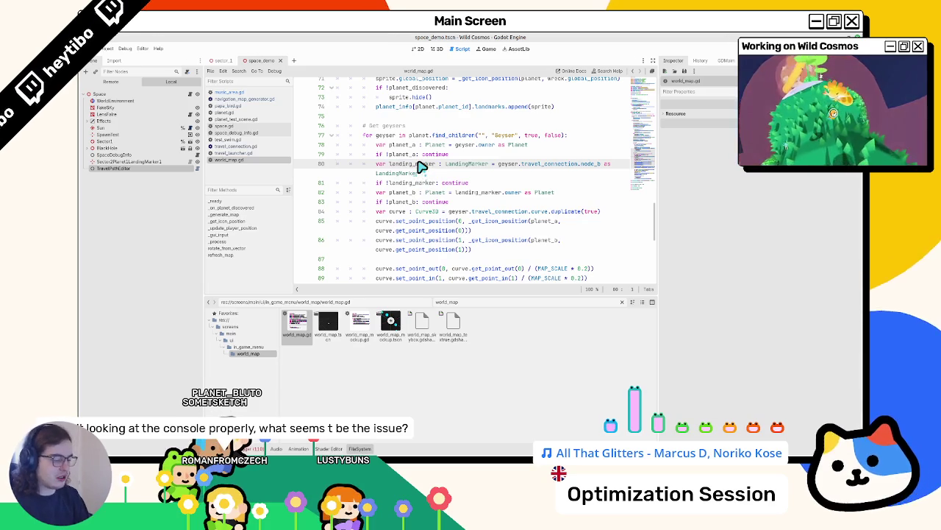
# Step: Run the game, inspect the break on the Nil travel_connection, then stop debugging
pyautogui.press('F5')
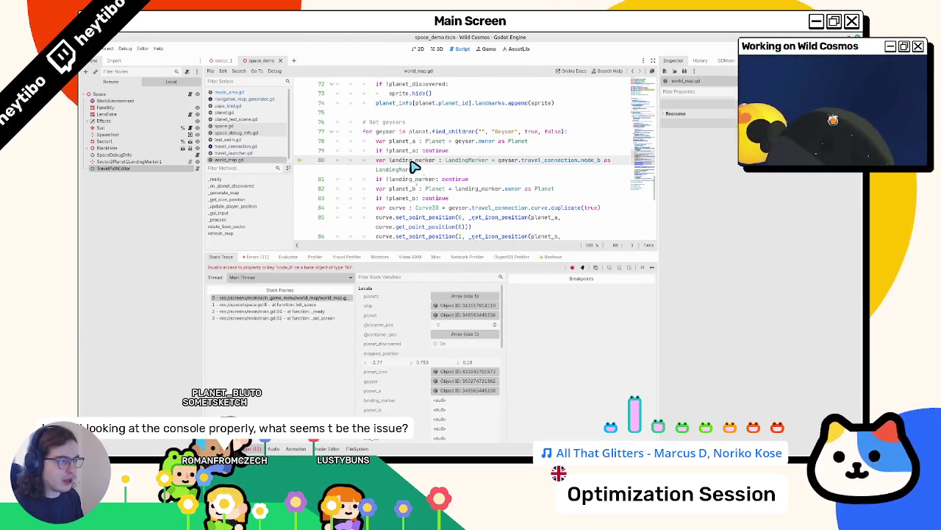
pyautogui.moveTo(413, 167)
pyautogui.click(409, 190)
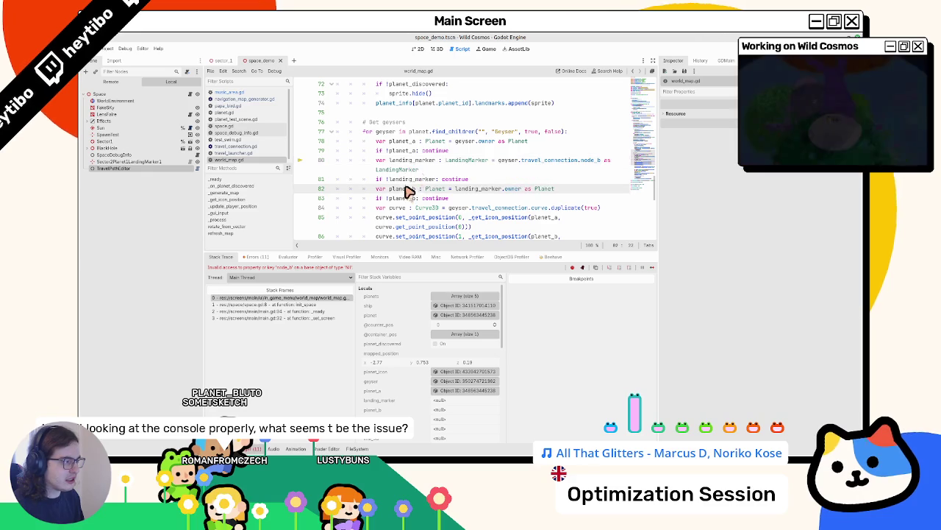
pyautogui.doubleClick(557, 161)
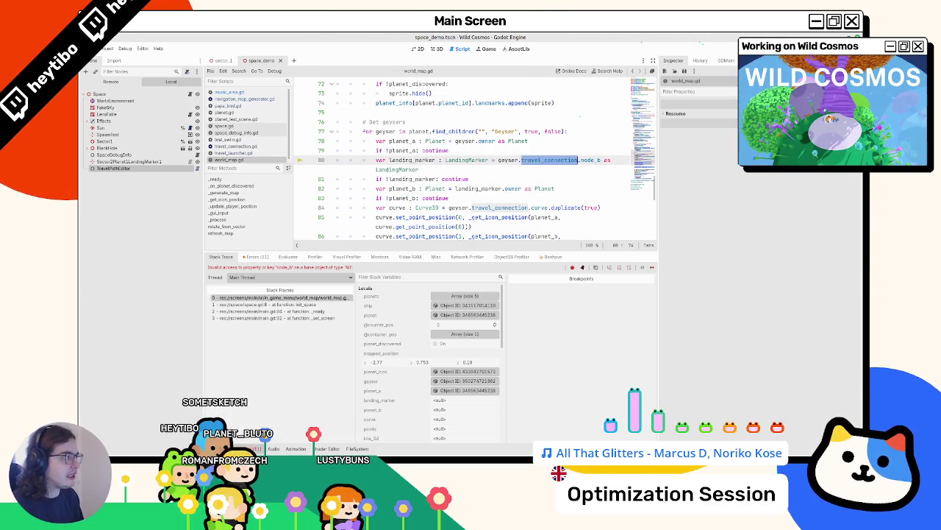
pyautogui.click(437, 49)
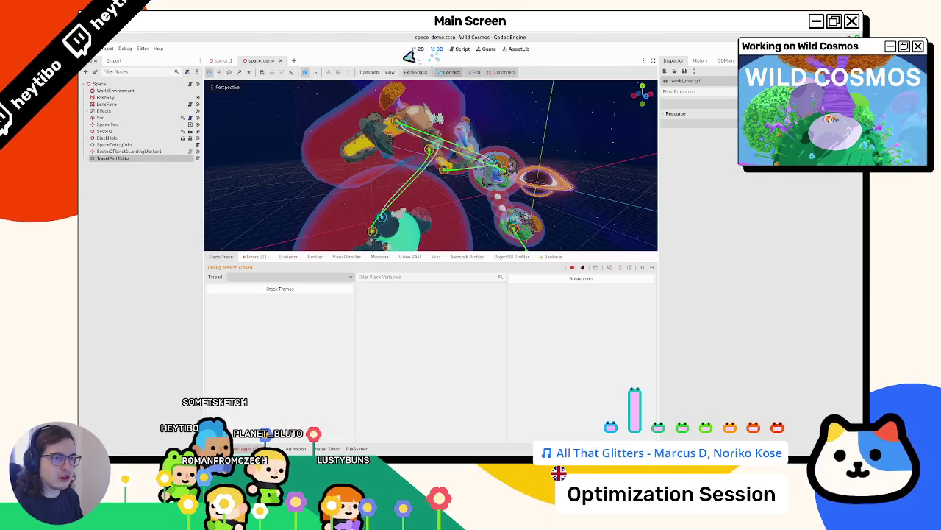
# Step: Open the geyser scene and select its root Geyser node
pyautogui.scroll(2, 279, 135)
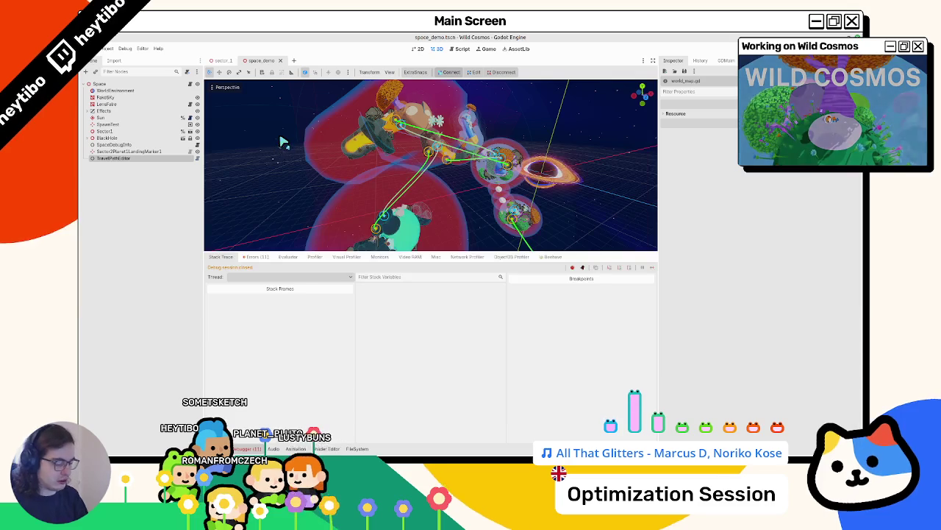
pyautogui.hotkey('ctrl', 'shift', 'o')
pyautogui.write('geyser')
pyautogui.press('Return')
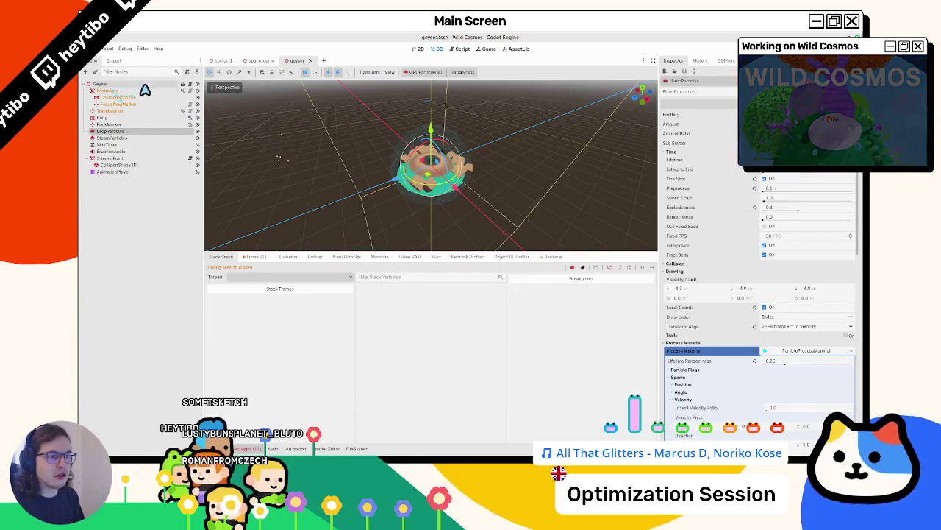
pyautogui.click(184, 85)
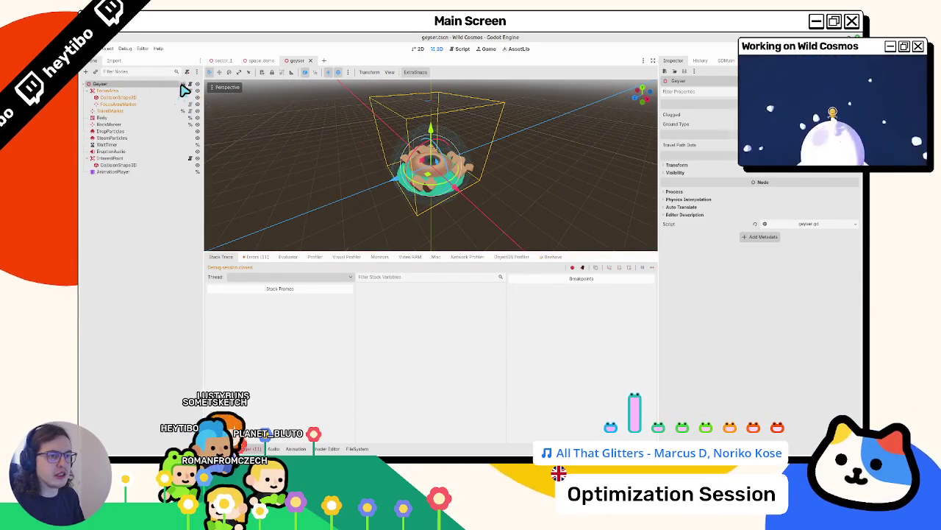
# Step: Inspect the inherited travel_launcher scene and travel_launcher.gd, then close both scene tabs
pyautogui.click(185, 86)
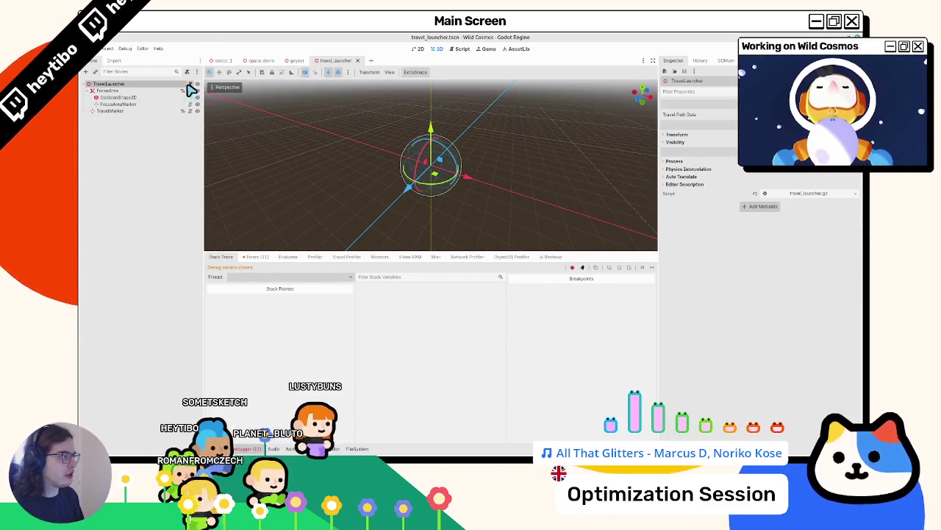
pyautogui.click(189, 85)
pyautogui.scroll(7, 341, 150)
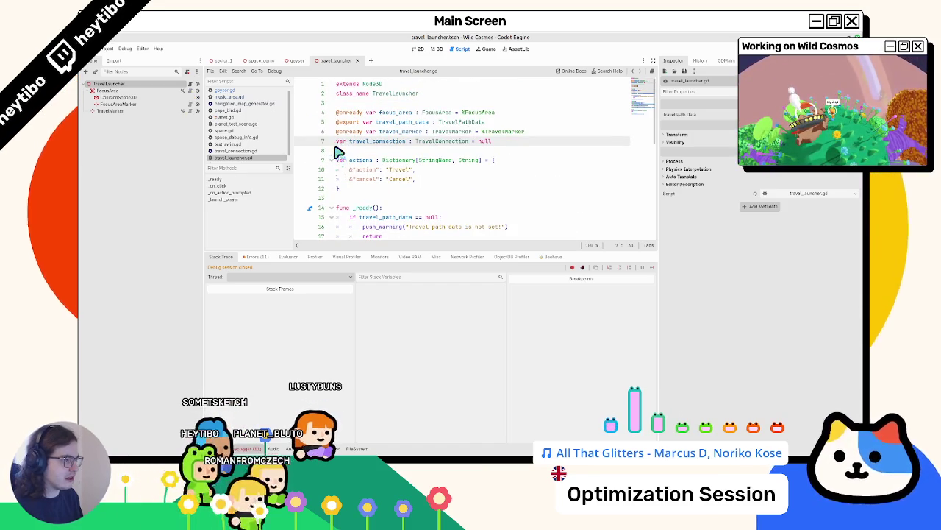
pyautogui.click(357, 60)
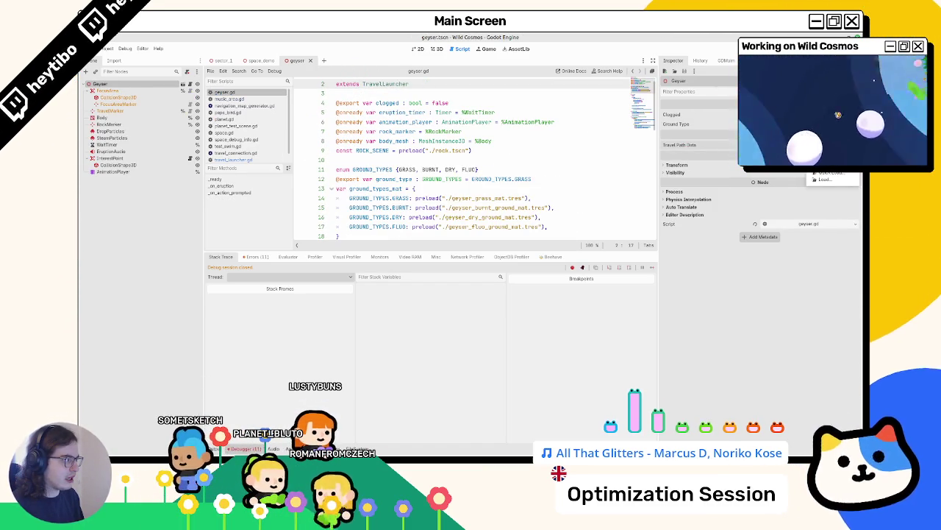
pyautogui.click(310, 60)
pyautogui.click(437, 49)
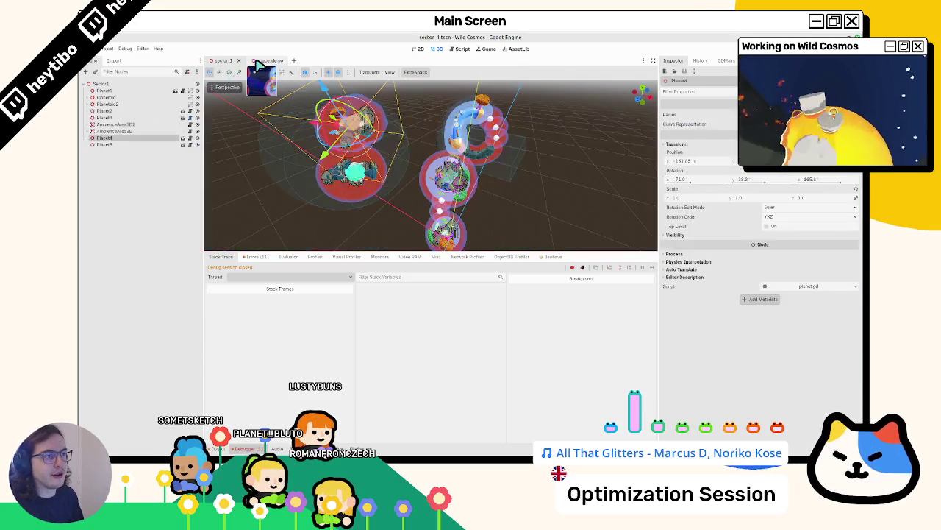
# Step: In space_demo, clear the Debugger's Errors list and collapse the debugger panel
pyautogui.click(92, 84)
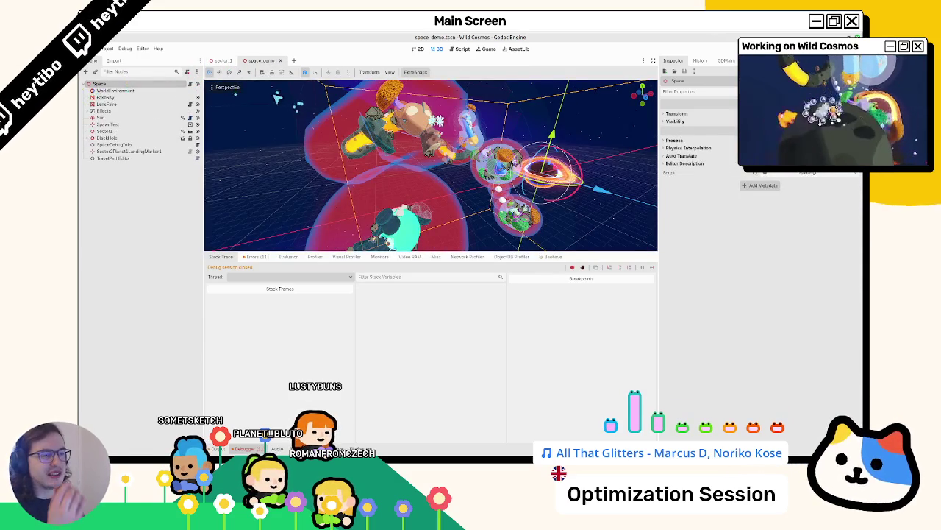
pyautogui.click(229, 61)
pyautogui.click(258, 63)
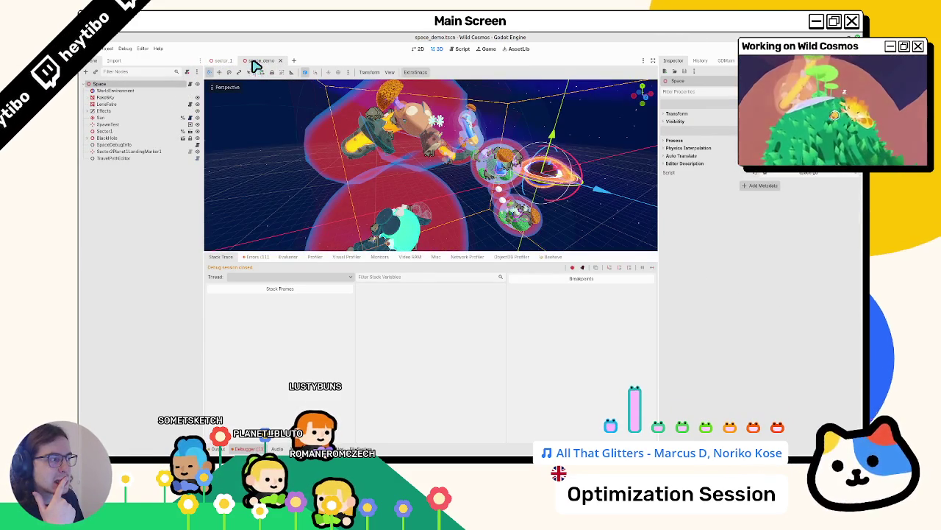
pyautogui.scroll(-5, 258, 157)
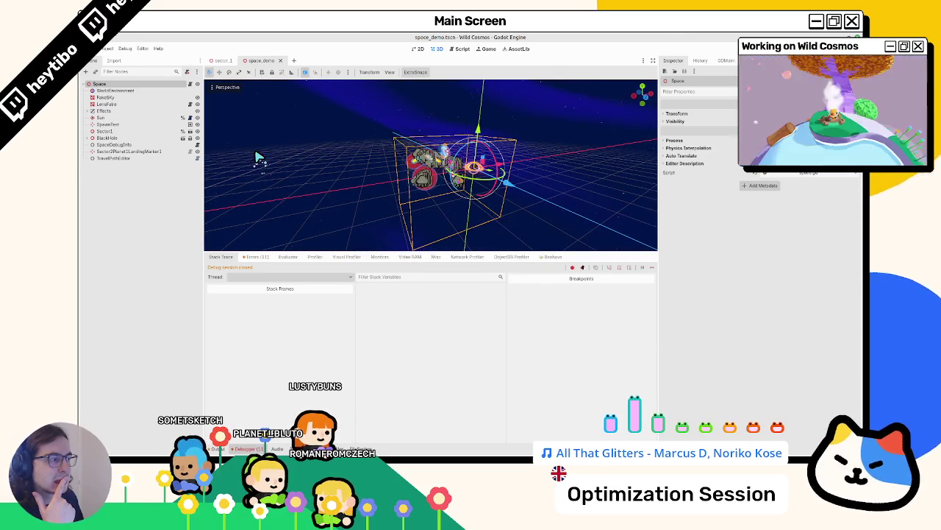
pyautogui.click(254, 257)
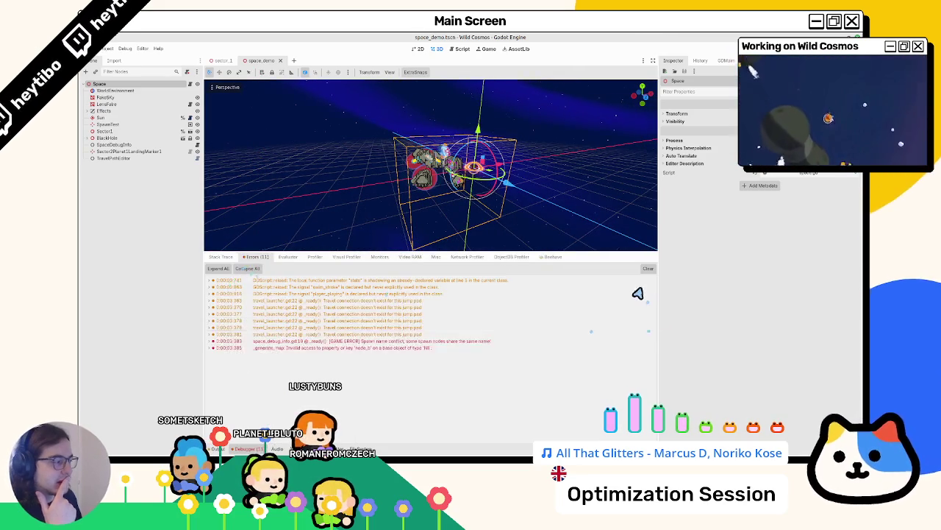
pyautogui.click(648, 269)
pyautogui.click(242, 449)
pyautogui.scroll(4, 253, 265)
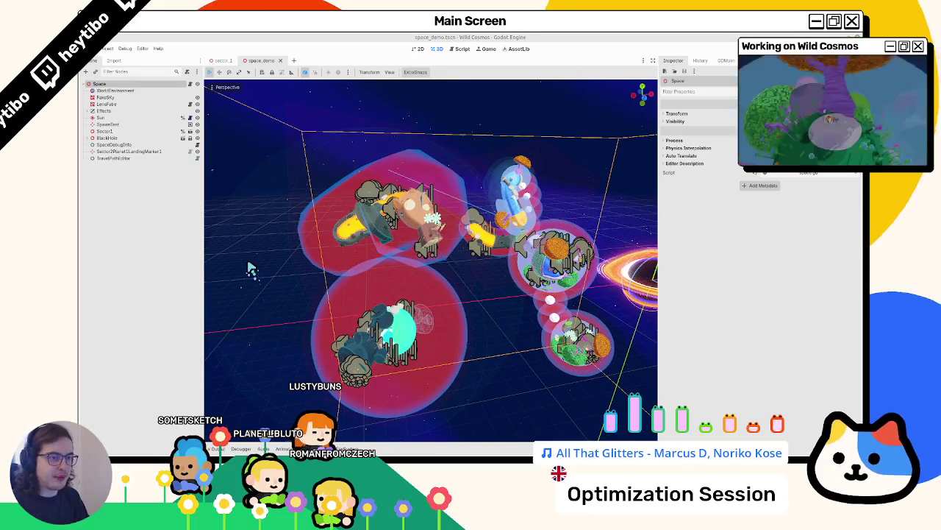
# Step: Open planet_4.tscn by searching scenes for 'planet_4'
pyautogui.hotkey('ctrl', 'shift', 'o')
pyautogui.write('planet_4')
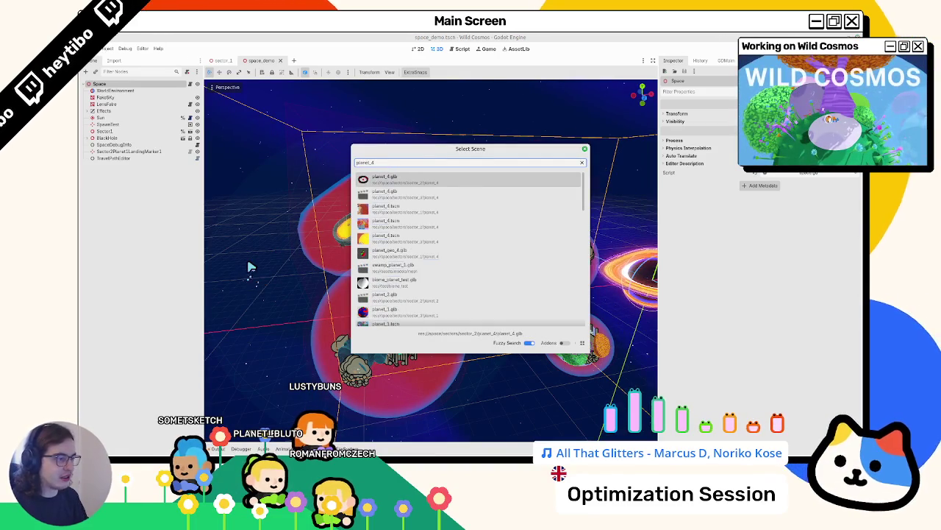
pyautogui.press('Down')
pyautogui.press('Down')
pyautogui.press('Return')
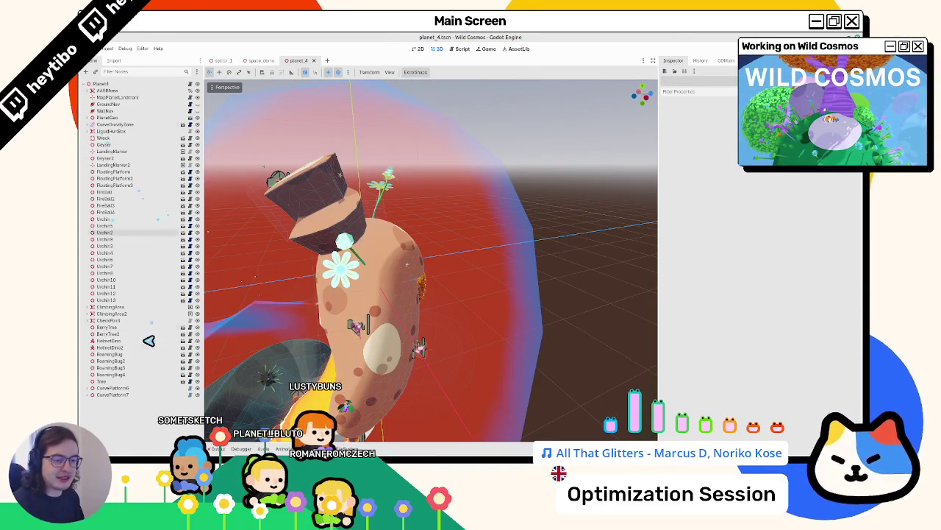
# Step: Inspect Geyser and Geyser2 on planet_4, close that scene, and show space.gd
pyautogui.click(123, 145)
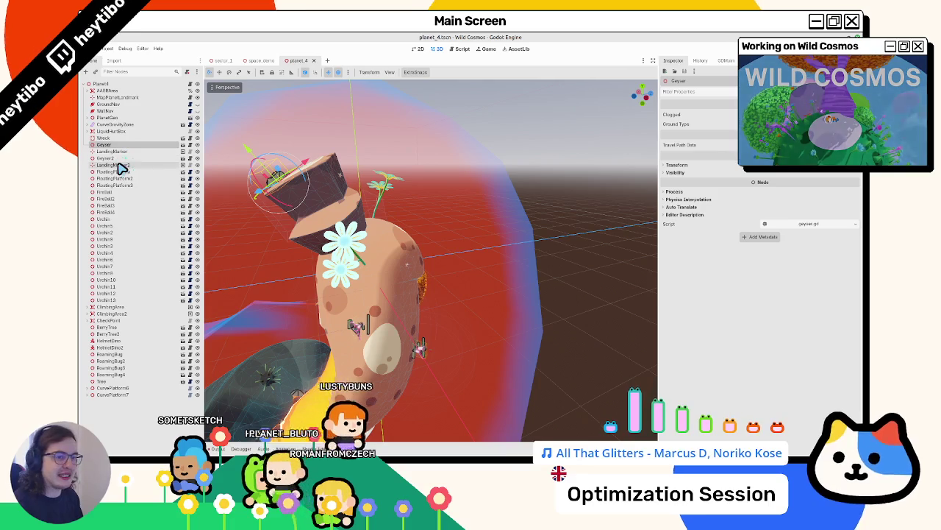
pyautogui.click(120, 159)
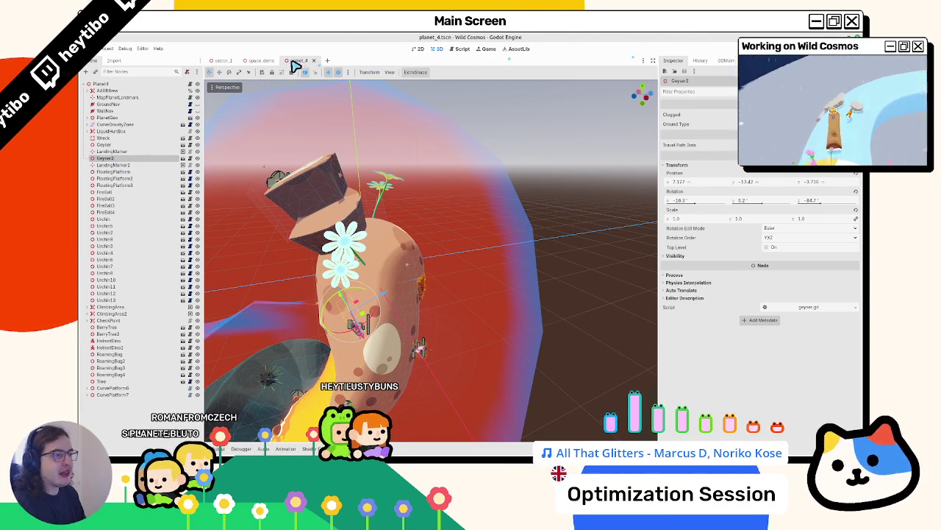
pyautogui.click(314, 61)
pyautogui.click(459, 48)
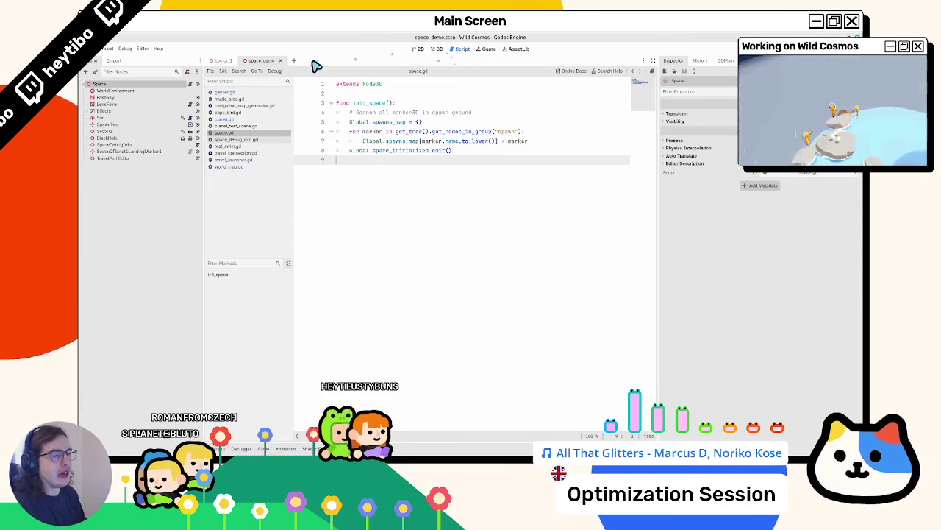
# Step: Drag TravelPathEditor above WorldEnvironment so it is Space's first child
pyautogui.click(116, 158)
pyautogui.click(438, 50)
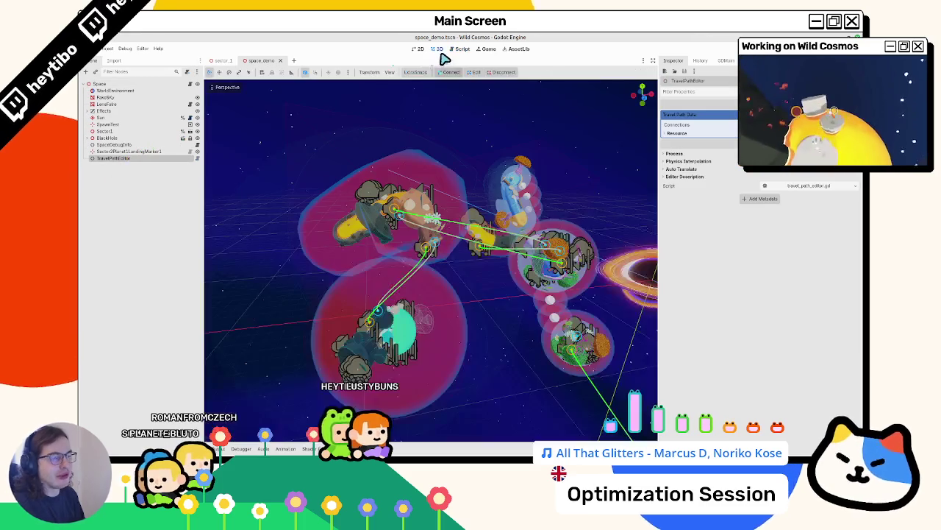
pyautogui.click(460, 50)
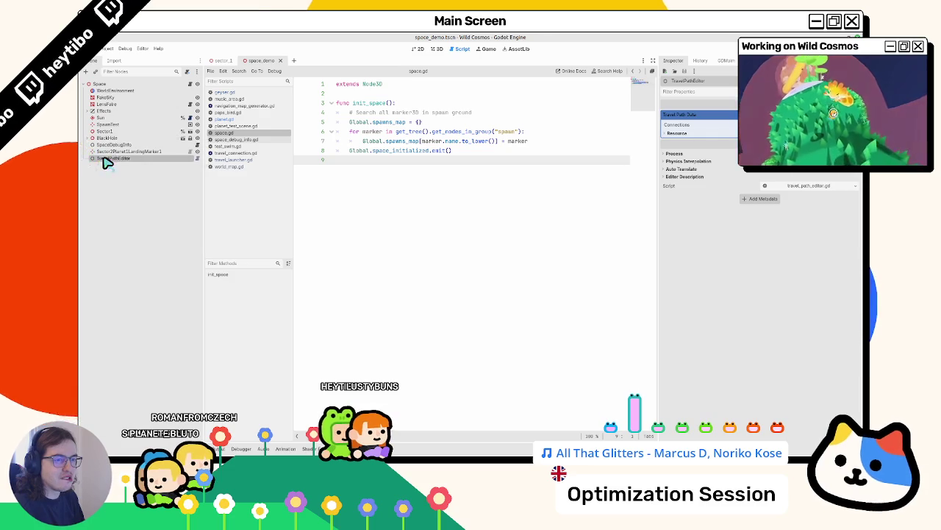
pyautogui.moveTo(107, 161); pyautogui.dragTo(120, 92)
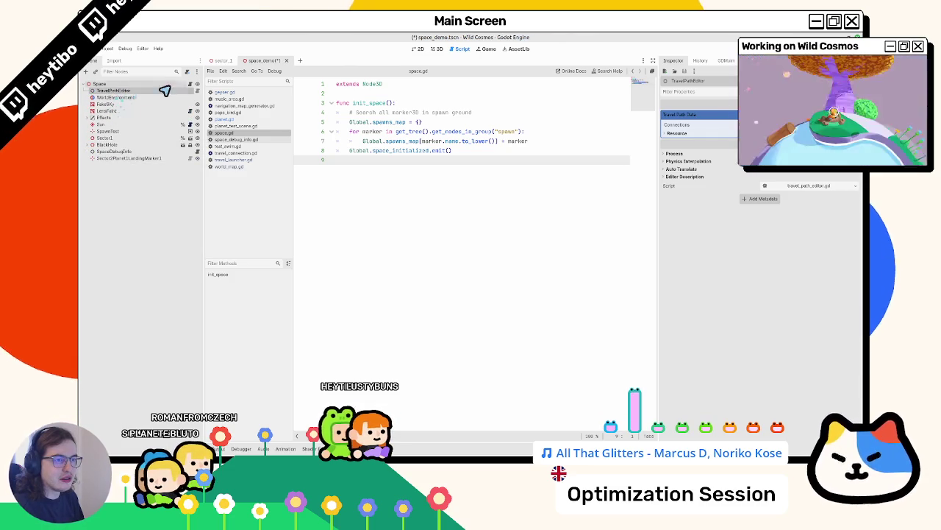
# Step: Open travel_path_editor.gd and read its update_paths and marker power functions
pyautogui.click(196, 91)
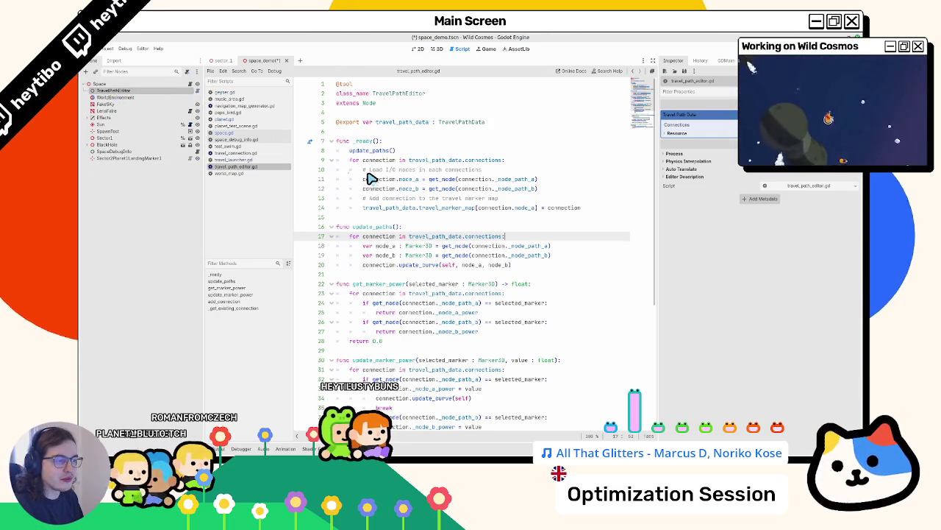
pyautogui.scroll(-5, 370, 179)
pyautogui.scroll(-2, 370, 179)
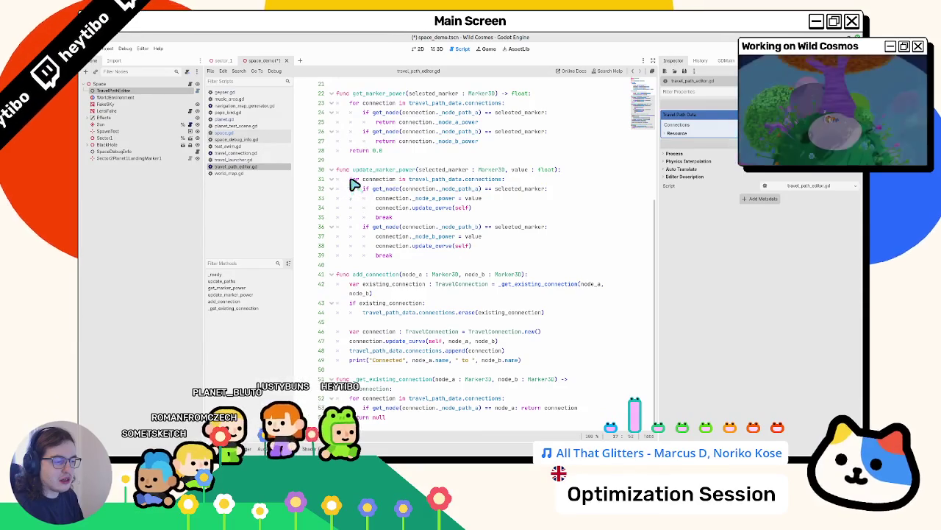
pyautogui.scroll(7, 358, 183)
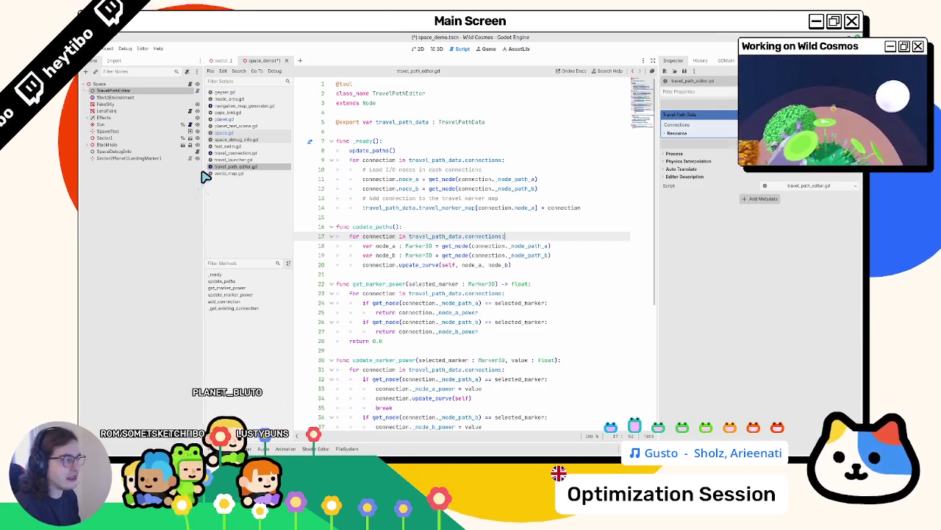
# Step: In the FileSystem dock, browse from the project root into the res://space/ folder
pyautogui.click(437, 49)
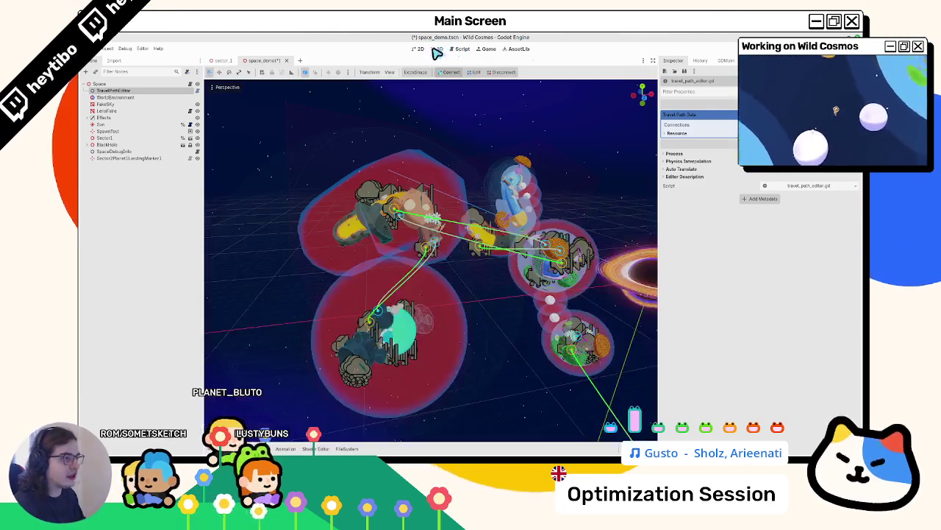
pyautogui.hotkey('alt', 'f')
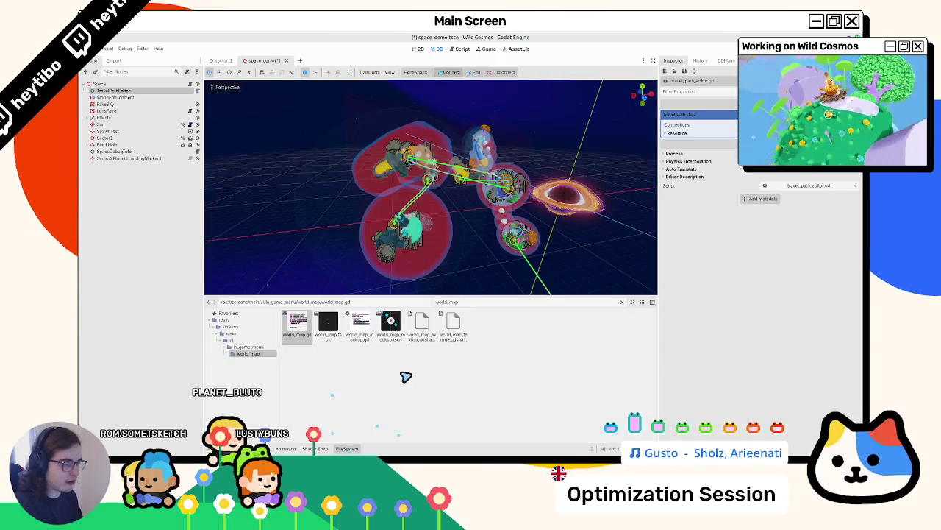
pyautogui.click(631, 302)
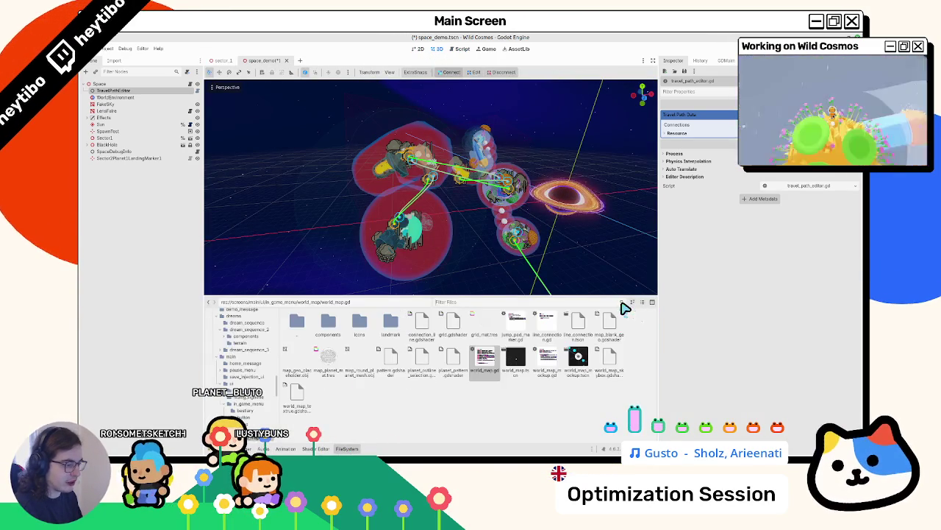
pyautogui.scroll(5, 243, 360)
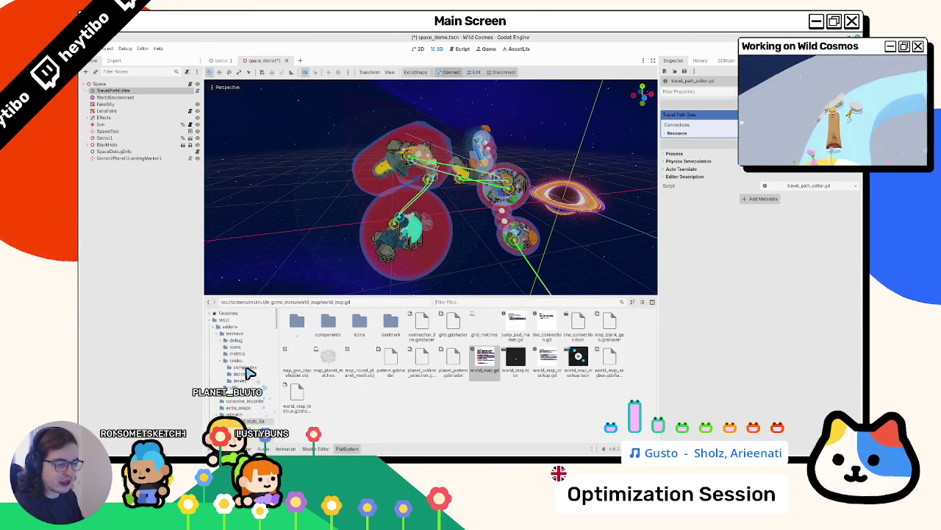
pyautogui.click(223, 319)
pyautogui.doubleClick(546, 322)
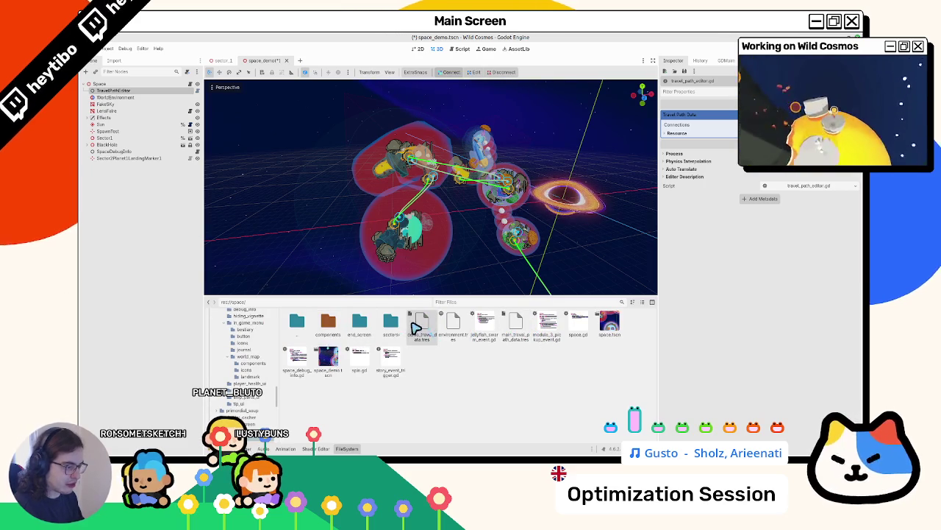
# Step: Inspect demo_travel_data.tres, then reopen TravelPathEditor's script
pyautogui.click(431, 342)
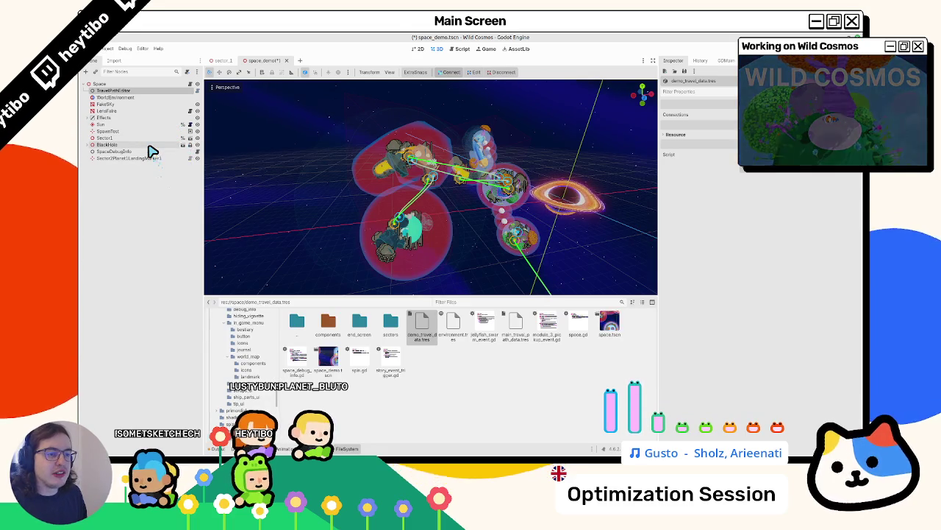
pyautogui.click(197, 90)
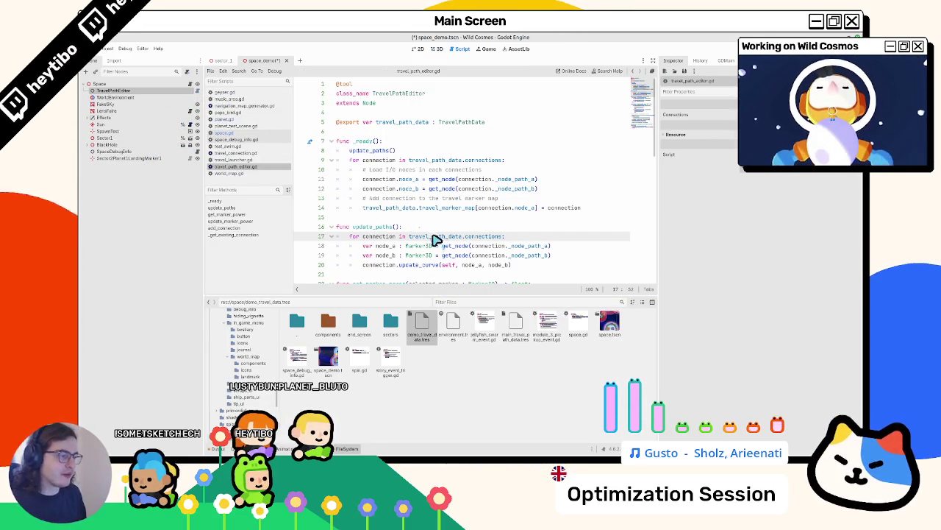
pyautogui.click(437, 49)
# Step: Close space_demo without saving its changes and reopen it
pyautogui.click(286, 61)
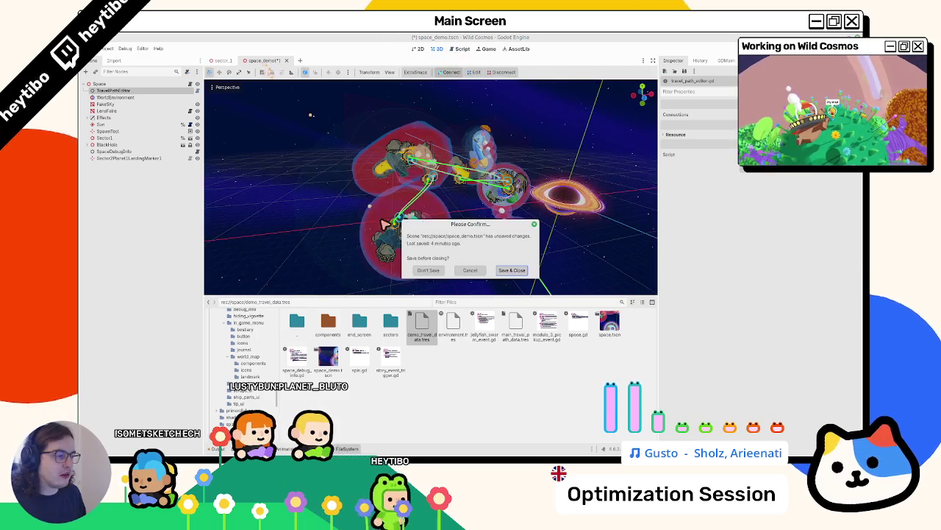
pyautogui.click(431, 269)
pyautogui.hotkey('ctrl', 'shift', 't')
# Step: Open travel_launcher.tscn via the geyser scene, close geyser, and open travel_launcher.gd
pyautogui.hotkey('ctrl', 'shift', 'o')
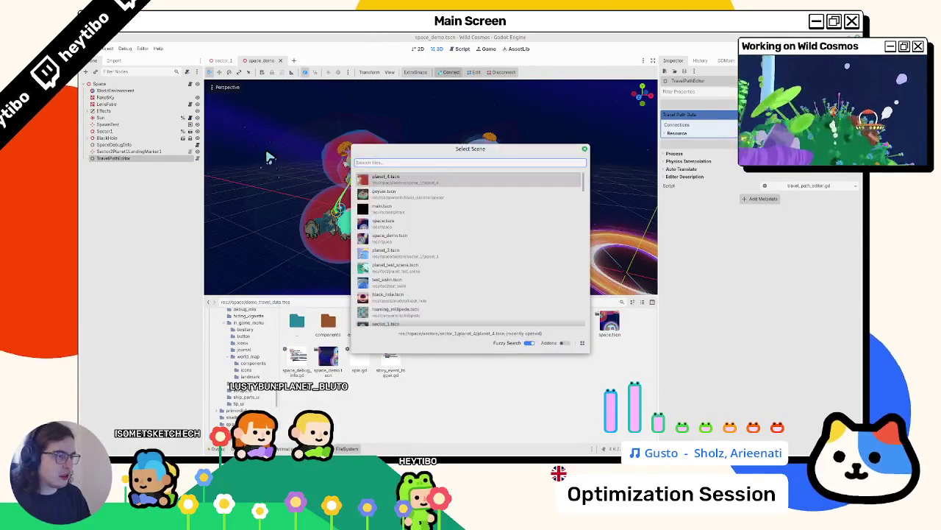
pyautogui.write('gey')
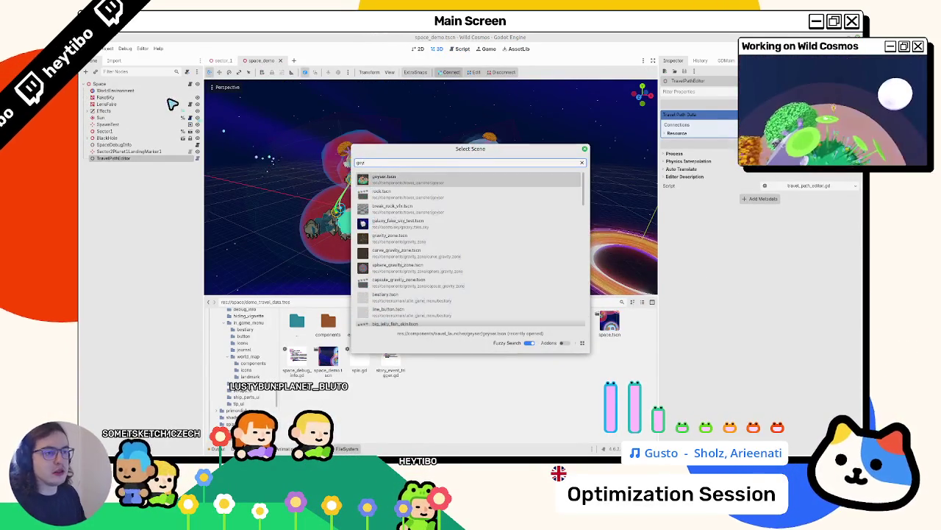
pyautogui.press('Return')
pyautogui.click(184, 88)
pyautogui.middleClick(294, 63)
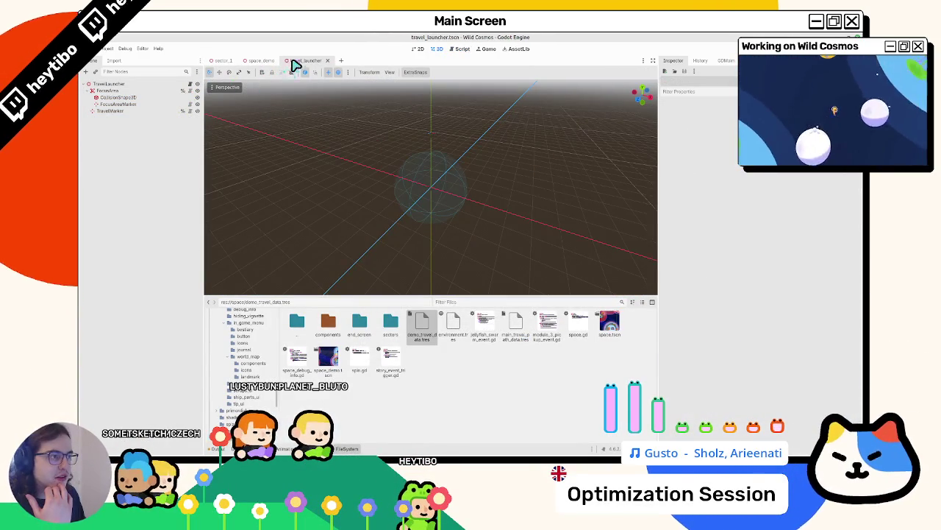
pyautogui.click(156, 84)
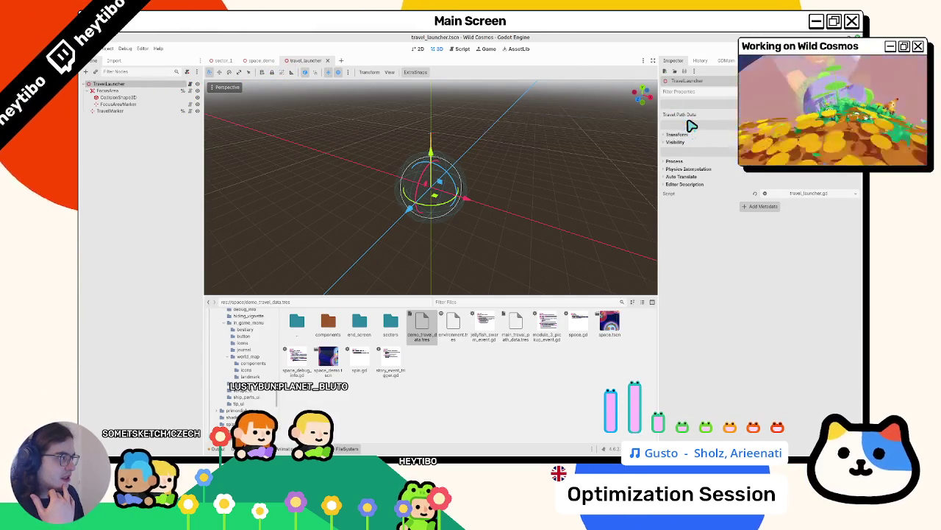
pyautogui.click(191, 84)
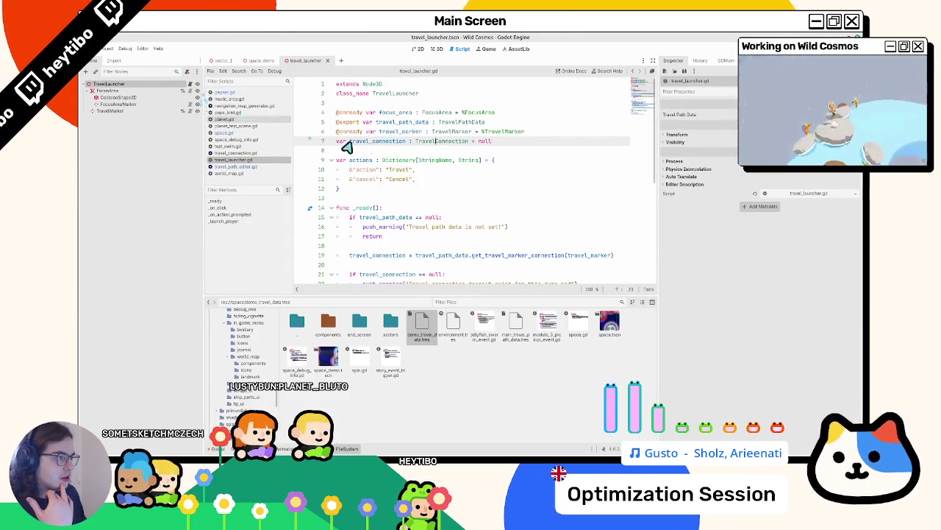
# Step: Trace travel_path_data uses in travel_launcher.gd, lines 5 and 19, and collapse the bottom dock
pyautogui.click(398, 123)
pyautogui.doubleClick(399, 123)
pyautogui.scroll(-2, 406, 160)
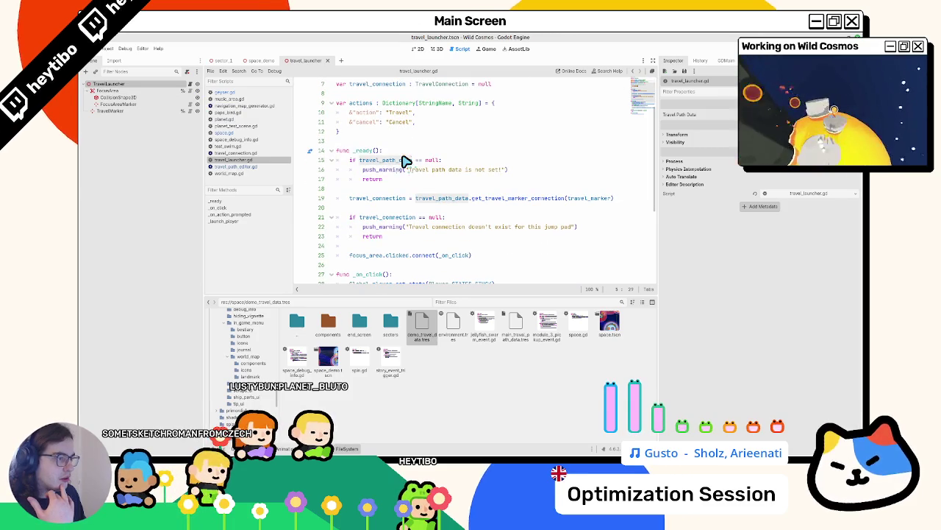
pyautogui.doubleClick(431, 198)
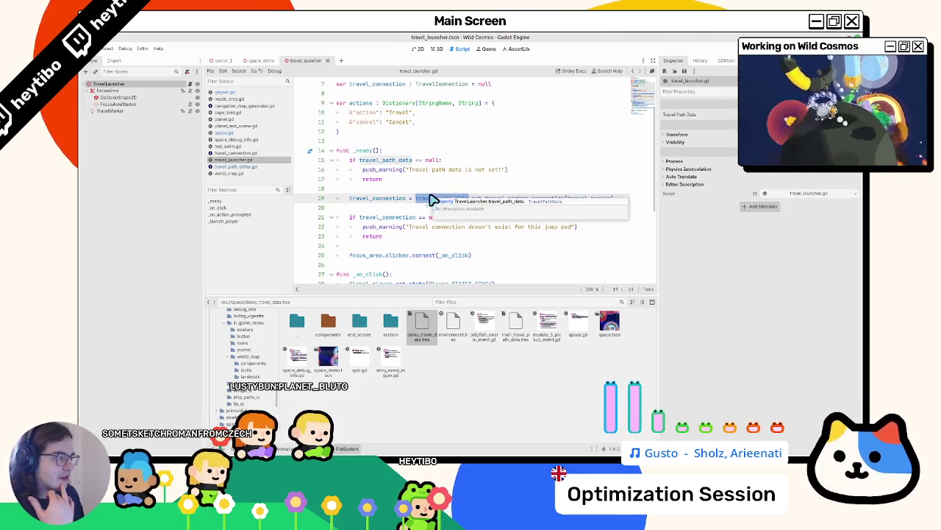
pyautogui.scroll(2, 425, 196)
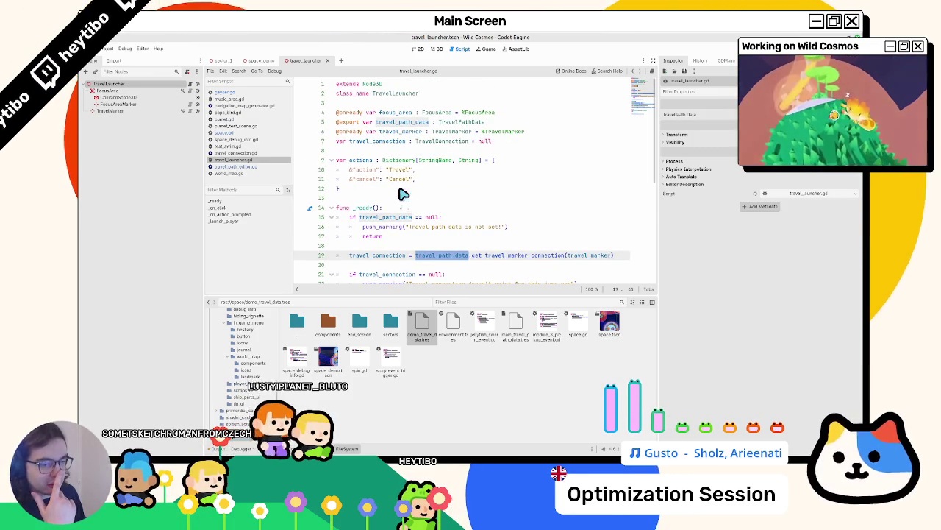
pyautogui.scroll(-7, 401, 194)
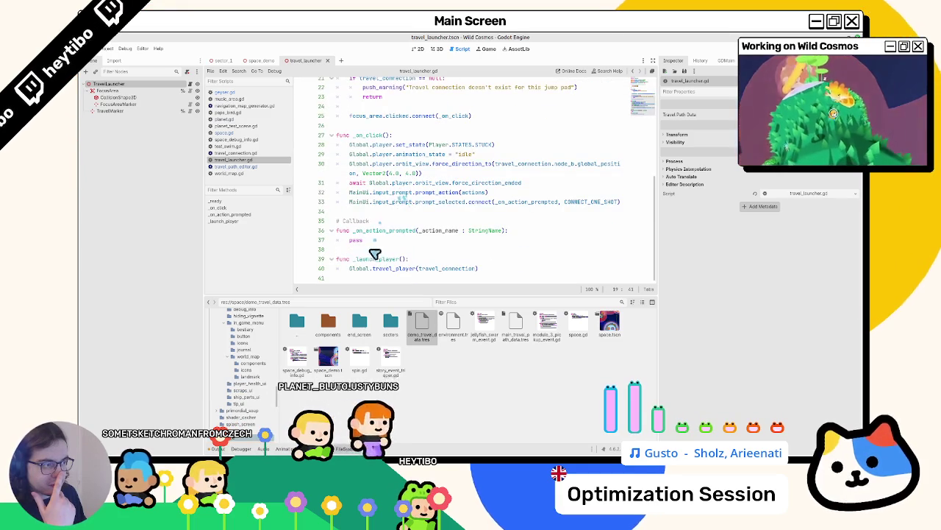
pyautogui.click(353, 250)
pyautogui.scroll(5, 354, 251)
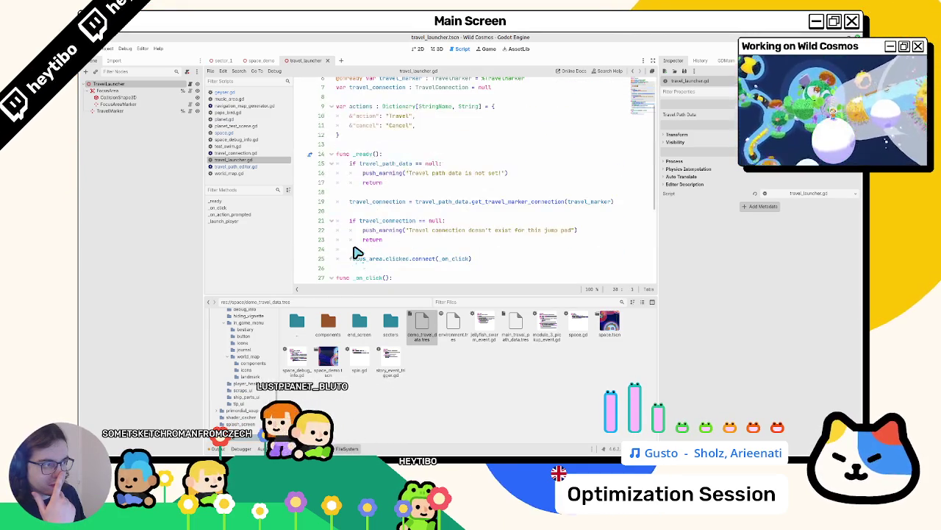
pyautogui.click(346, 448)
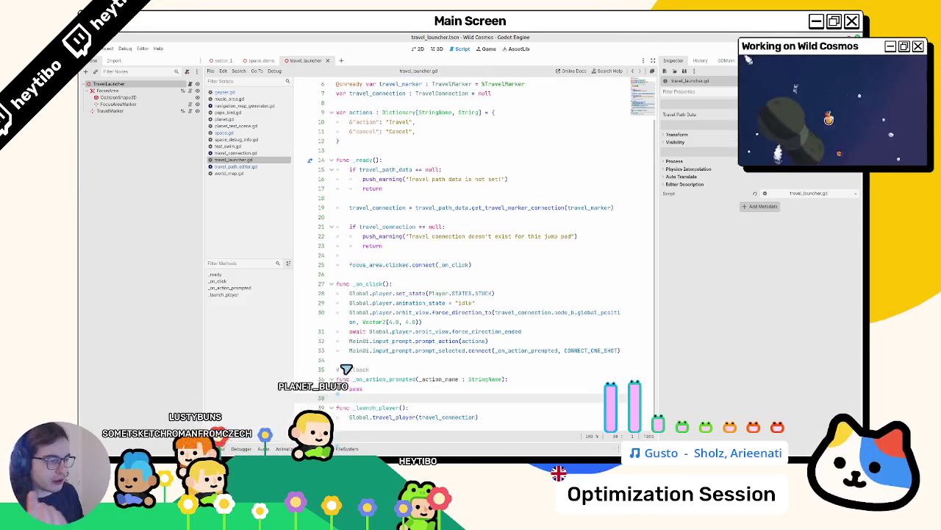
pyautogui.click(375, 276)
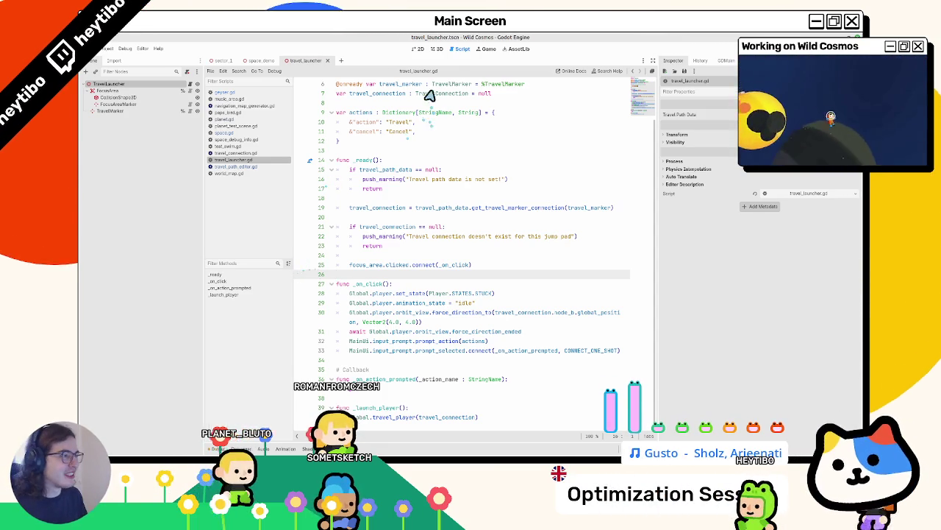
# Step: Select lines 15–25 of the _ready function, then return to the space_demo scene
pyautogui.moveTo(431, 171); pyautogui.dragTo(438, 270)
pyautogui.click(437, 48)
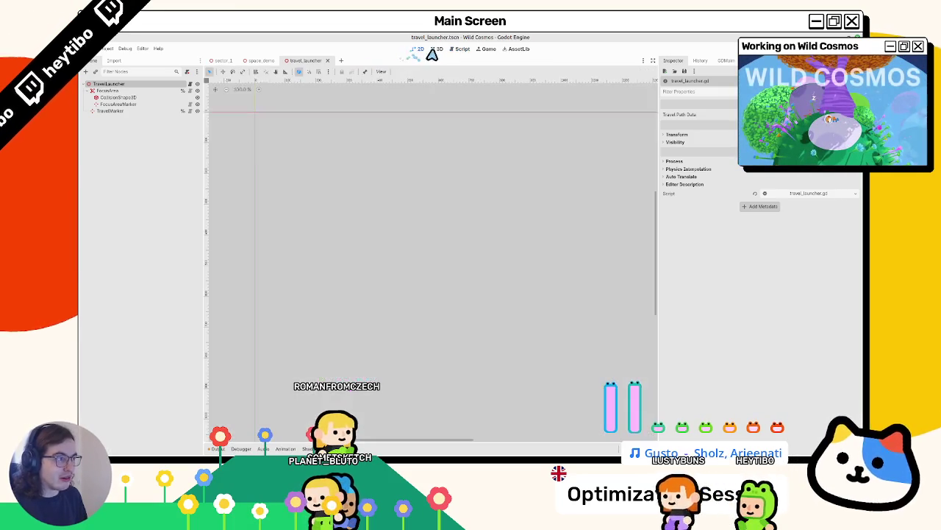
pyautogui.click(263, 63)
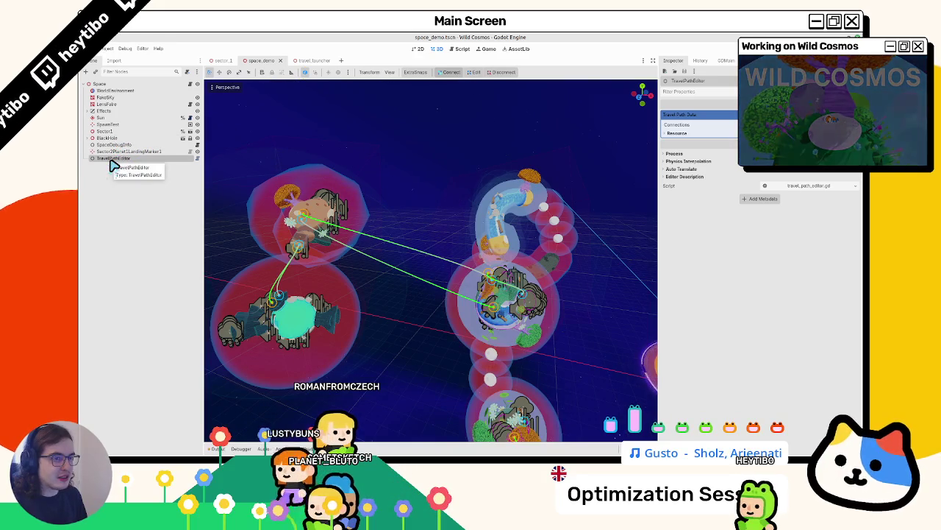
# Step: Drag TravelPathEditor up the space_demo tree to sit right below WorldEnvironment
pyautogui.moveTo(111, 160); pyautogui.dragTo(130, 130)
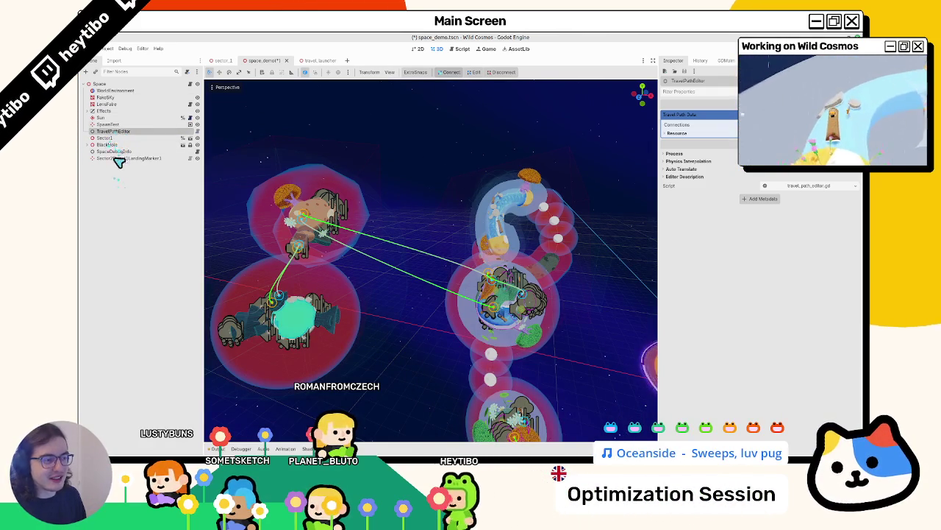
pyautogui.click(121, 139)
pyautogui.click(126, 131)
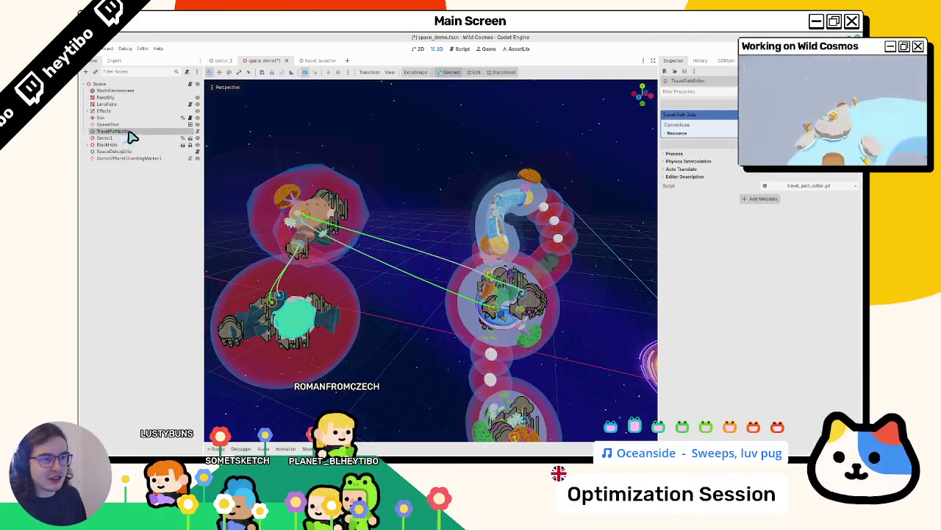
pyautogui.moveTo(128, 133)
pyautogui.mouseDown()
pyautogui.moveTo(134, 105)
pyautogui.moveTo(116, 112)
pyautogui.moveTo(119, 99)
pyautogui.mouseUp()
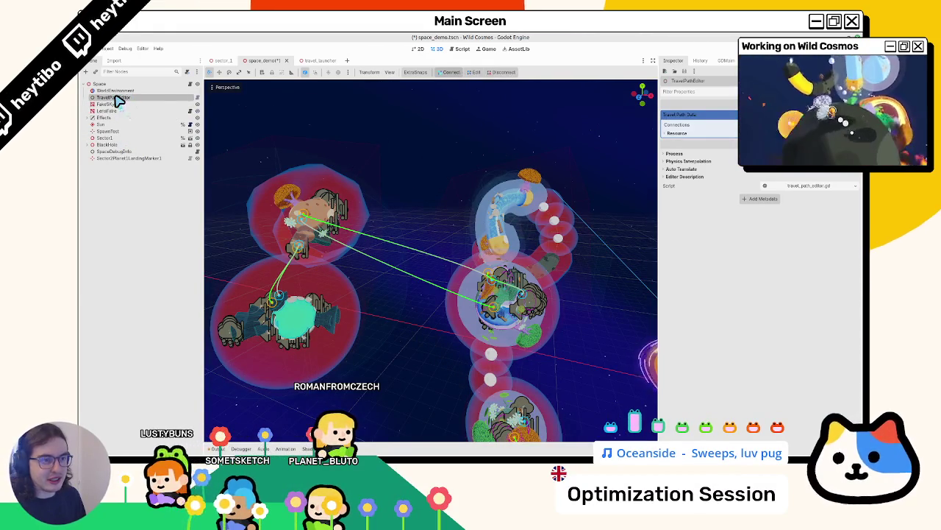
pyautogui.click(121, 139)
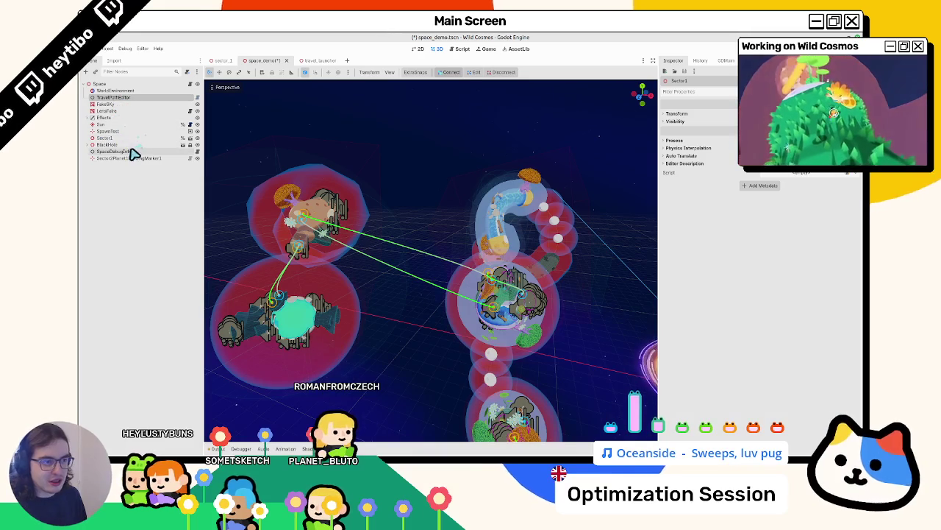
# Step: Reopen travel_path_editor.gd and view it from the top
pyautogui.click(195, 98)
pyautogui.scroll(-7, 367, 213)
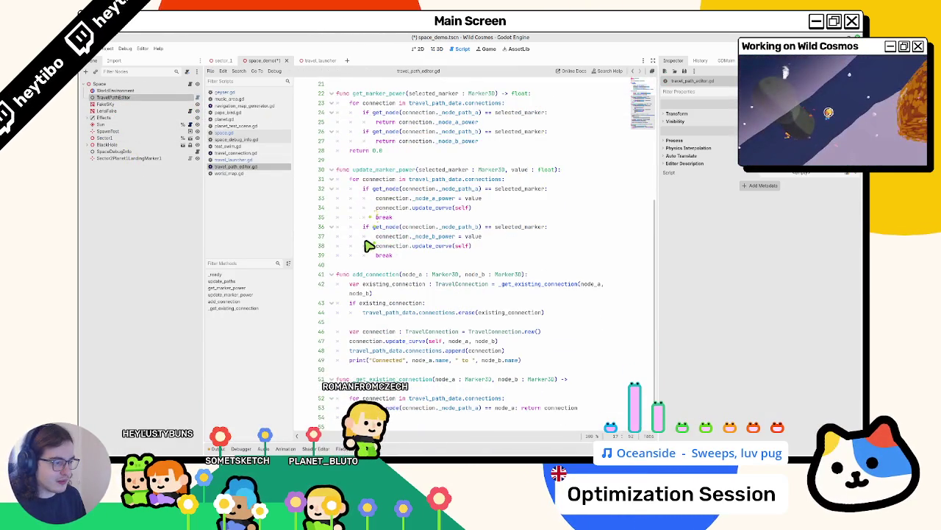
pyautogui.scroll(7, 368, 246)
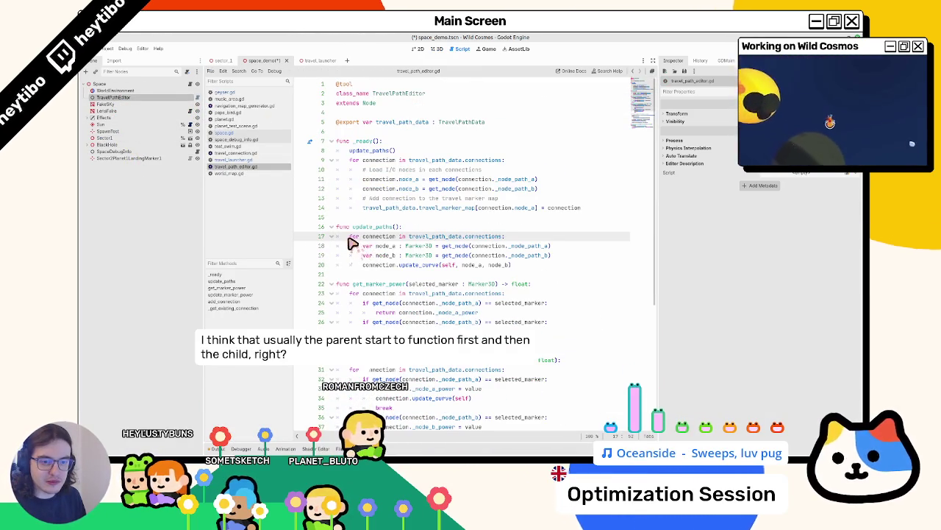